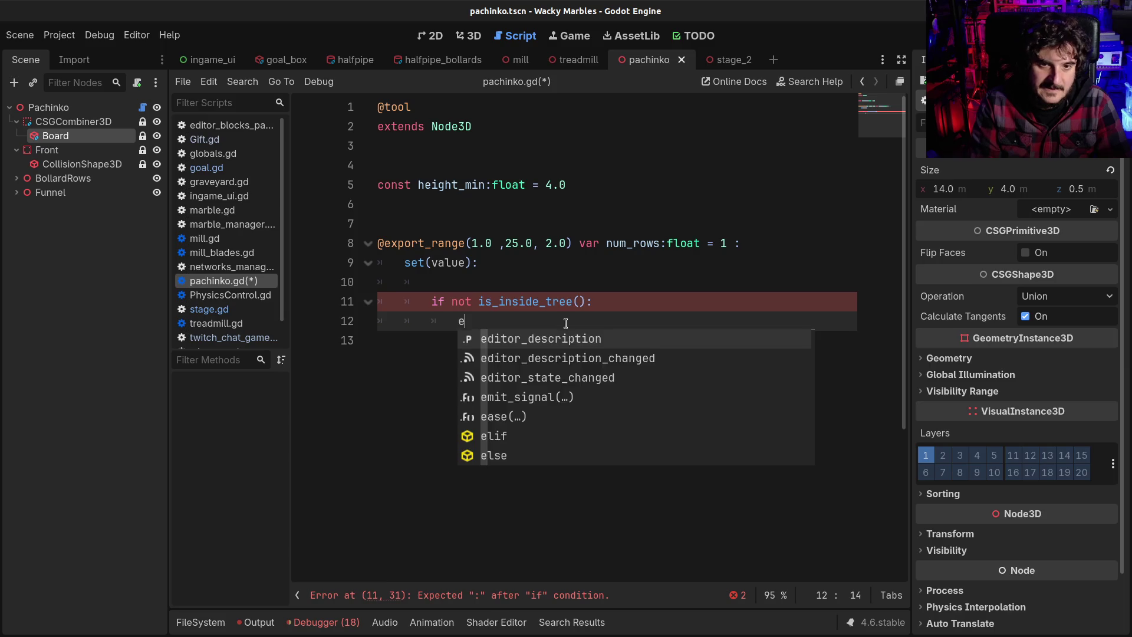
Step: Make the num_rows setter store num_rows = value and then await tree_entered
{"action": "key", "text": "Return"}
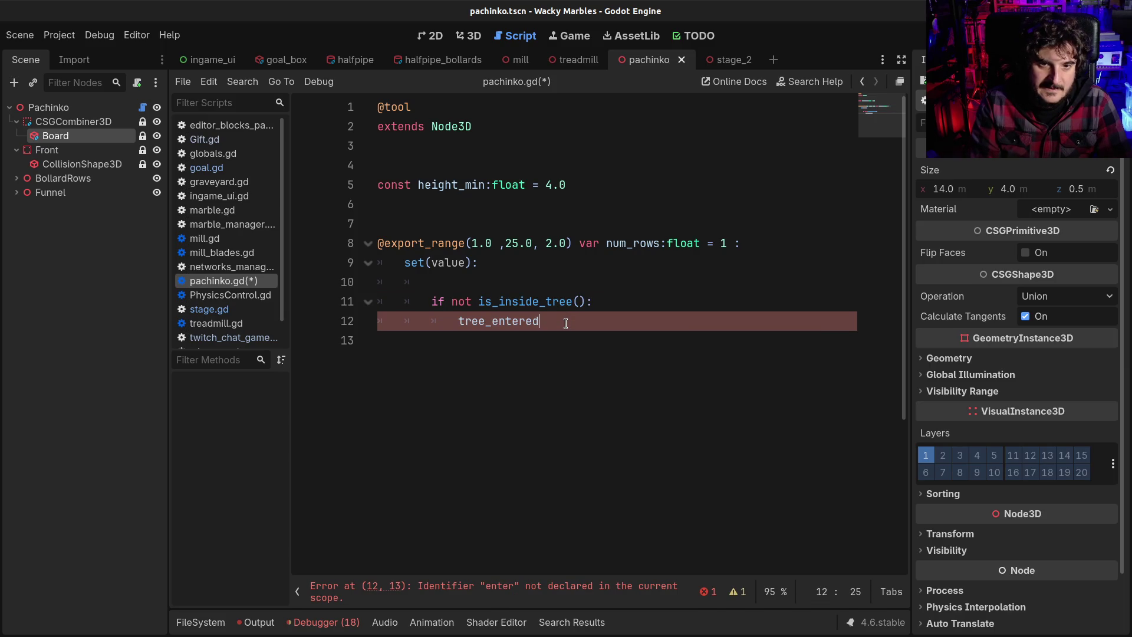
{"action": "key", "text": "Home"}
{"action": "type", "text": "awit "}
{"action": "type", "text": "a"}
{"action": "key", "text": "Escape"}
{"action": "key", "text": "Up"}
{"action": "key", "text": "Up"}
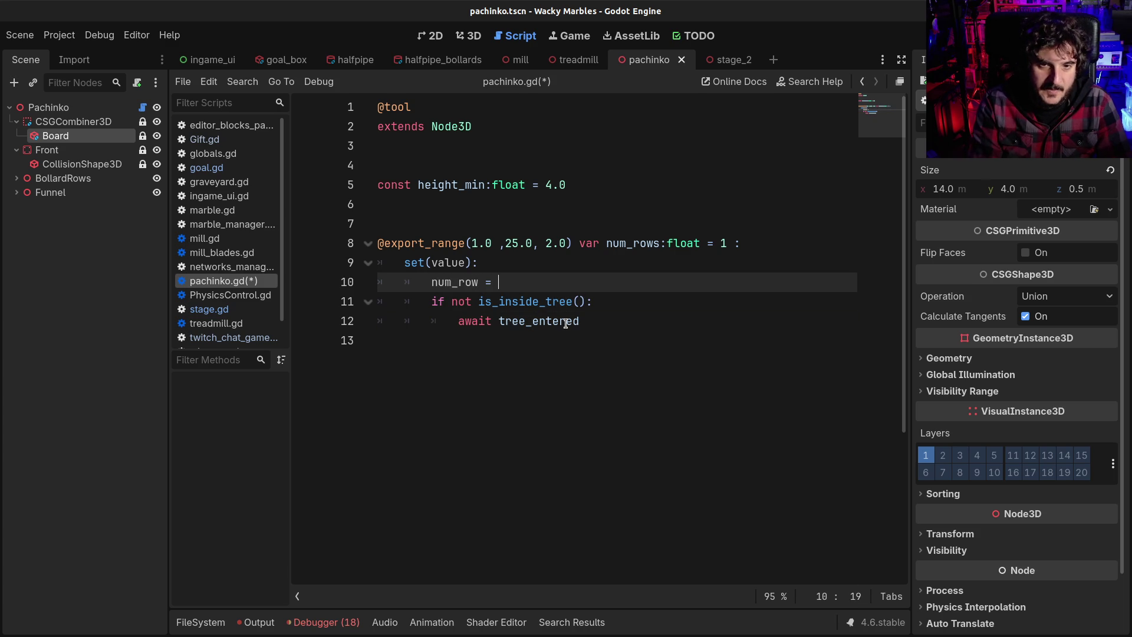
{"action": "type", "text": "value"}
{"action": "key", "text": "Escape"}
{"action": "key", "text": "Down"}
{"action": "key", "text": "Down"}
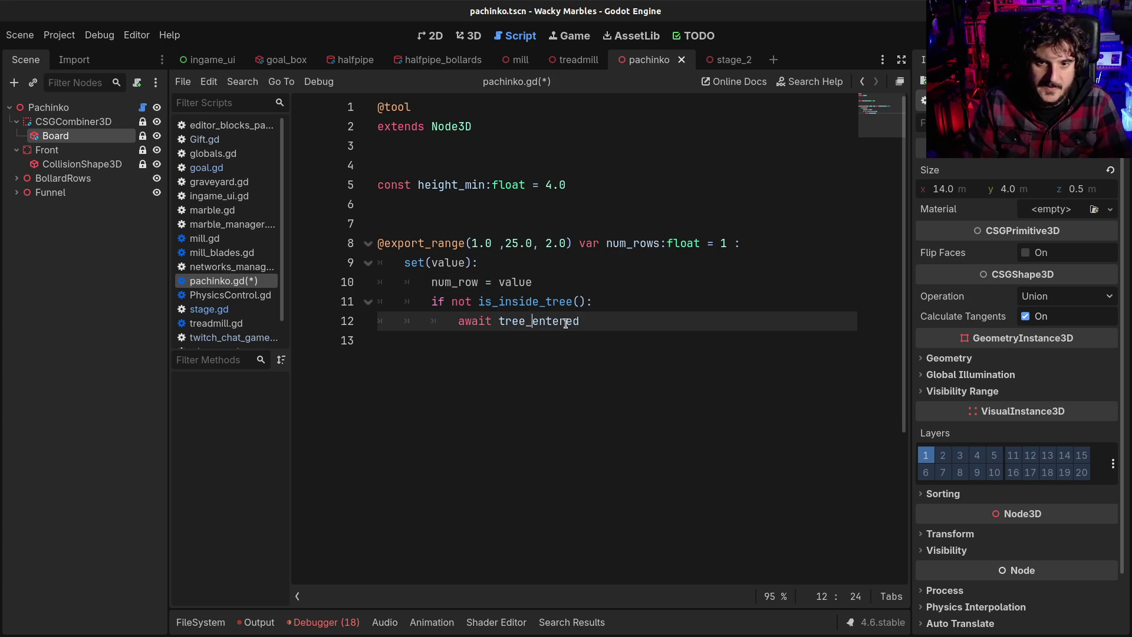
{"action": "key", "text": "Return"}
{"action": "key", "text": "Return"}
{"action": "key", "text": "BackSpace"}
{"action": "key", "text": "Return"}
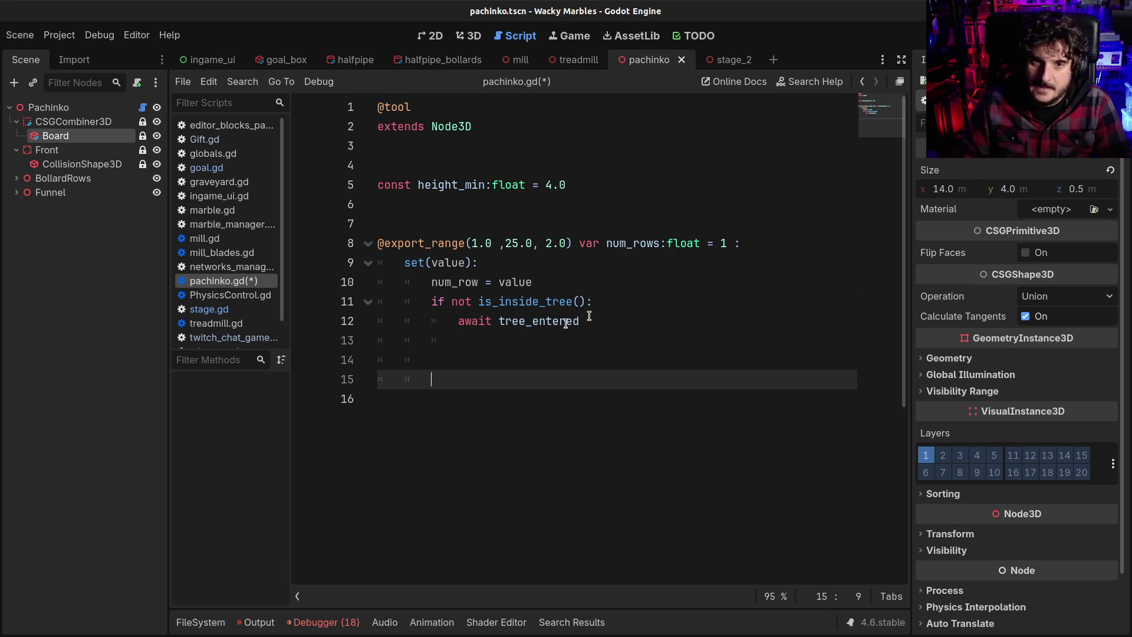
{"action": "left_click", "coordinate": [478, 281]}
{"action": "type", "text": "s"}
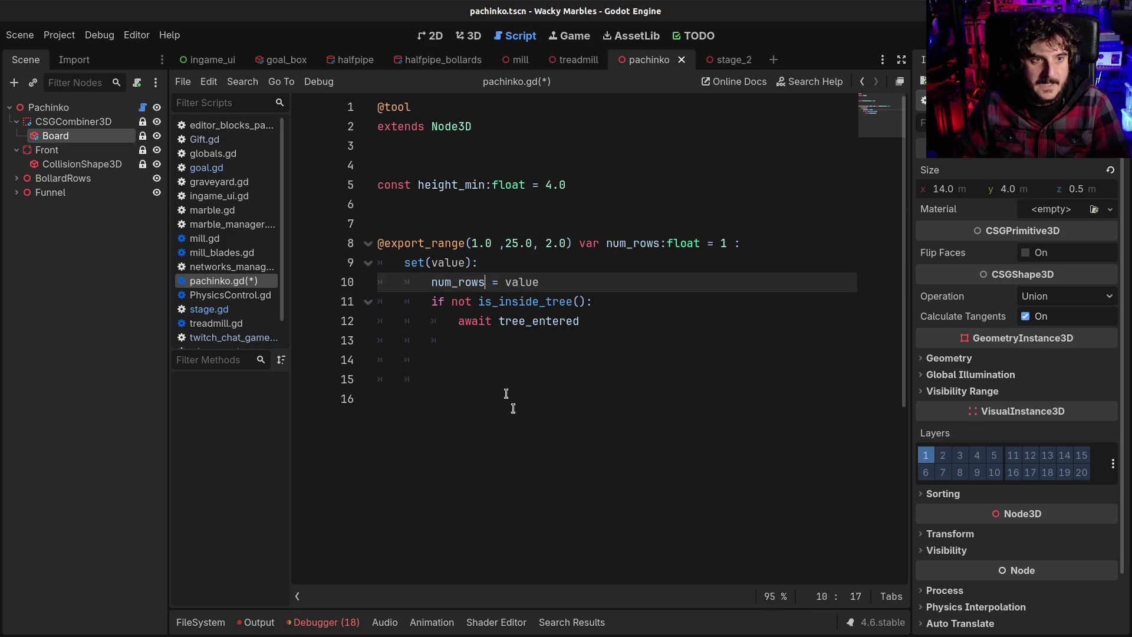
Step: Add a line below setting $CSGCombiner3D/Board.size.y
{"action": "left_click", "coordinate": [451, 393]}
{"action": "left_click", "coordinate": [443, 370]}
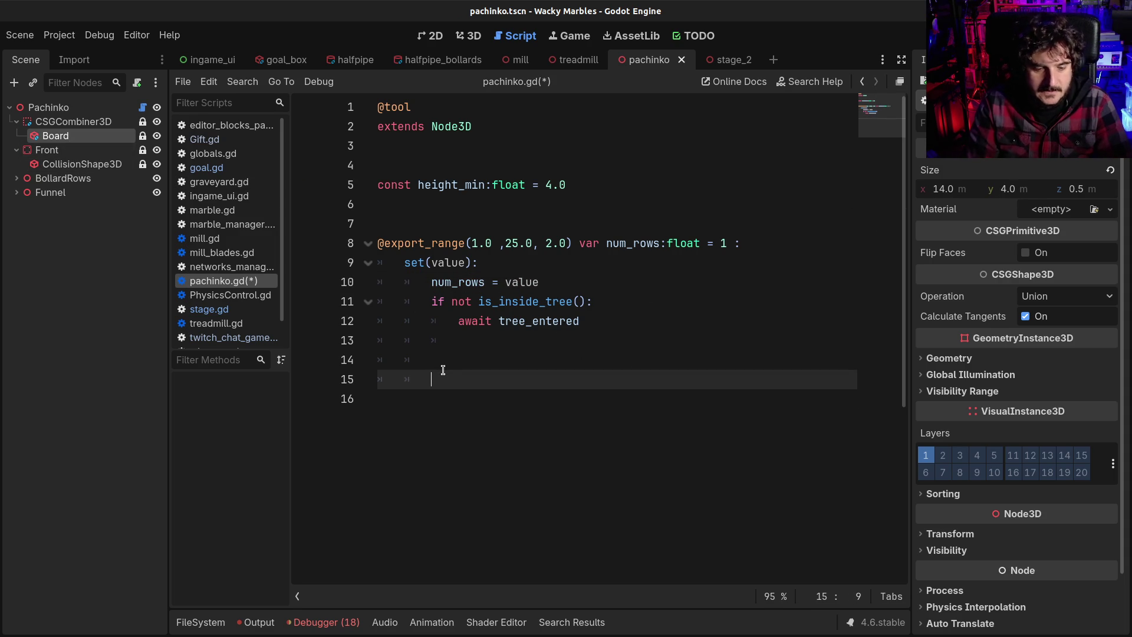
{"action": "type", "text": "$Board"}
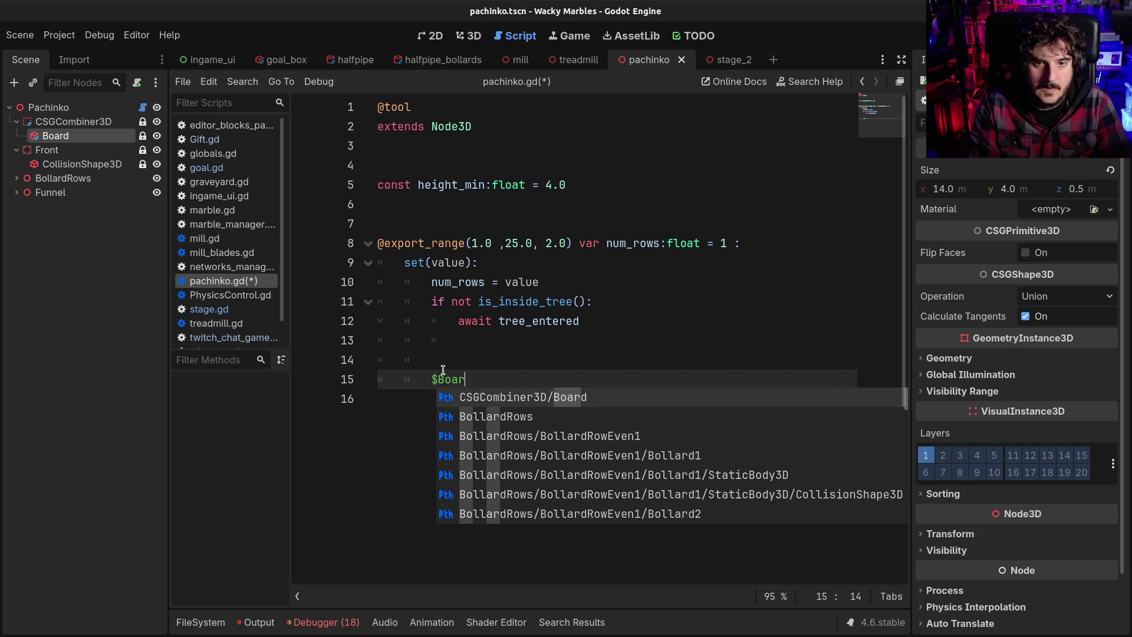
{"action": "key", "text": "Return"}
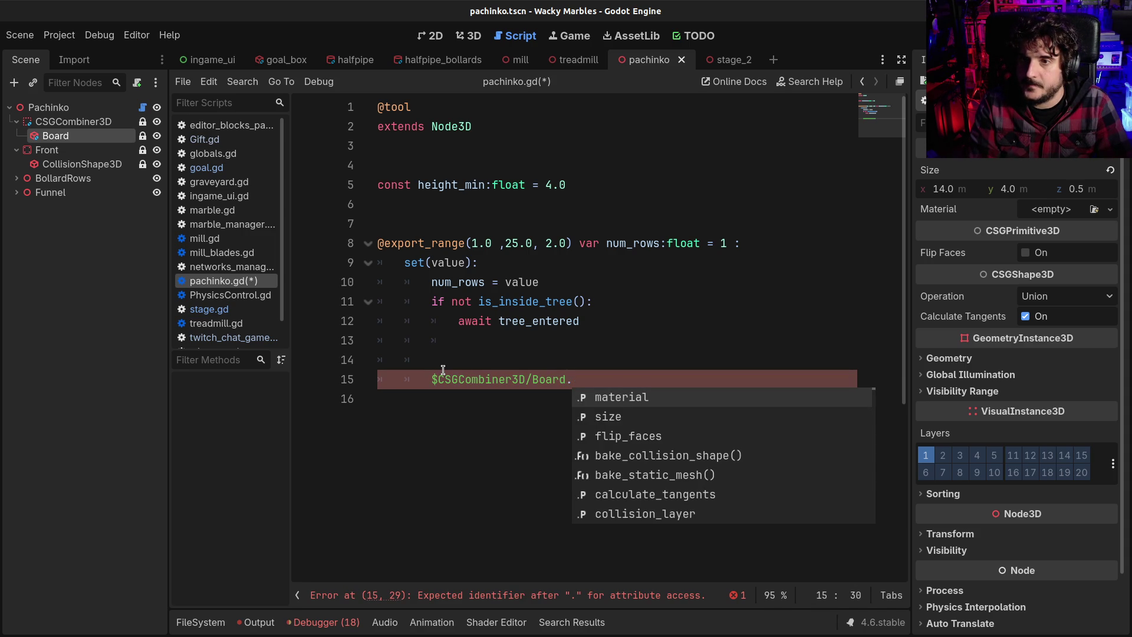
{"action": "type", "text": "size."}
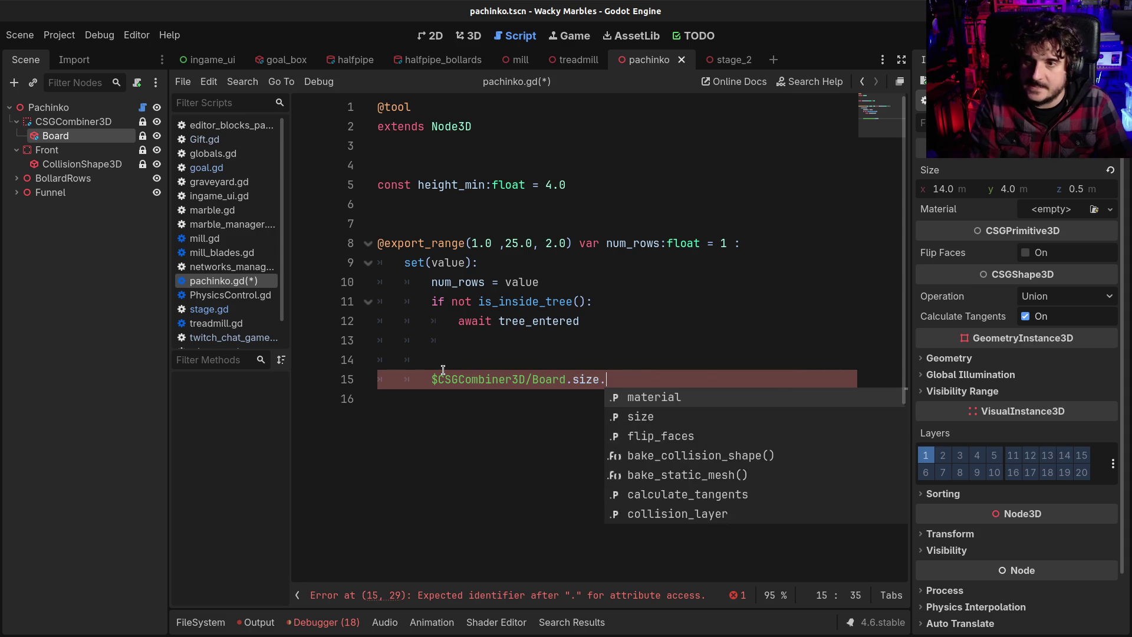
{"action": "type", "text": "y = "}
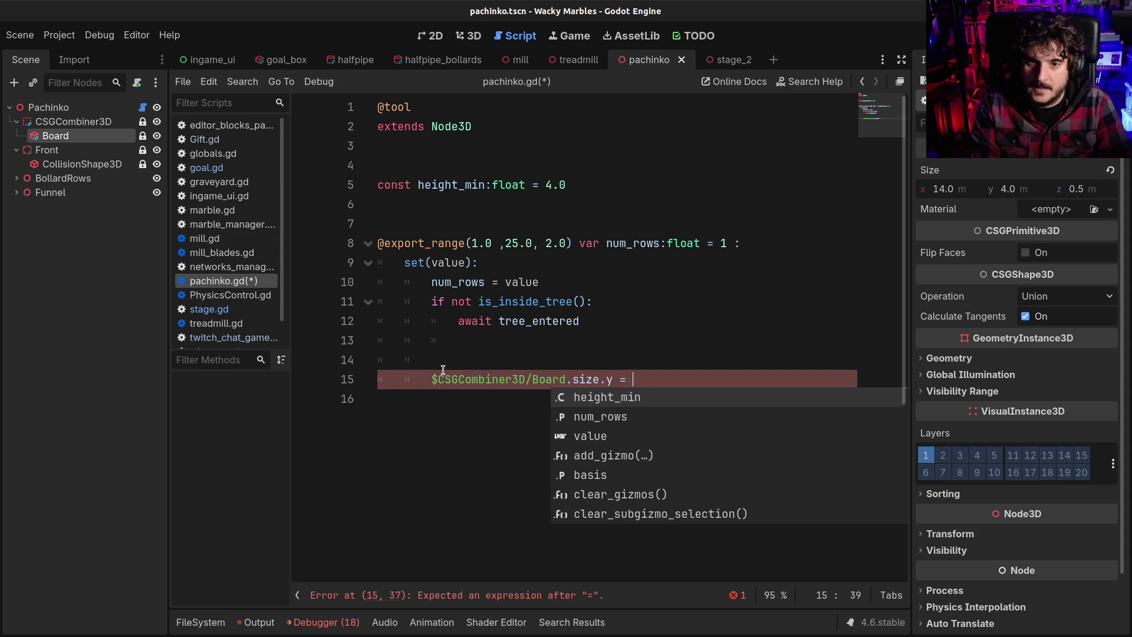
{"action": "type", "text": "he"}
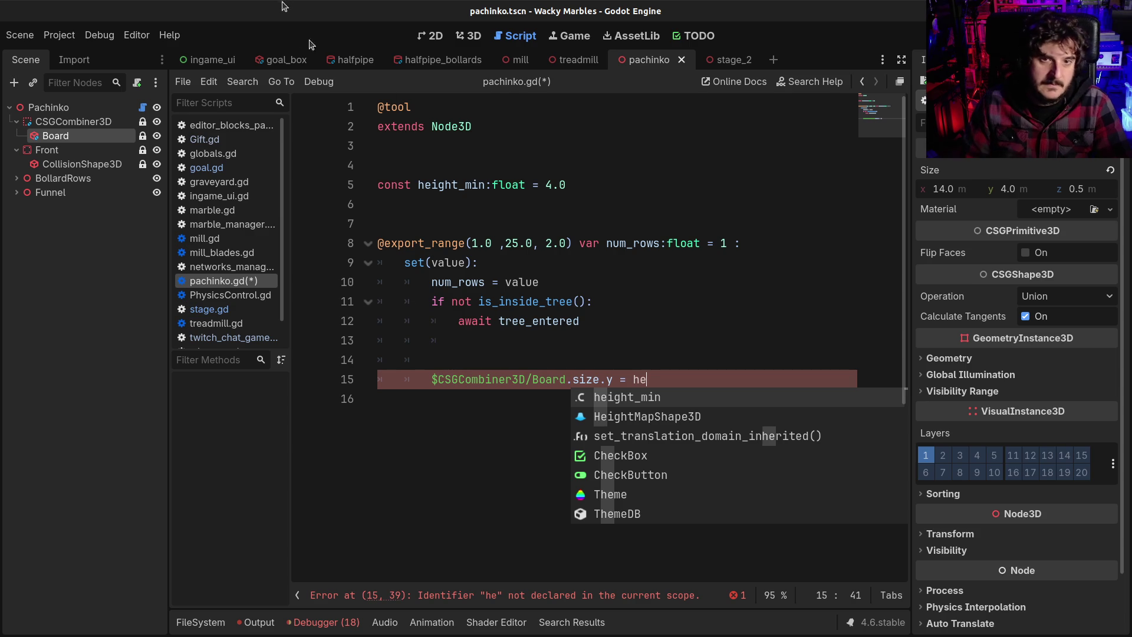
Step: Rename the constant to HEIGHT_MIN, set the board height to HEIGHT_MIN*value, and save
{"action": "double_click", "coordinate": [466, 190]}
{"action": "type", "text": "HEIGHT"}
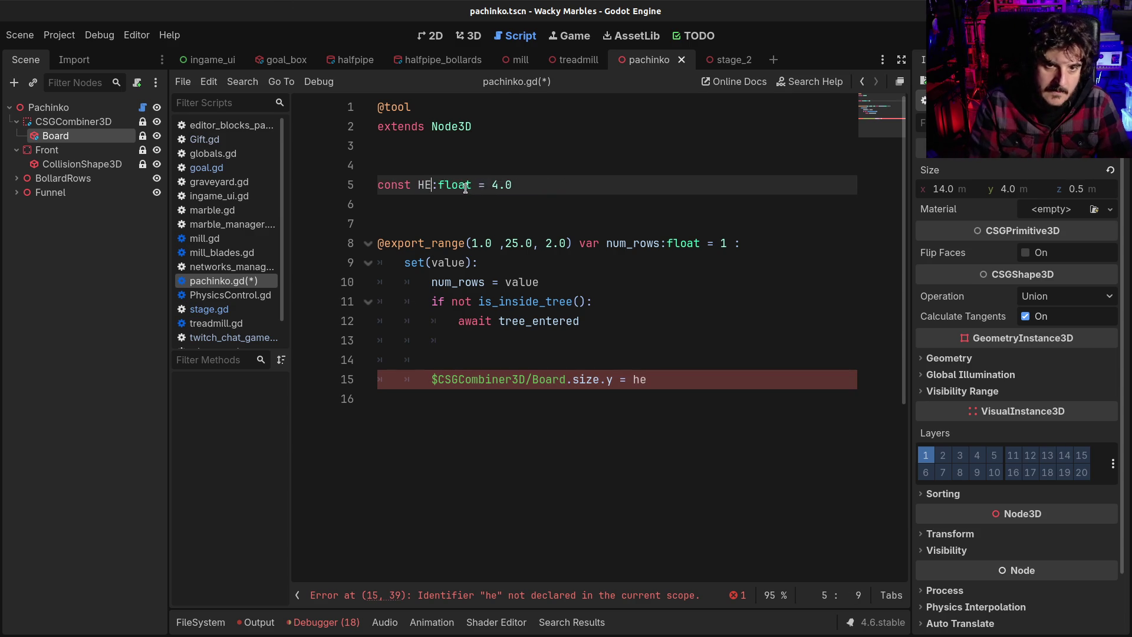
{"action": "type", "text": "_MINB"}
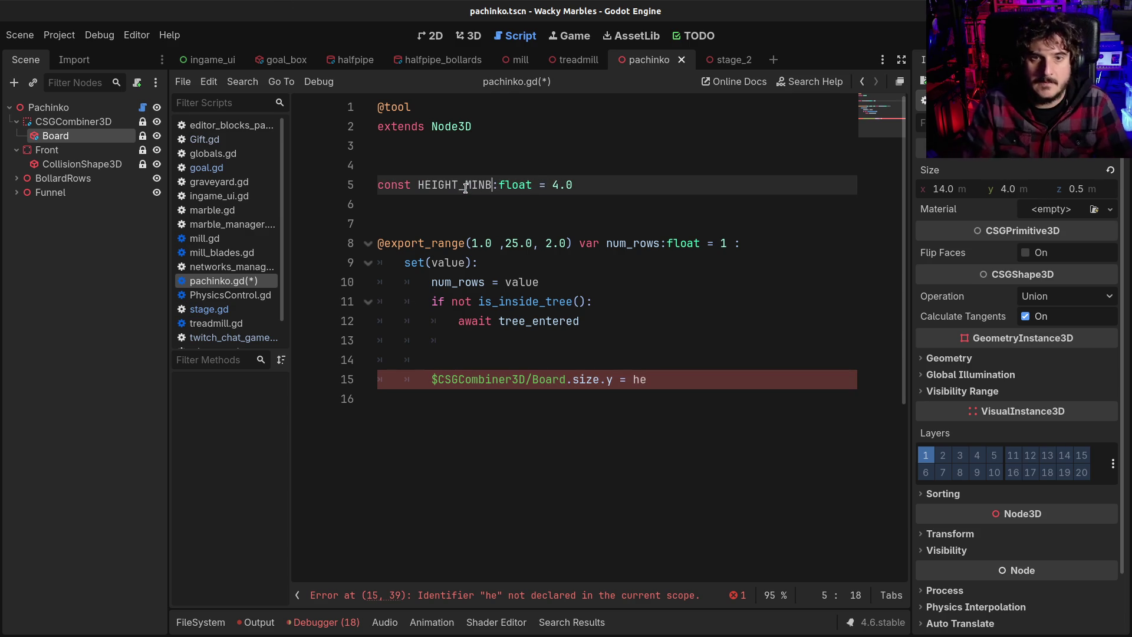
{"action": "key", "text": "BackSpace"}
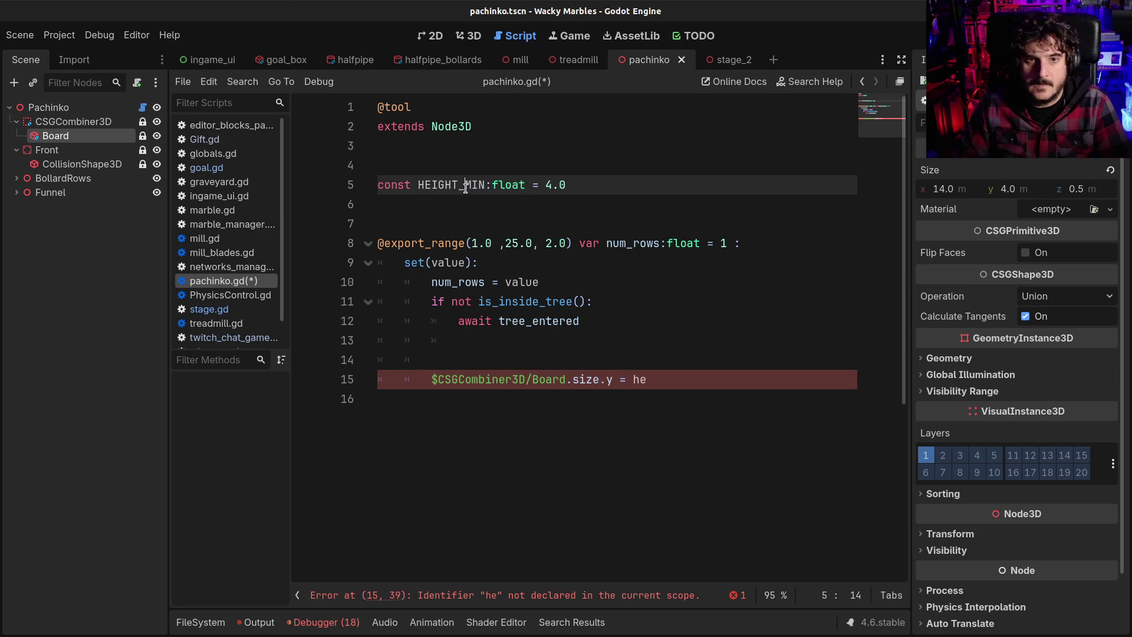
{"action": "double_click", "coordinate": [466, 187]}
{"action": "key", "text": "ctrl+c"}
{"action": "double_click", "coordinate": [639, 379]}
{"action": "key", "text": "ctrl+v"}
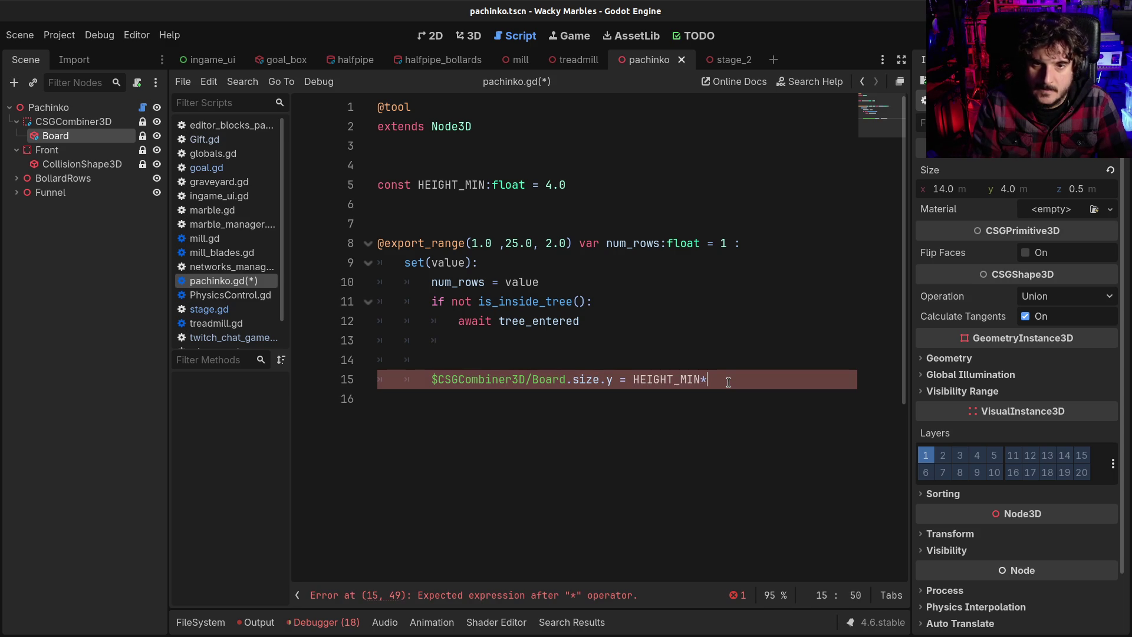
{"action": "key", "text": "BackSpace"}
{"action": "key", "text": "BackSpace"}
{"action": "key", "text": "BackSpace"}
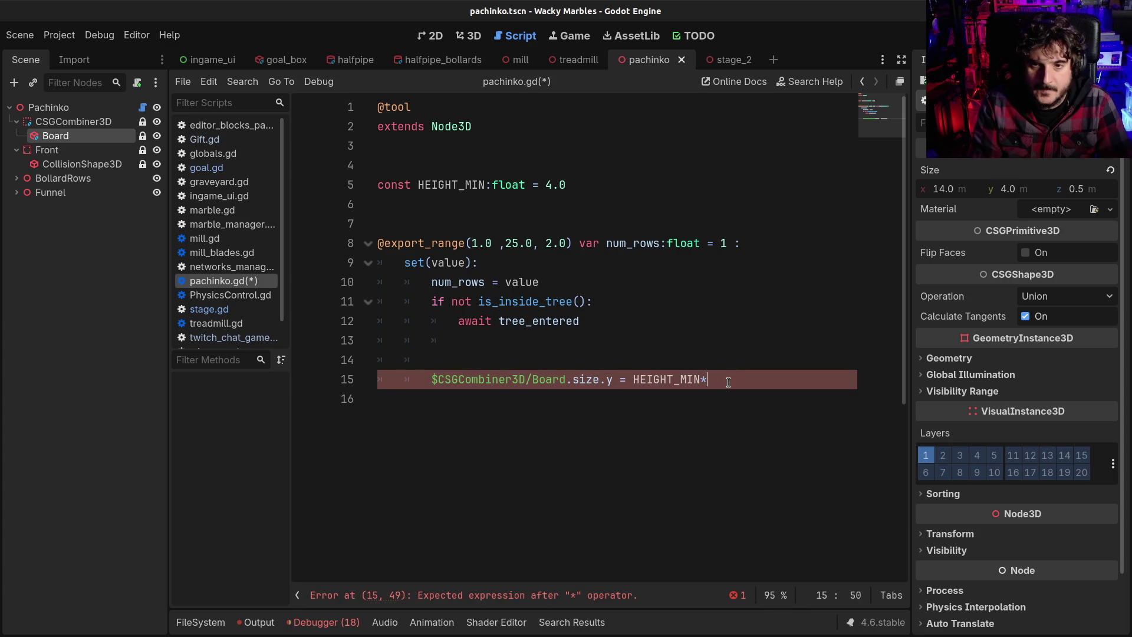
{"action": "type", "text": "value"}
{"action": "key", "text": "ctrl+s"}
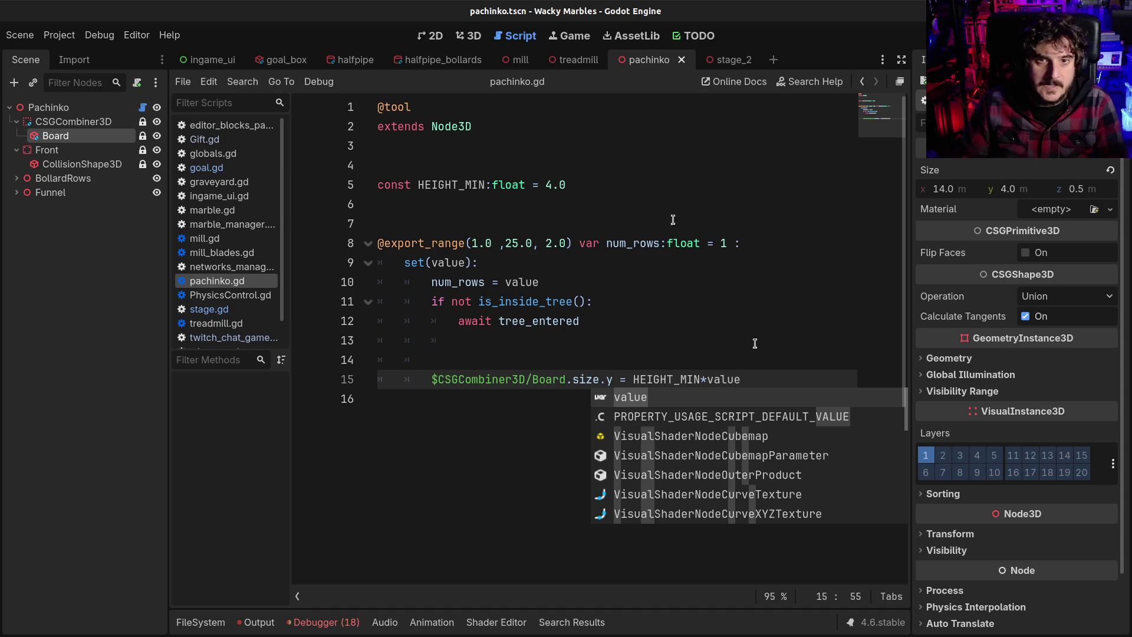
{"action": "key", "text": "ctrl+F2"}
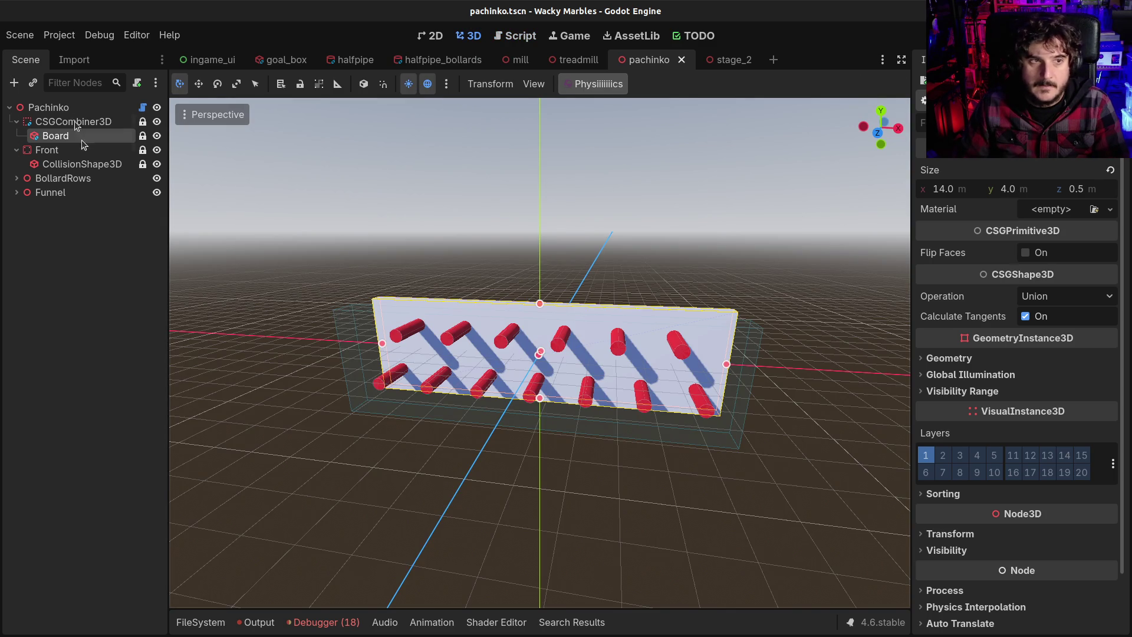
Step: Adjust the Pachinko node's Num Rows in the Inspector and save the scene
{"action": "left_click", "coordinate": [69, 108]}
{"action": "mouse_move", "coordinate": [1031, 178]}
{"action": "left_mouse_down"}
{"action": "mouse_move", "coordinate": [1053, 179]}
{"action": "mouse_move", "coordinate": [1026, 179]}
{"action": "left_mouse_up"}
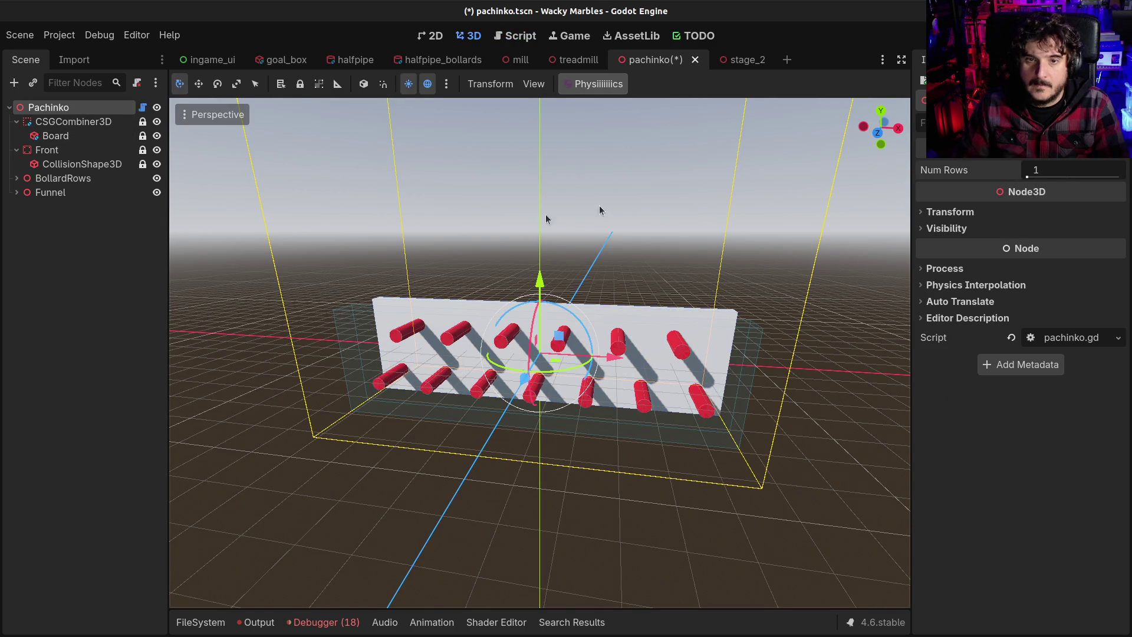
{"action": "key", "text": "ctrl+s"}
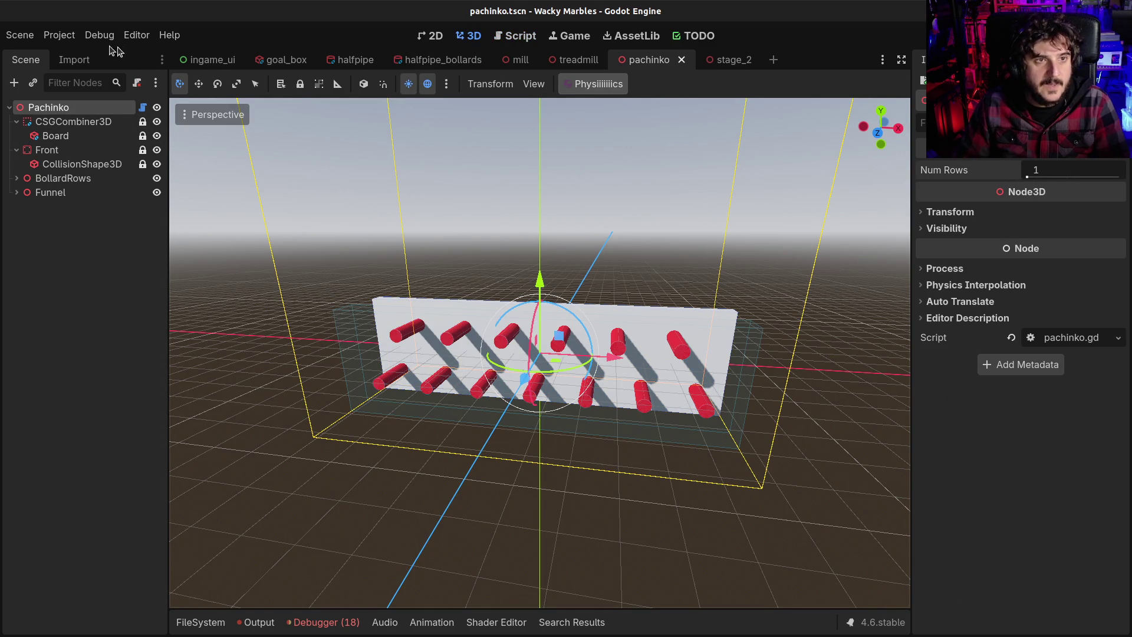
{"action": "left_click", "coordinate": [91, 39]}
{"action": "left_click", "coordinate": [69, 110]}
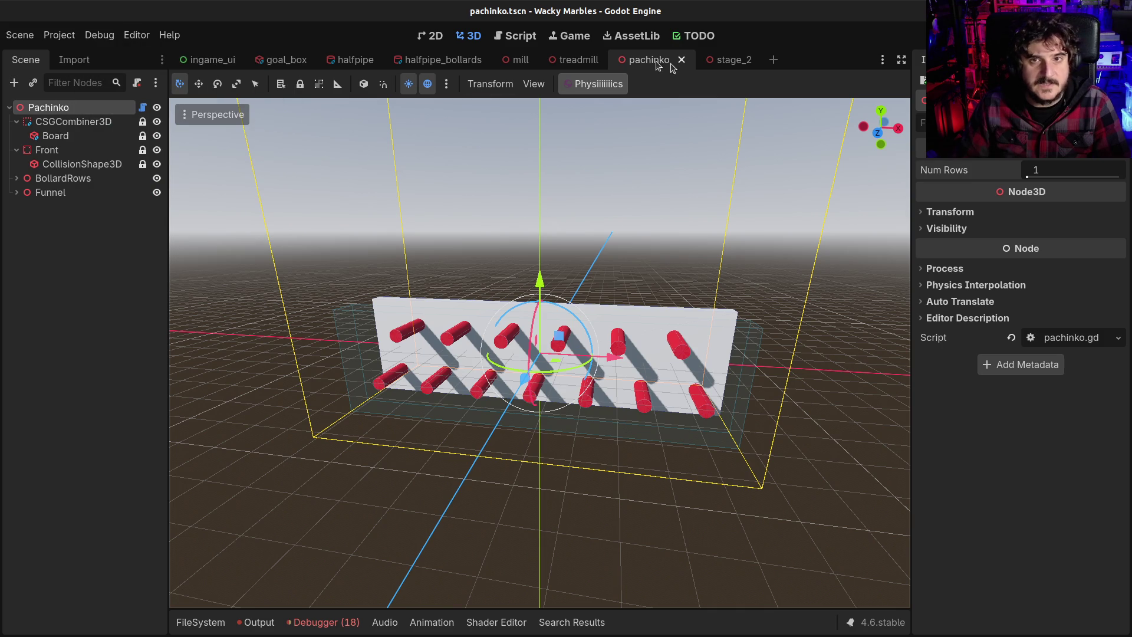
{"action": "left_click", "coordinate": [572, 62]}
{"action": "left_click", "coordinate": [648, 60]}
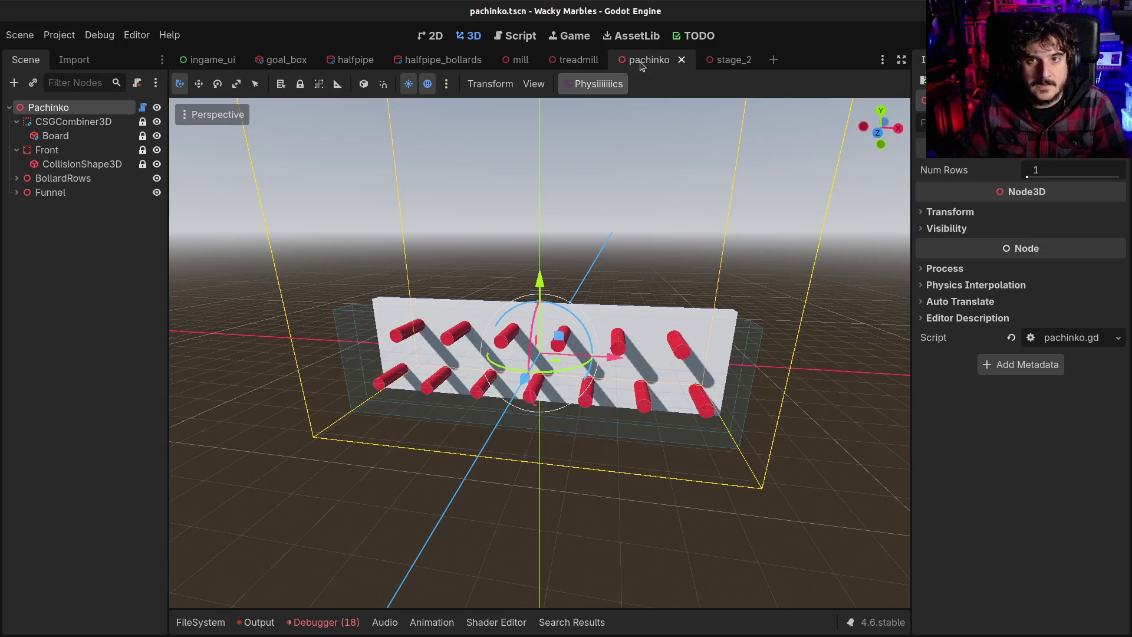
{"action": "left_click", "coordinate": [1027, 177]}
{"action": "key", "text": "ctrl+s"}
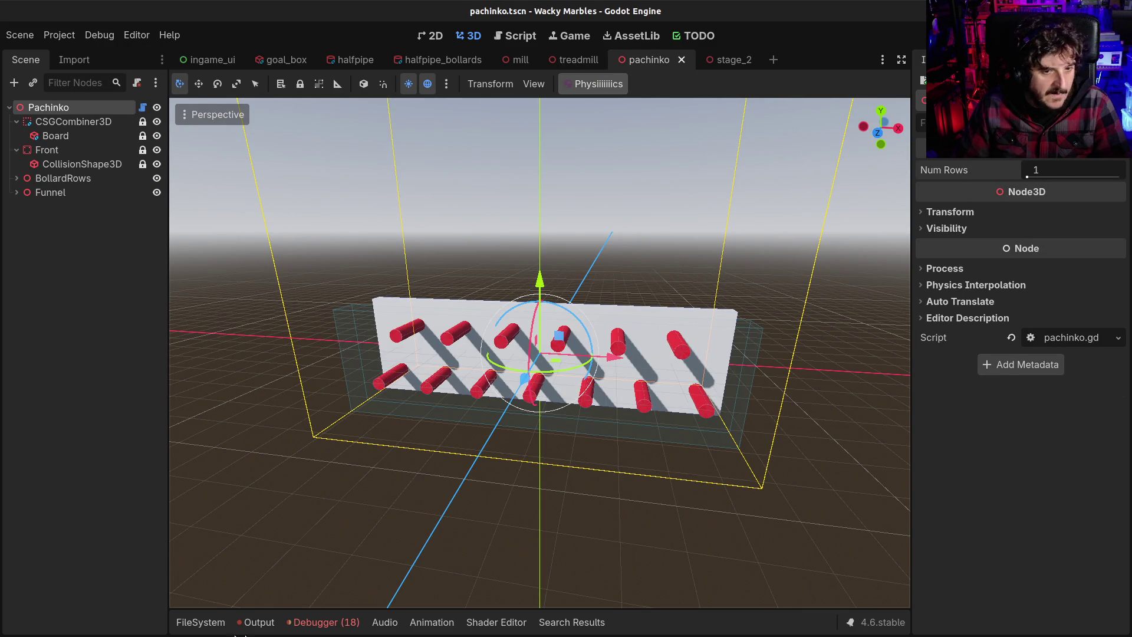
Step: Clear the debugger errors, check the output log, and return to pachinko.gd
{"action": "left_click", "coordinate": [323, 622]}
{"action": "scroll", "coordinate": [852, 540], "scroll_direction": "down", "scroll_amount": 5}
{"action": "left_click", "coordinate": [890, 481]}
{"action": "left_click", "coordinate": [255, 622]}
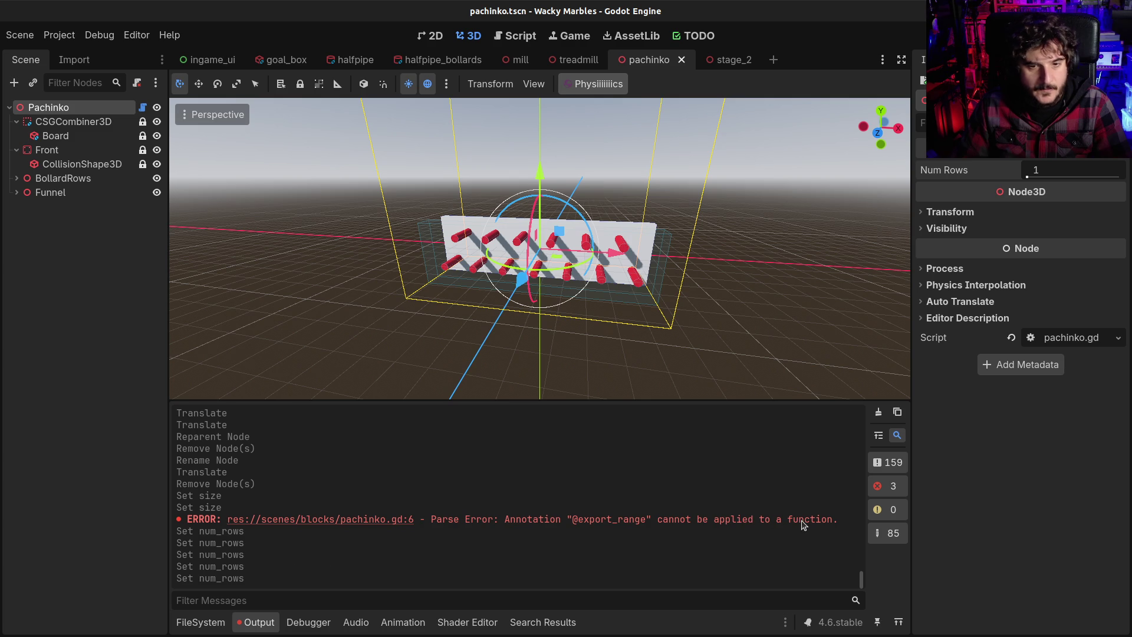
{"action": "left_click", "coordinate": [255, 622]}
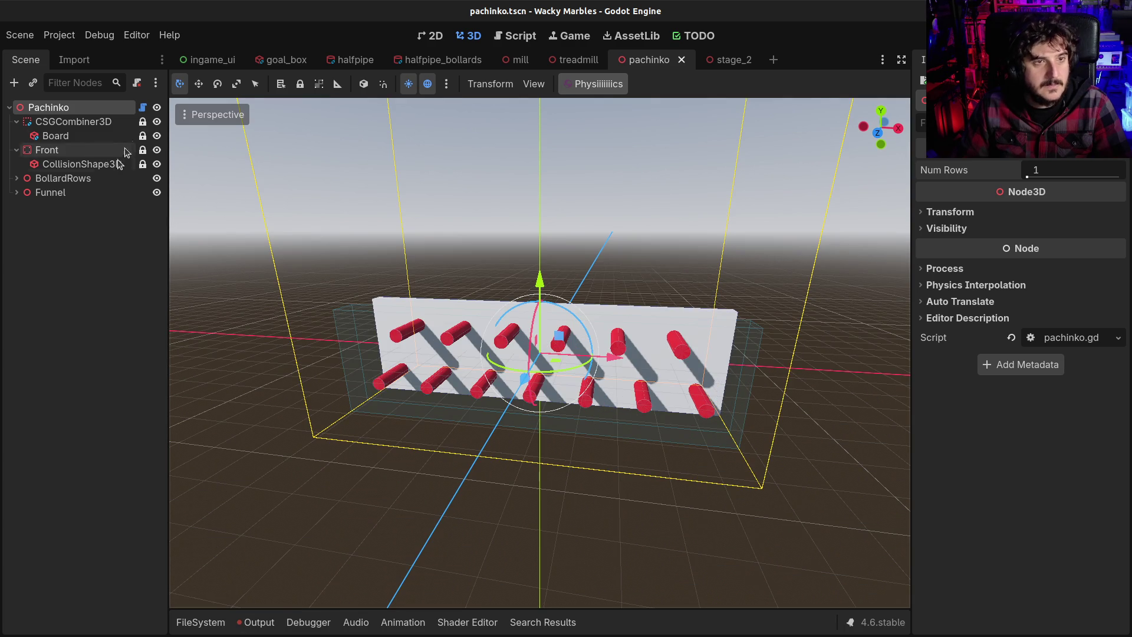
{"action": "left_click", "coordinate": [142, 108]}
{"action": "left_click", "coordinate": [618, 263]}
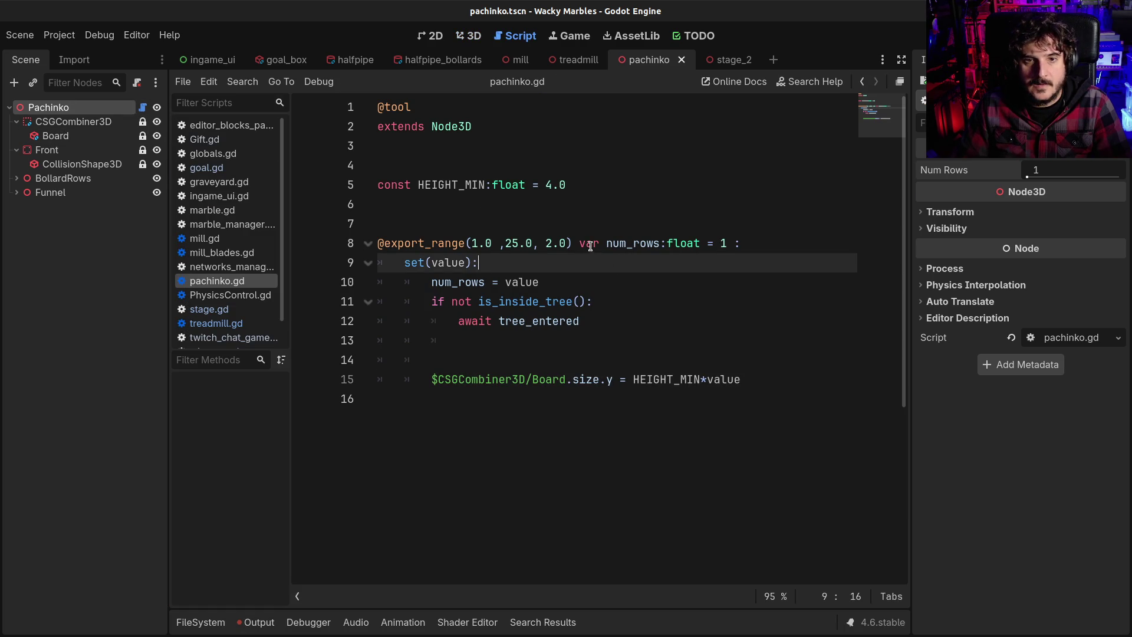
Step: Clear the output log, reset Num Rows to 1, and save the pachinko scene
{"action": "left_click", "coordinate": [658, 244]}
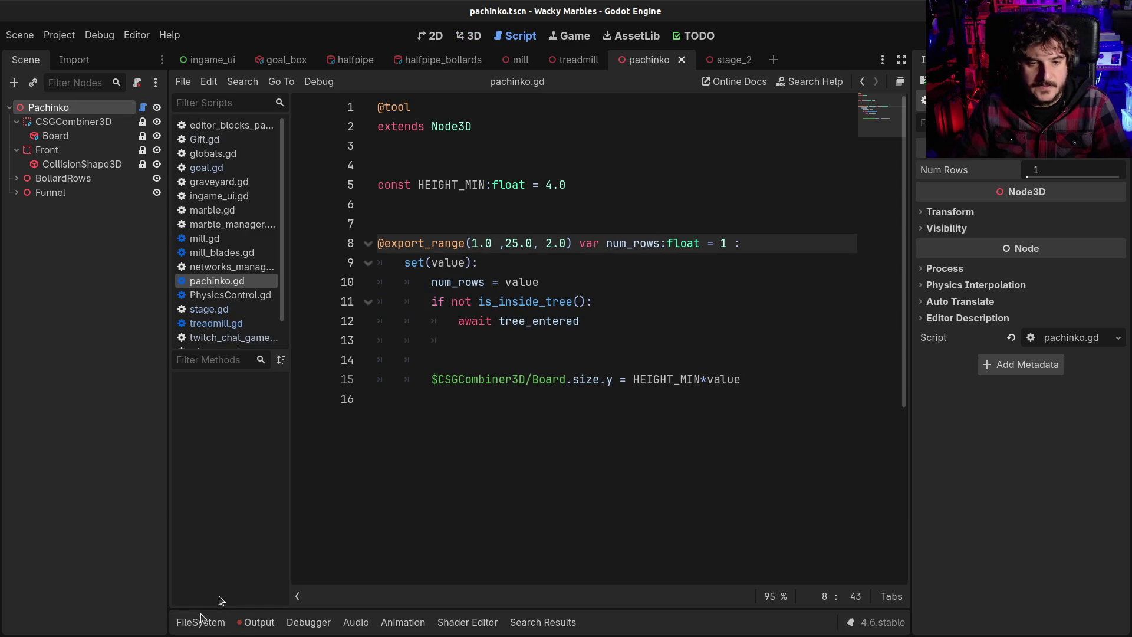
{"action": "left_click", "coordinate": [253, 622]}
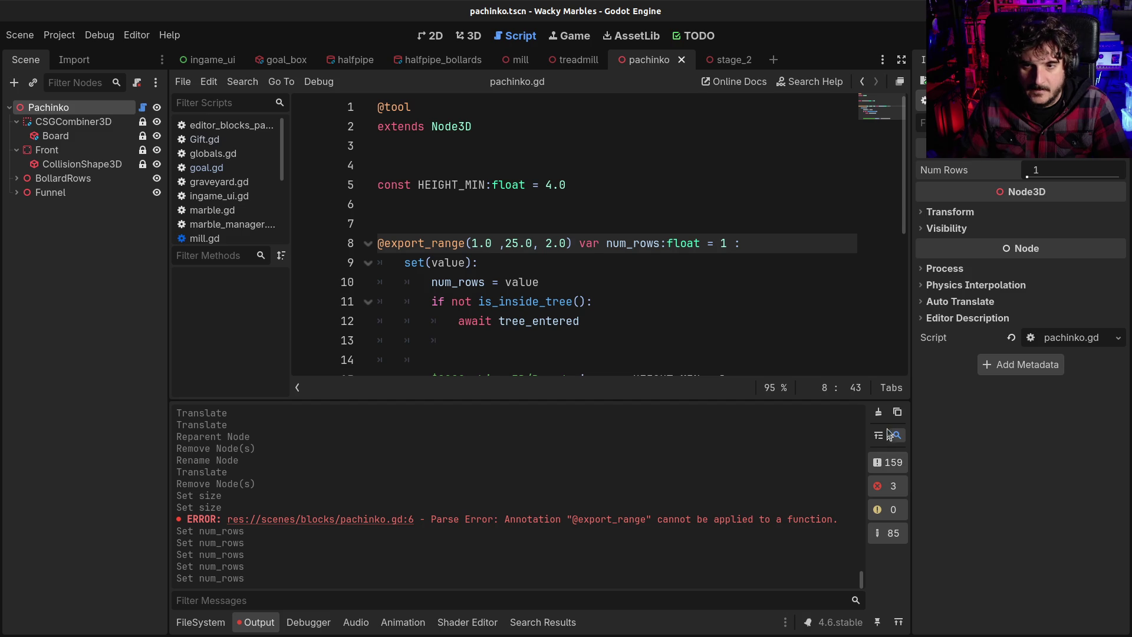
{"action": "left_click", "coordinate": [879, 412]}
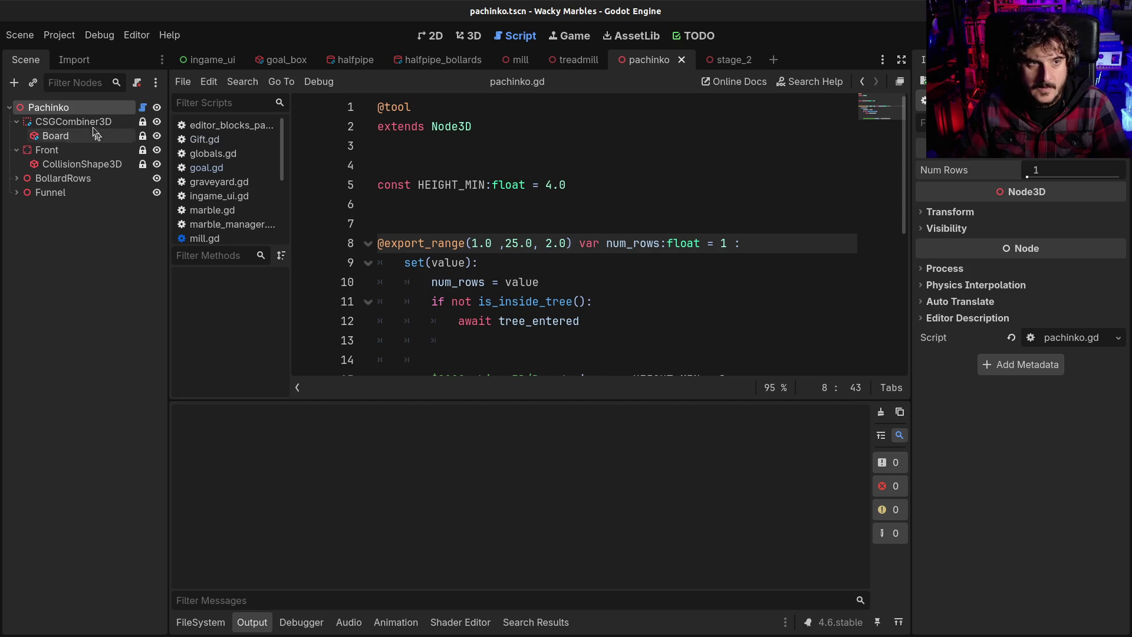
{"action": "left_click", "coordinate": [1026, 178]}
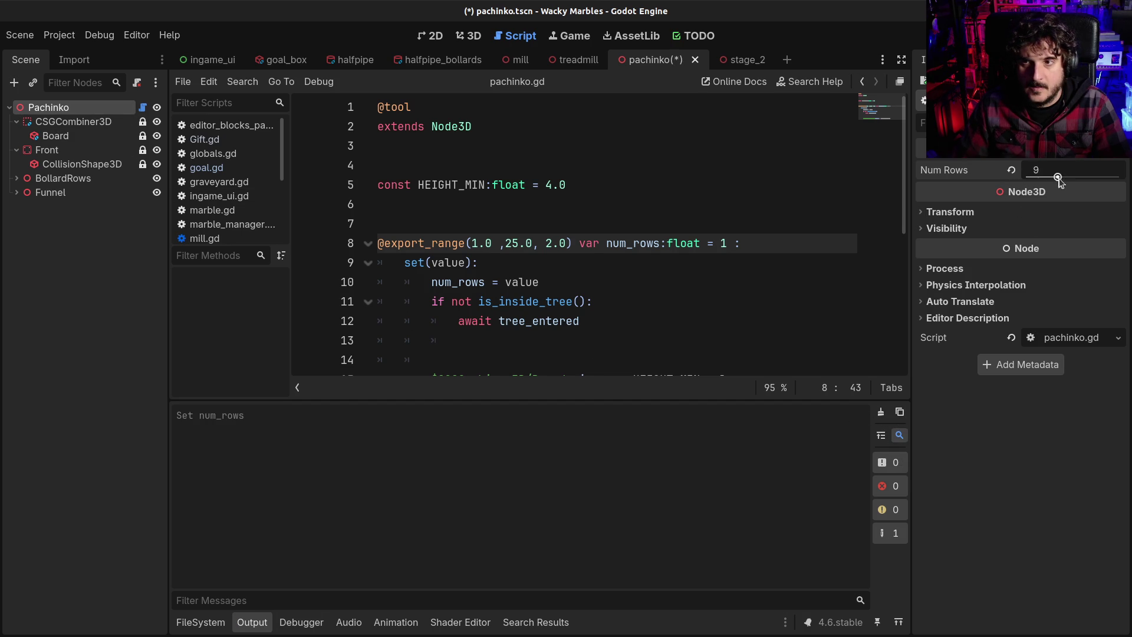
{"action": "key", "text": "ctrl+s"}
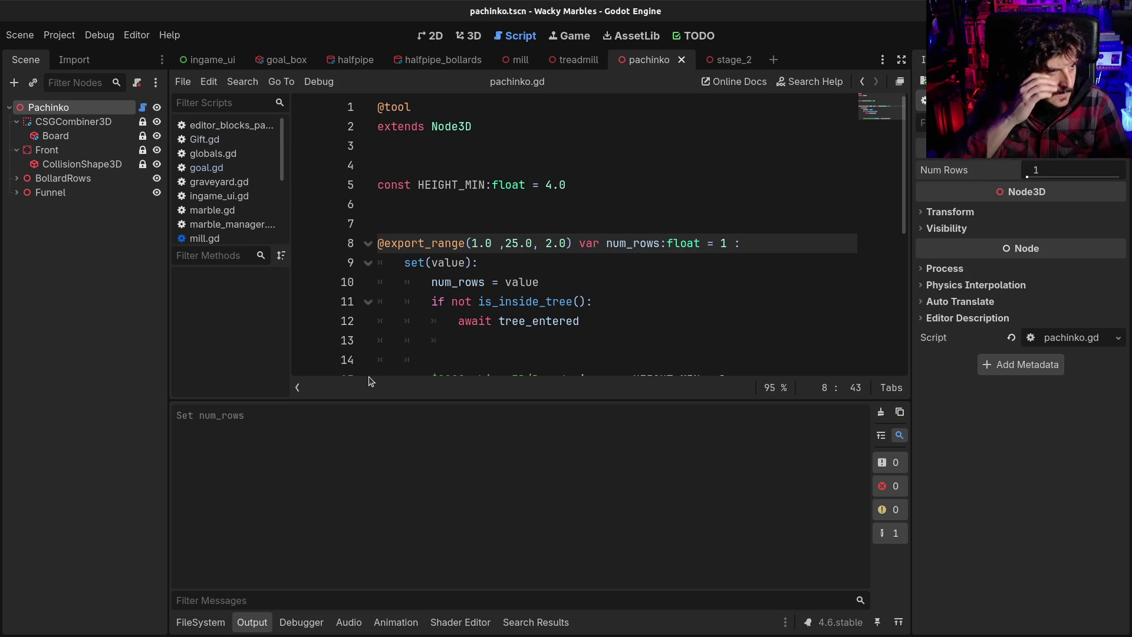
Step: Check the tutorial video's Lighting chapter in the browser, then close the pachinko scene
{"action": "left_click", "coordinate": [550, 244]}
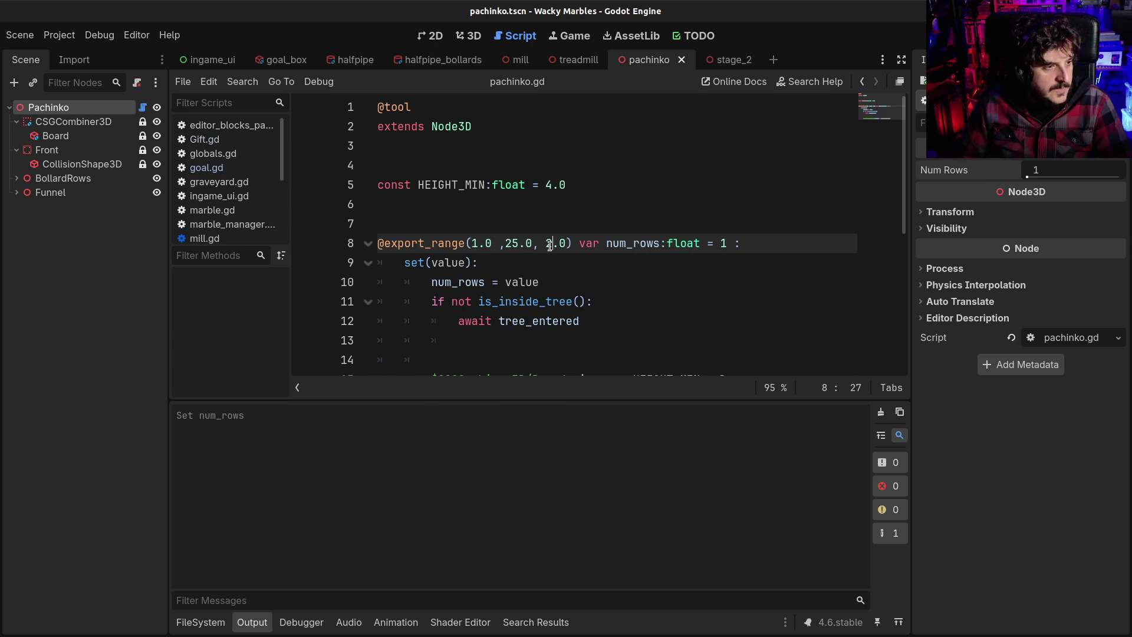
{"action": "left_click", "coordinate": [189, 623]}
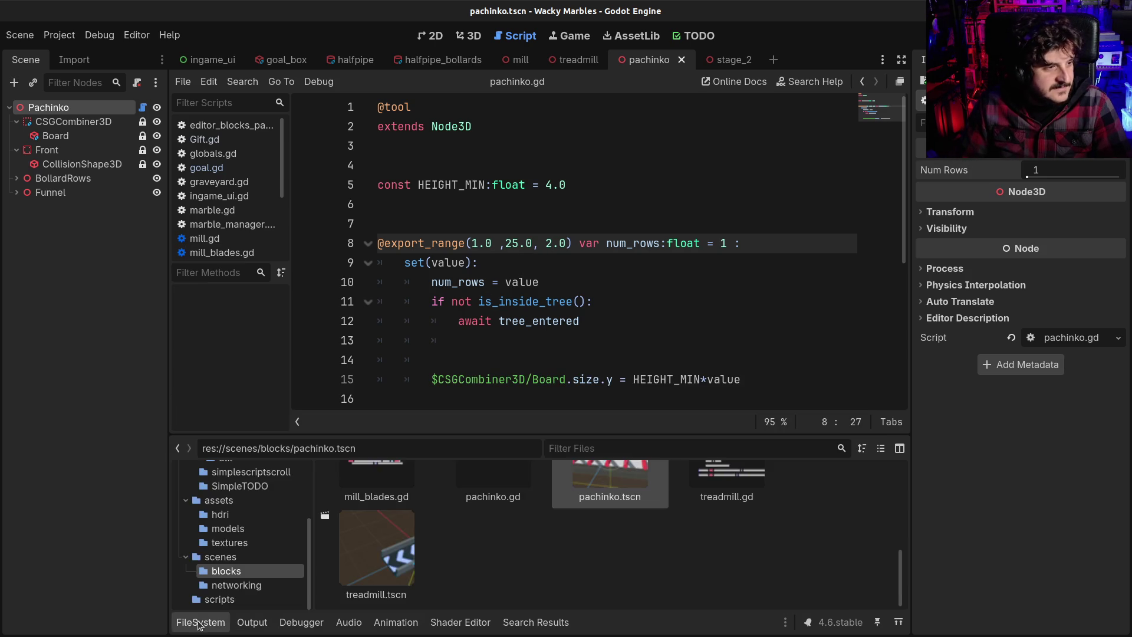
{"action": "left_click", "coordinate": [190, 622]}
{"action": "left_click", "coordinate": [459, 399]}
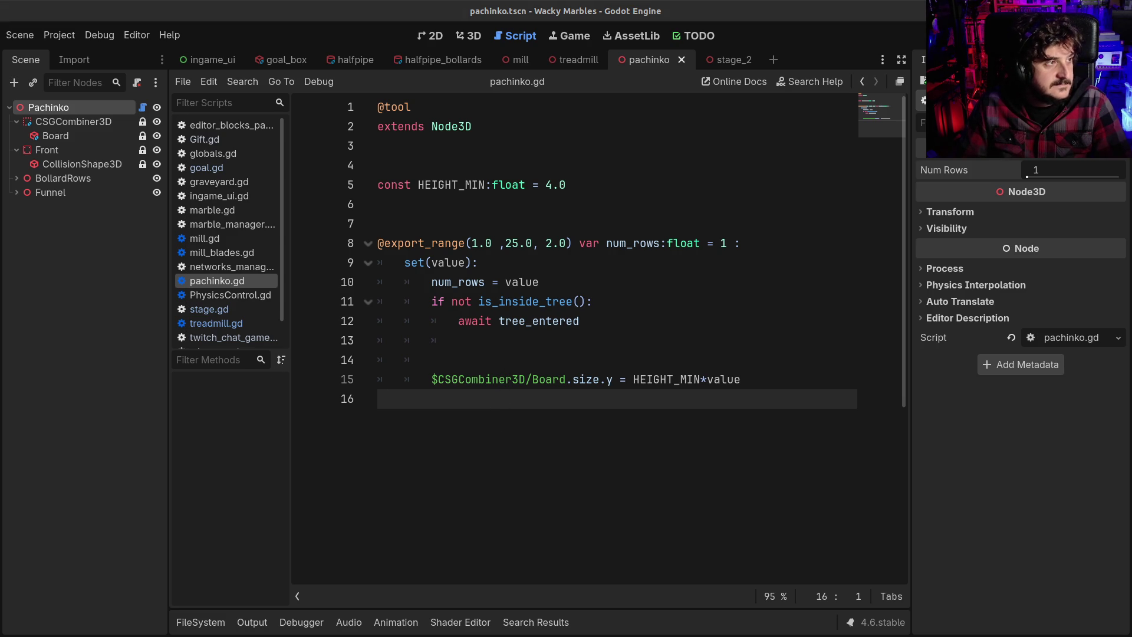
{"action": "key", "text": "alt+Tab"}
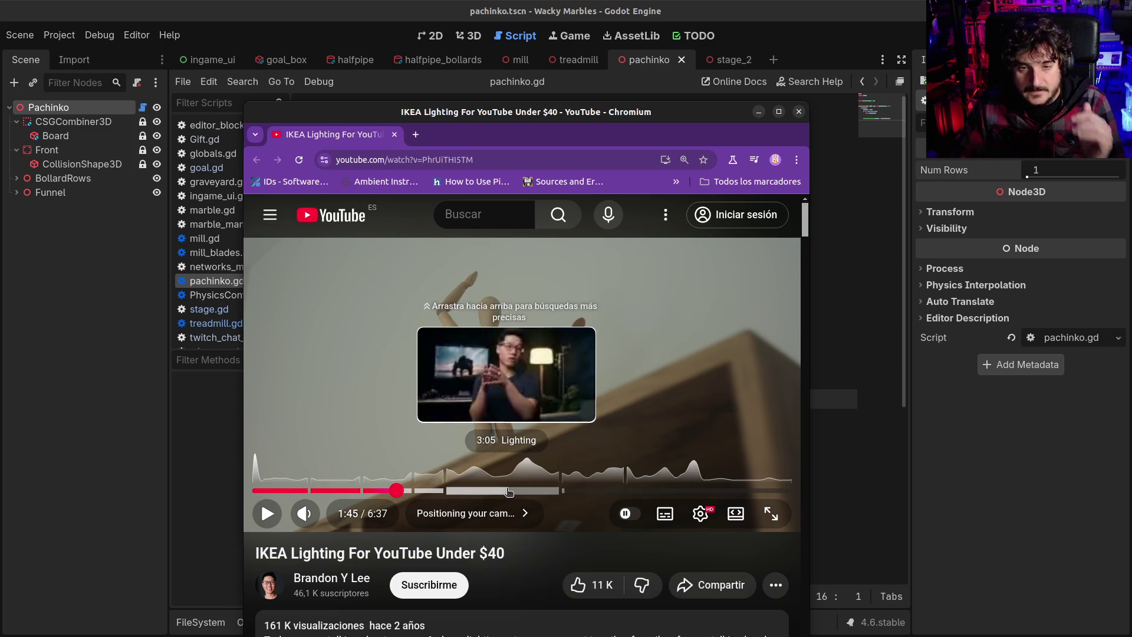
{"action": "left_click", "coordinate": [508, 490]}
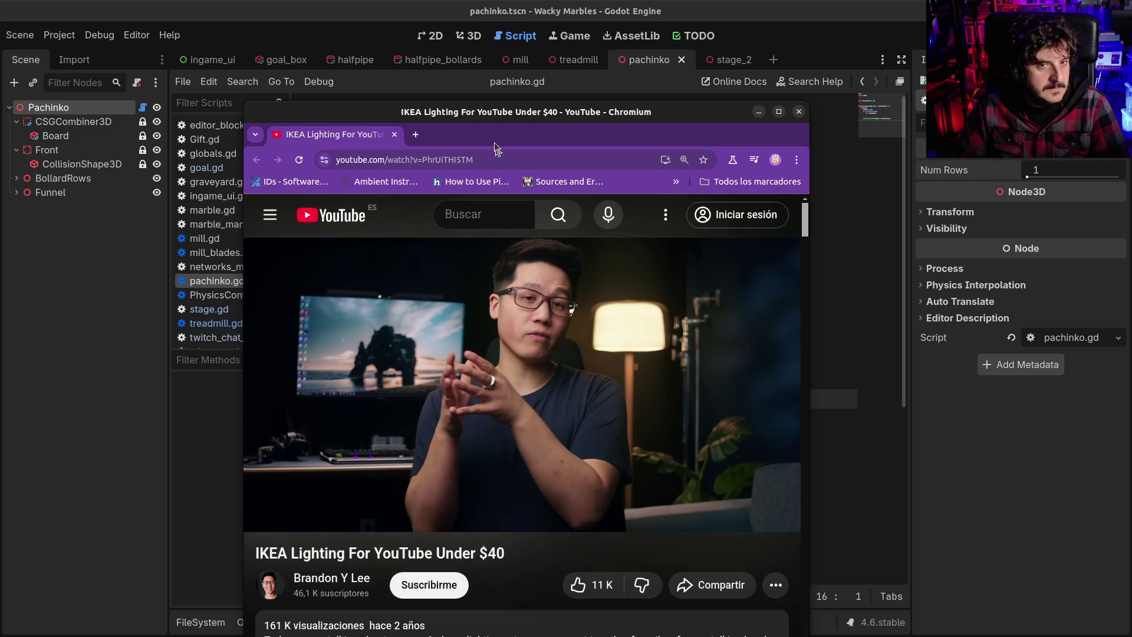
{"action": "key", "text": "alt+Tab"}
{"action": "left_click", "coordinate": [683, 60]}
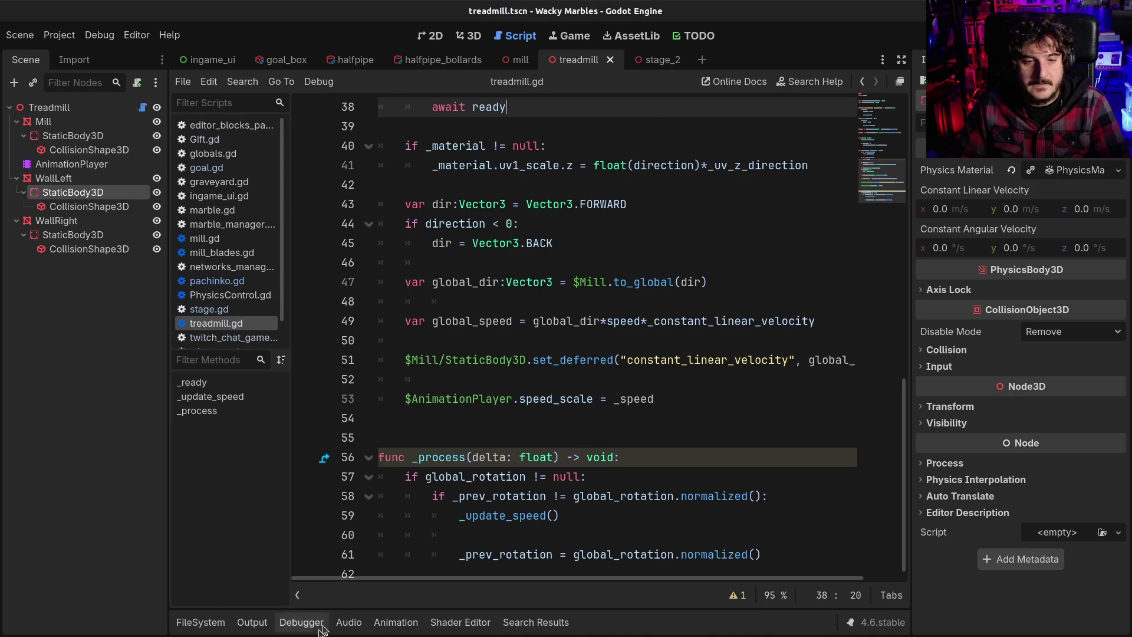
Step: Reopen pachinko.tscn, test Num Rows at 25, and reset it to 1
{"action": "left_click", "coordinate": [215, 620]}
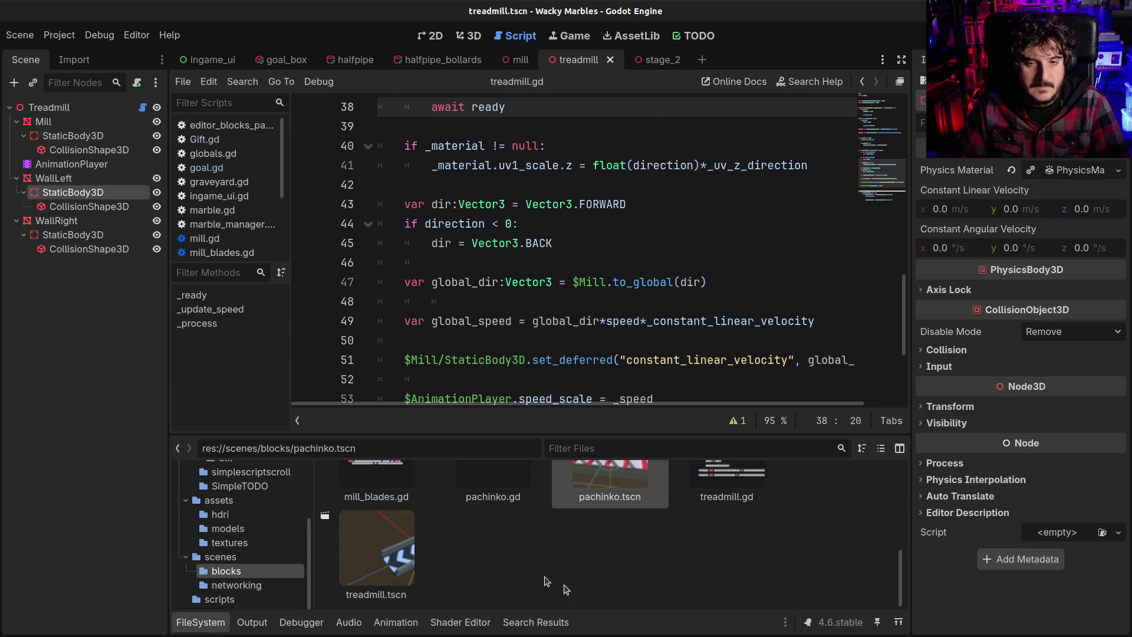
{"action": "double_click", "coordinate": [609, 489]}
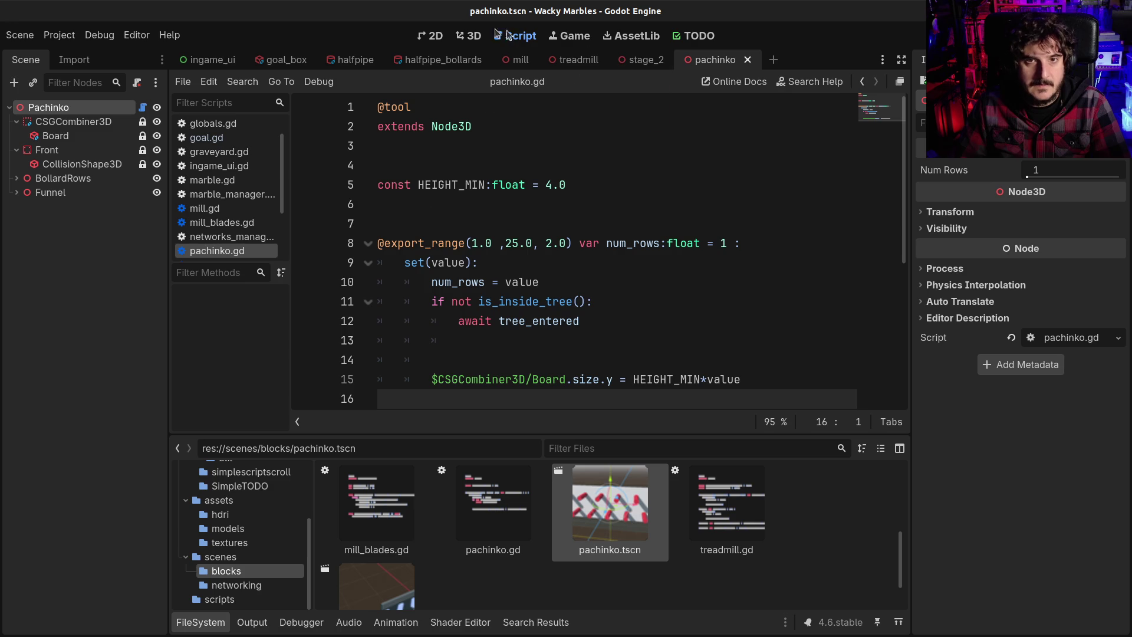
{"action": "left_click", "coordinate": [469, 35]}
{"action": "mouse_move", "coordinate": [1032, 176]}
{"action": "left_mouse_down"}
{"action": "mouse_move", "coordinate": [1119, 176]}
{"action": "mouse_move", "coordinate": [1027, 177]}
{"action": "left_mouse_up"}
{"action": "left_click", "coordinate": [202, 623]}
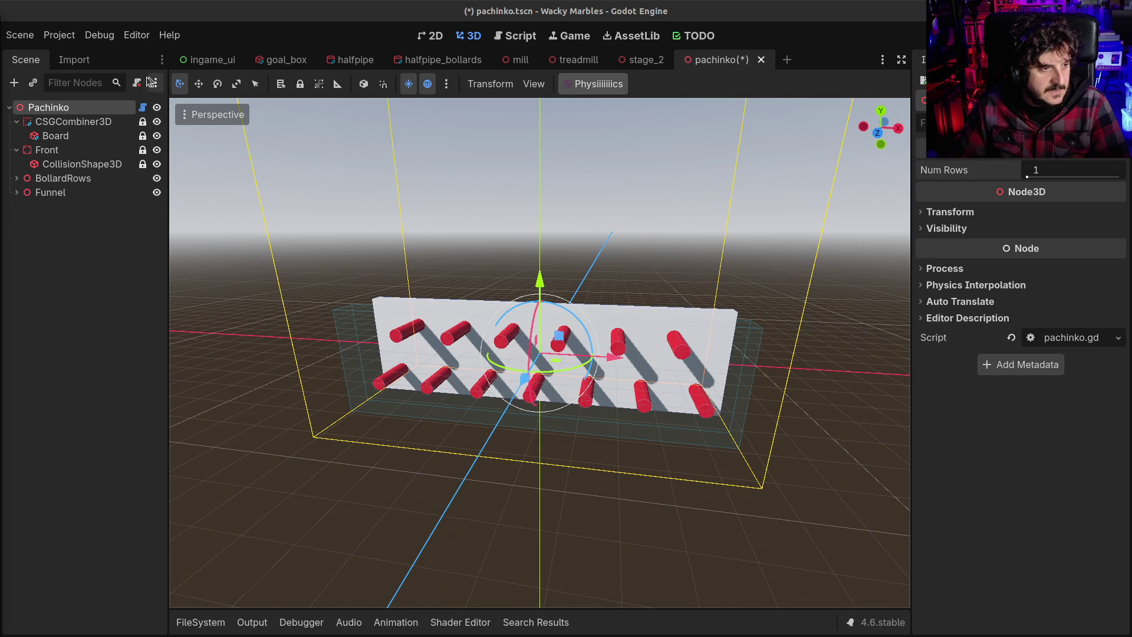
Step: In pachinko.gd, start a new line with $Front/CollisionShape3D below the board height line
{"action": "left_click", "coordinate": [143, 107]}
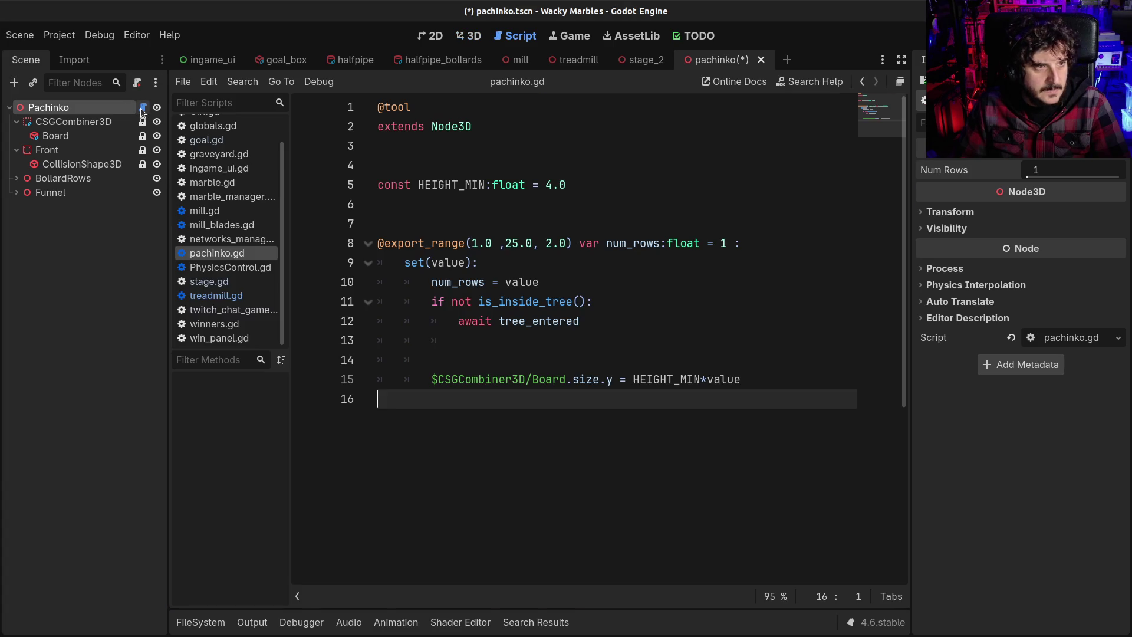
{"action": "left_click", "coordinate": [587, 341]}
{"action": "left_click", "coordinate": [763, 379]}
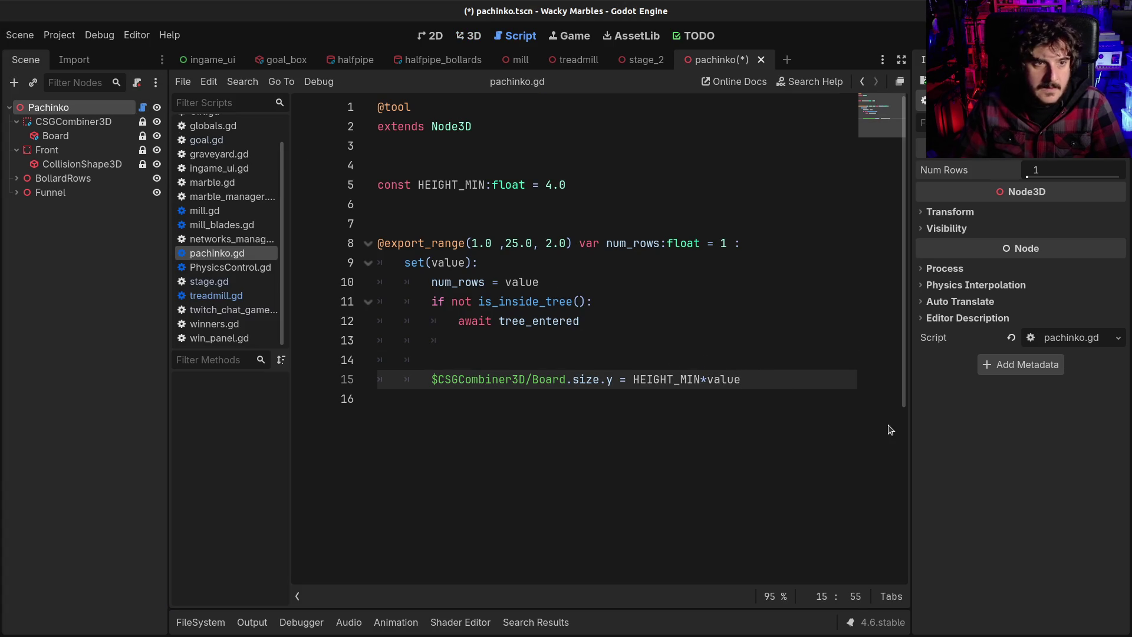
{"action": "key", "text": "Return"}
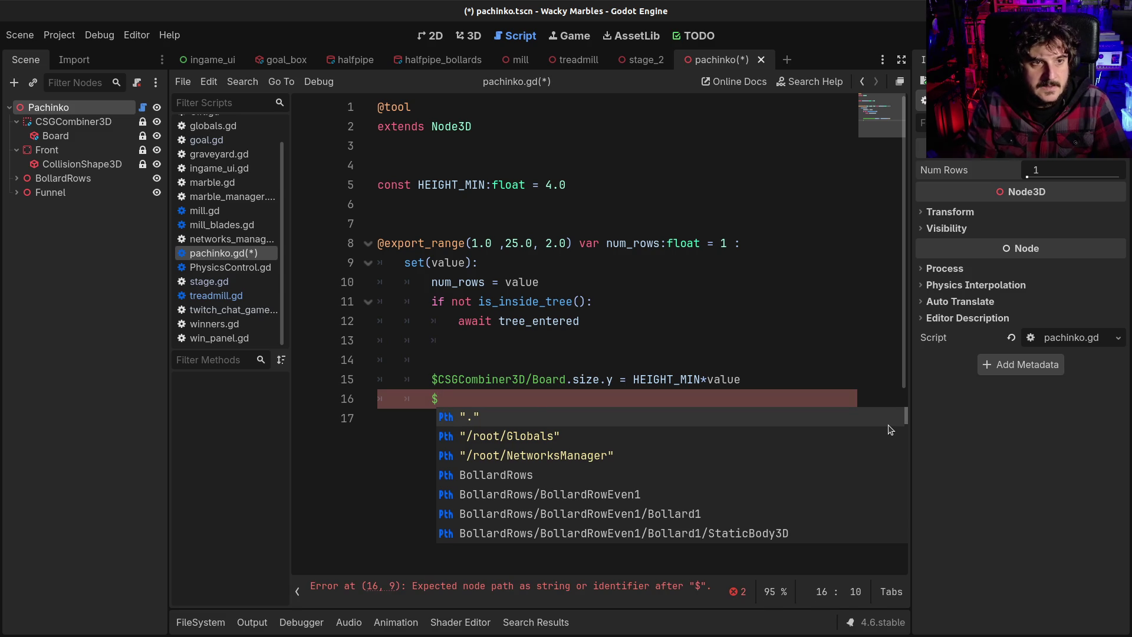
{"action": "type", "text": "Co"}
{"action": "key", "text": "Down"}
{"action": "key", "text": "Down"}
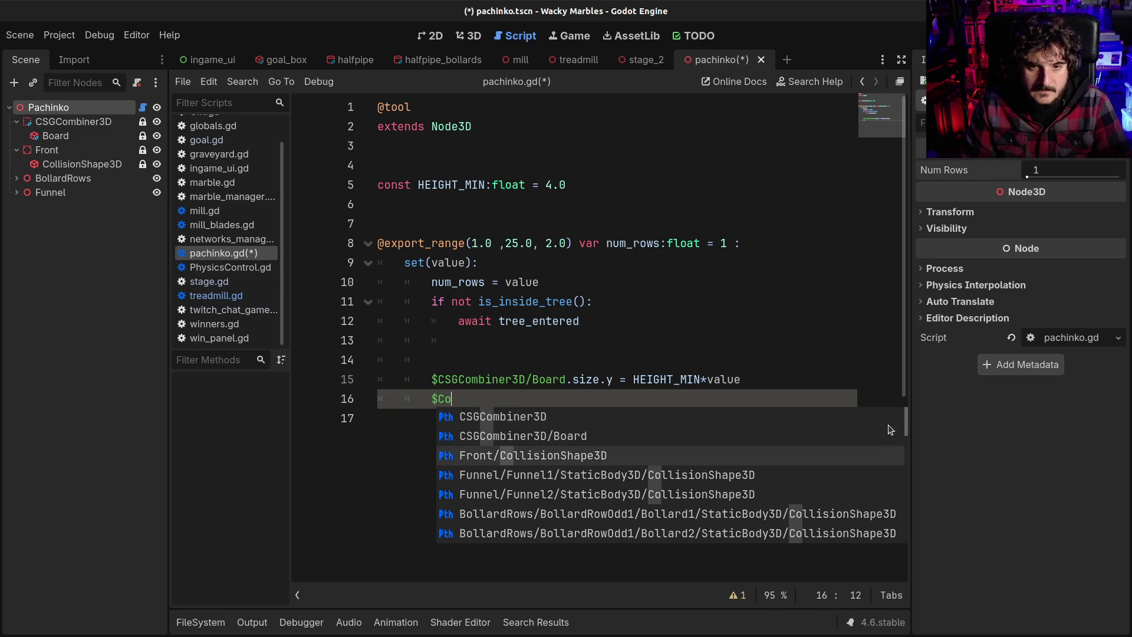
{"action": "key", "text": "Return"}
{"action": "type", "text": "."}
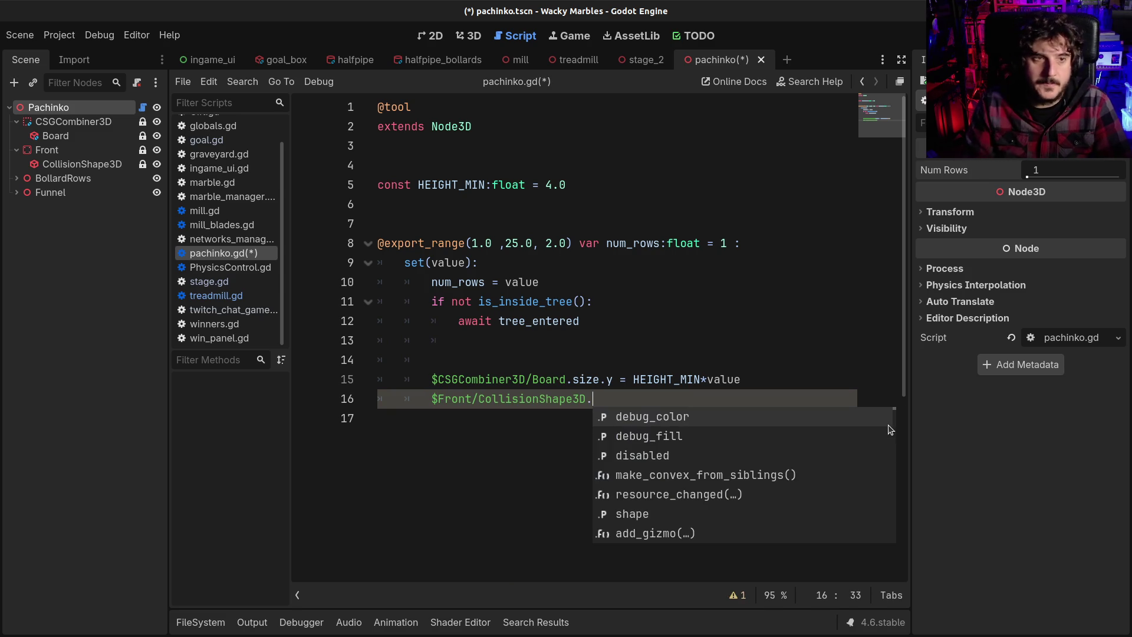
Step: Complete it as shape.size.y = HEIGHT_MIN*value and save the script
{"action": "left_click", "coordinate": [95, 165]}
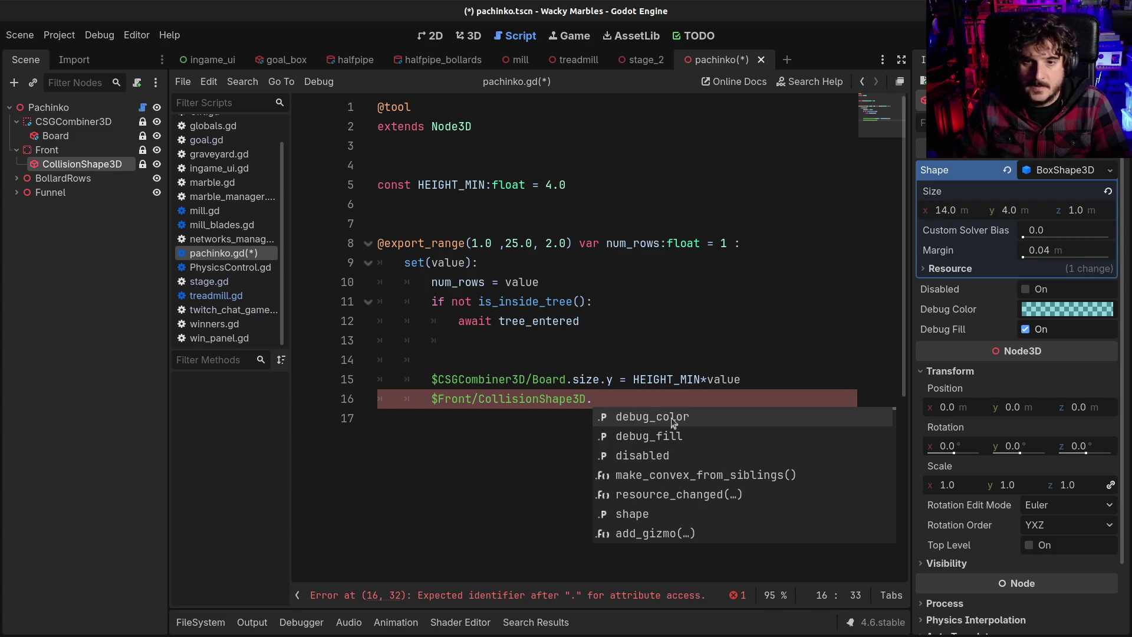
{"action": "type", "text": "shape."}
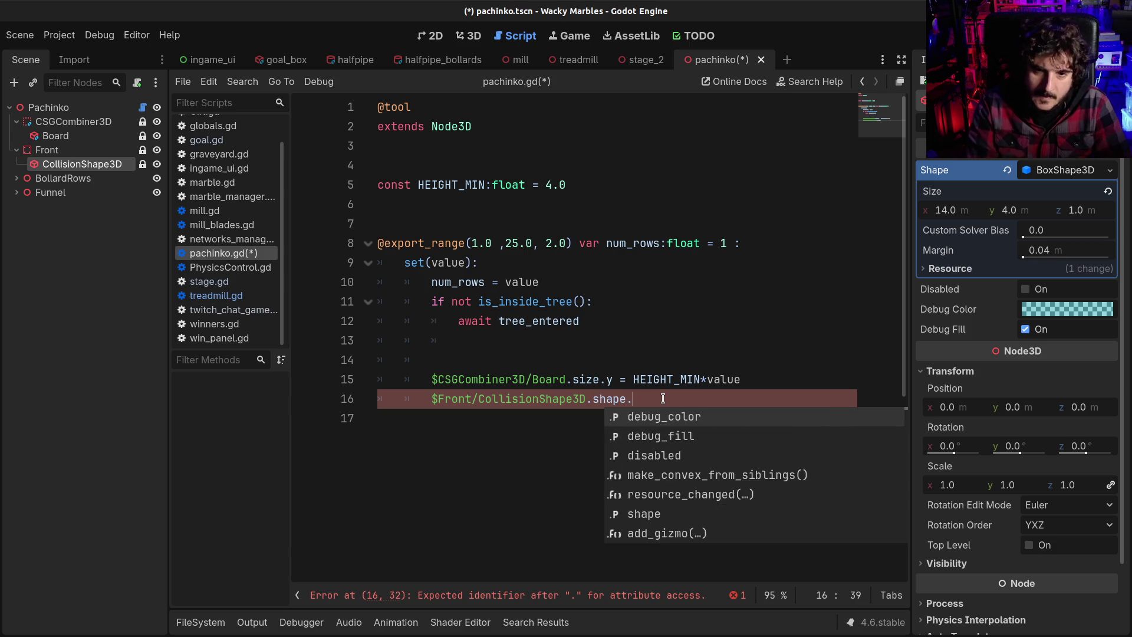
{"action": "type", "text": "si="}
{"action": "key", "text": "Escape"}
{"action": "key", "text": "Up"}
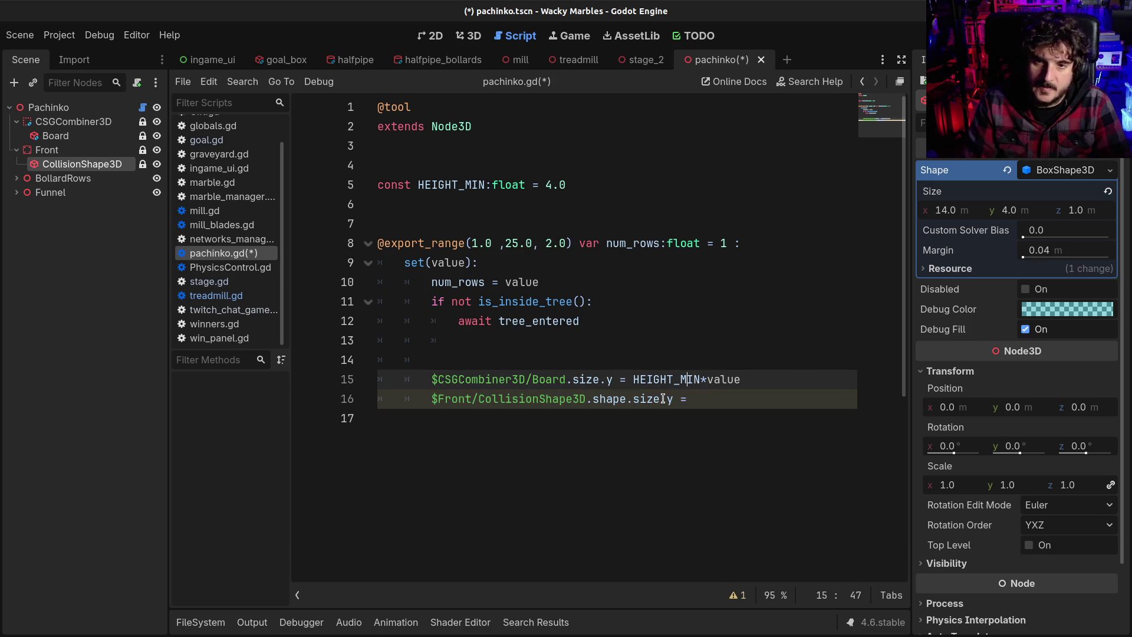
{"action": "key", "text": "shift+End"}
{"action": "key", "text": "ctrl+c"}
{"action": "key", "text": "Down"}
{"action": "key", "text": "ctrl+v"}
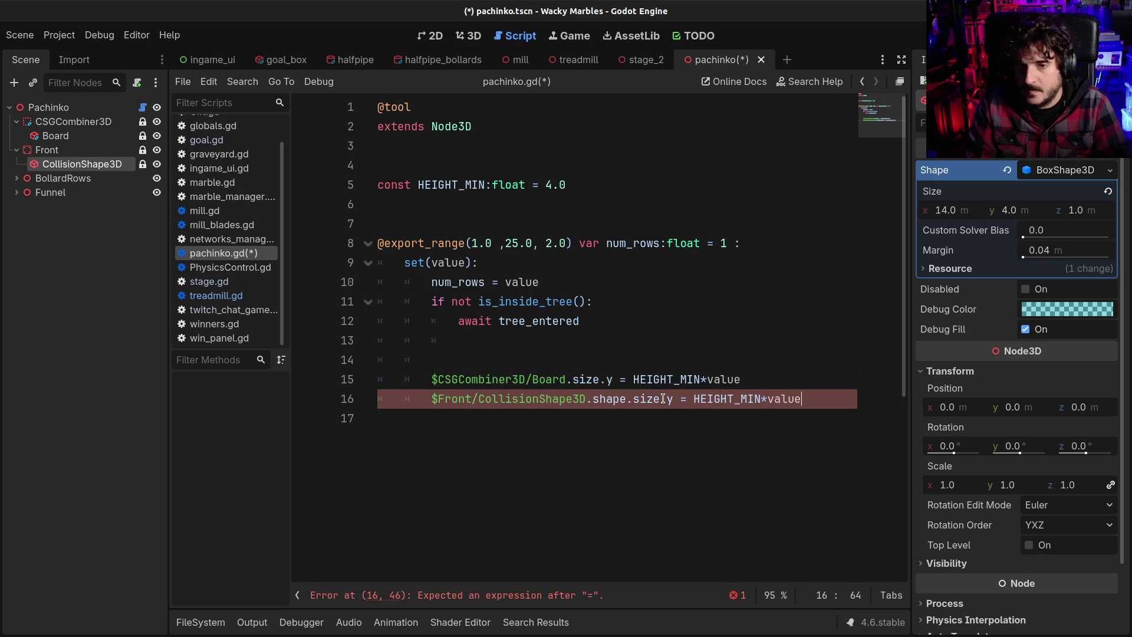
{"action": "key", "text": "ctrl+s"}
{"action": "left_click", "coordinate": [519, 340]}
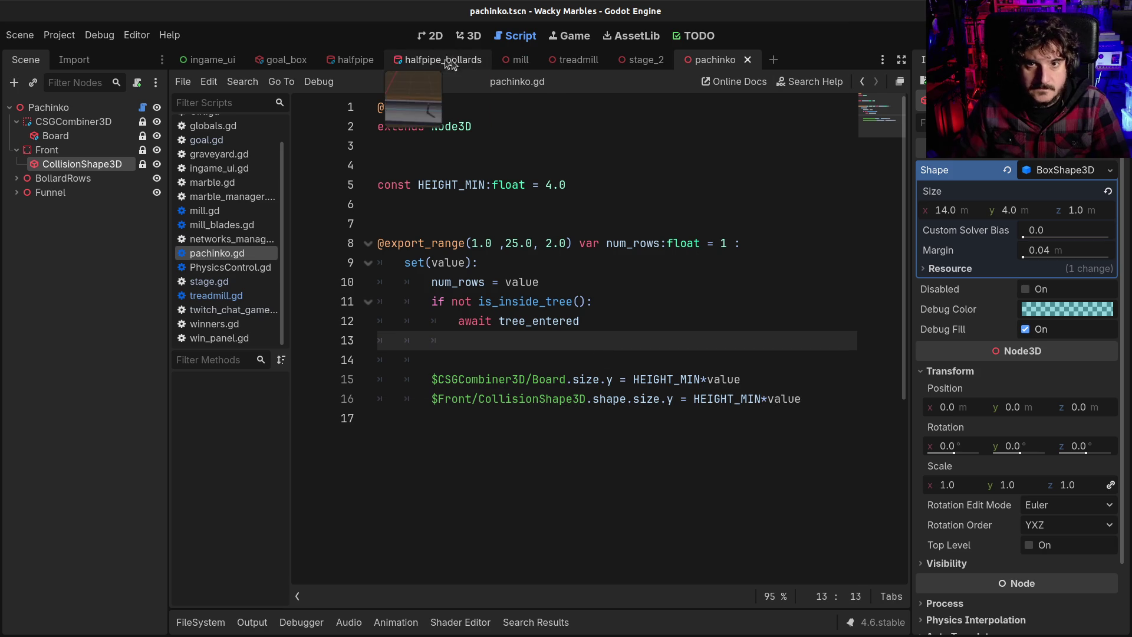
{"action": "left_click", "coordinate": [469, 36]}
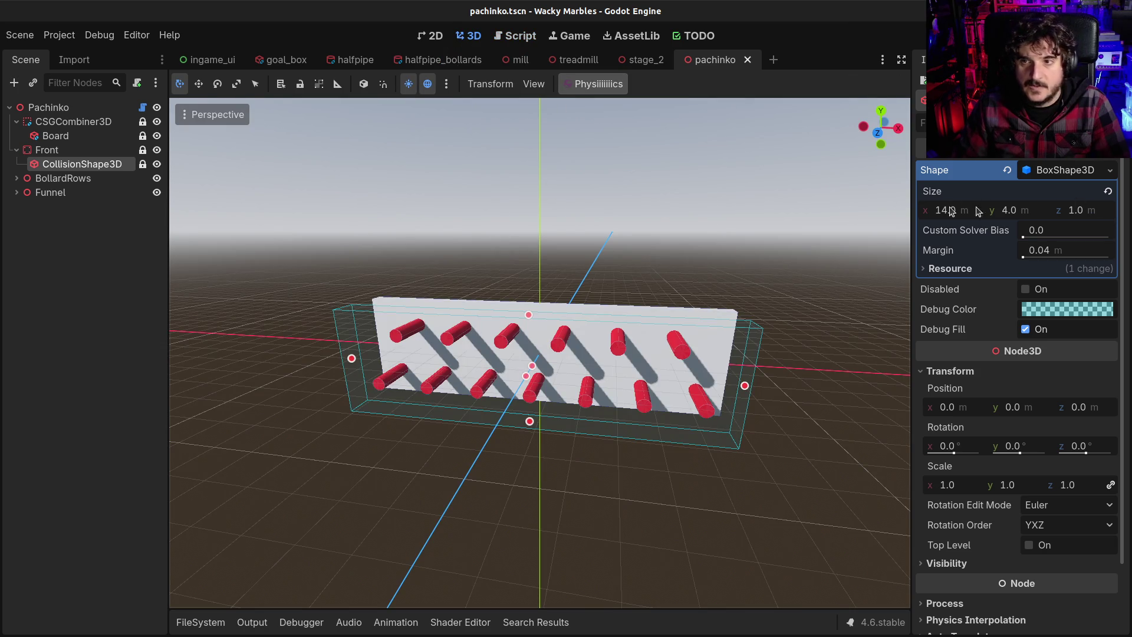
Step: Test Num Rows at 3, bring it back to 1, and save the scene
{"action": "left_click", "coordinate": [49, 107]}
{"action": "left_click_drag", "start_coordinate": [1027, 177], "coordinate": [1054, 179]}
{"action": "left_click_drag", "start_coordinate": [1034, 178], "coordinate": [1027, 177]}
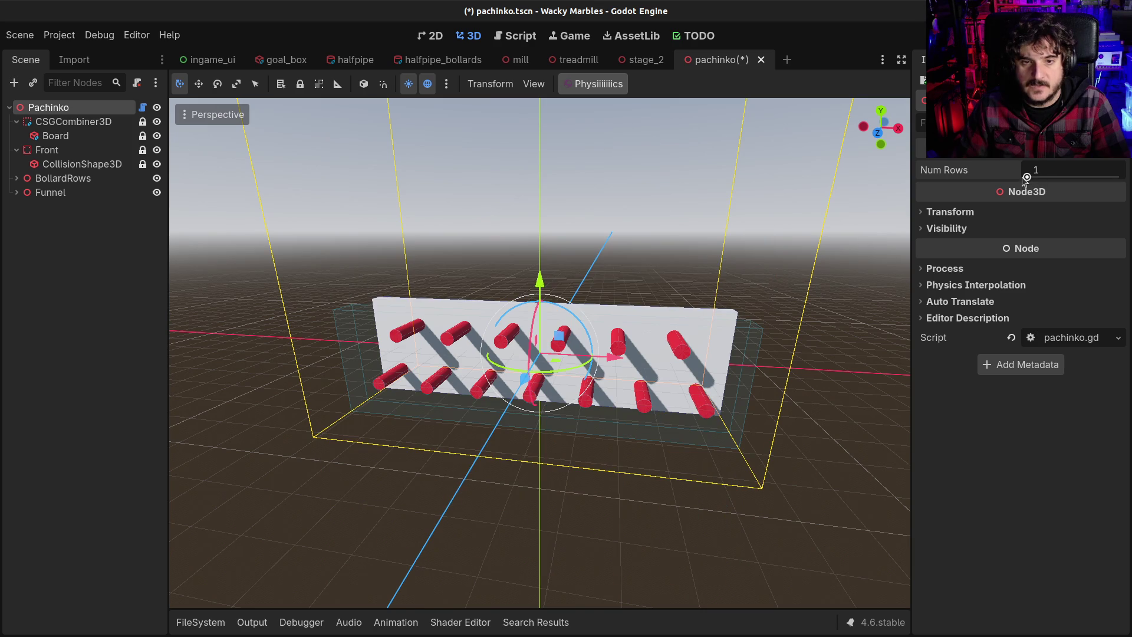
{"action": "key", "text": "ctrl+s"}
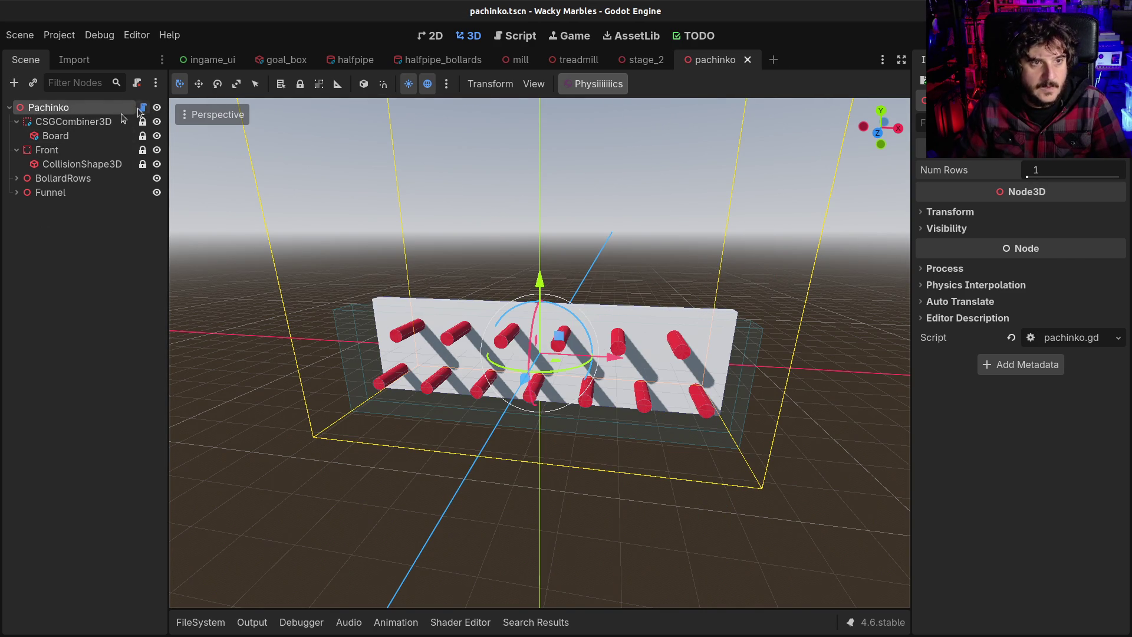
Step: Select BollardRowOdd1 and BollardRowEven1 under BollardRows and delete them
{"action": "left_click", "coordinate": [14, 181]}
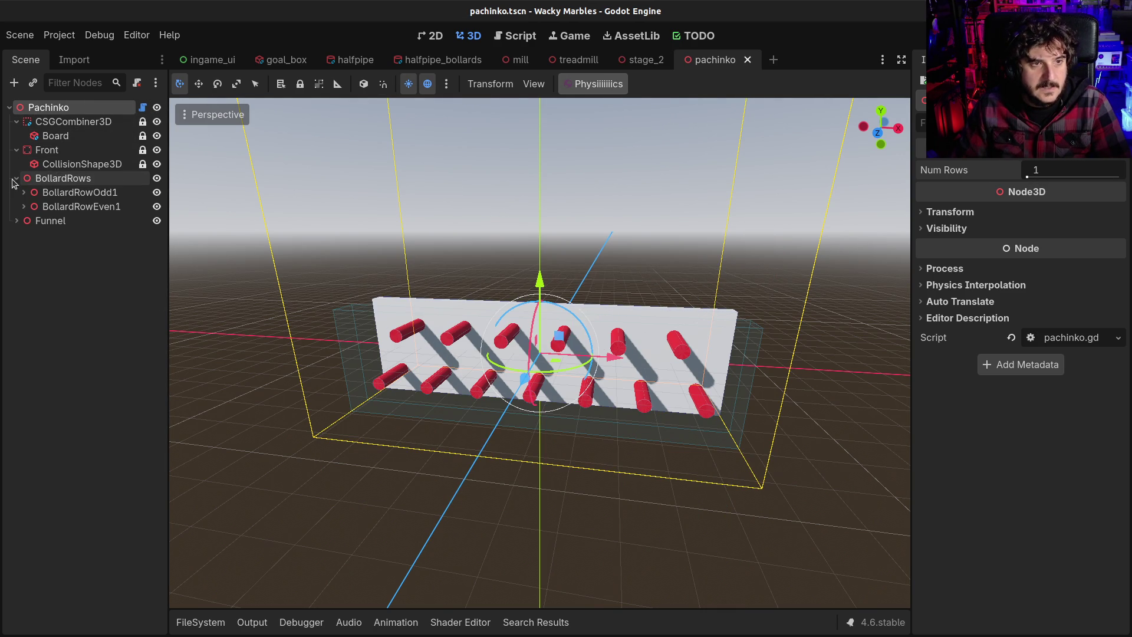
{"action": "left_click", "coordinate": [23, 180]}
{"action": "left_click", "coordinate": [15, 179]}
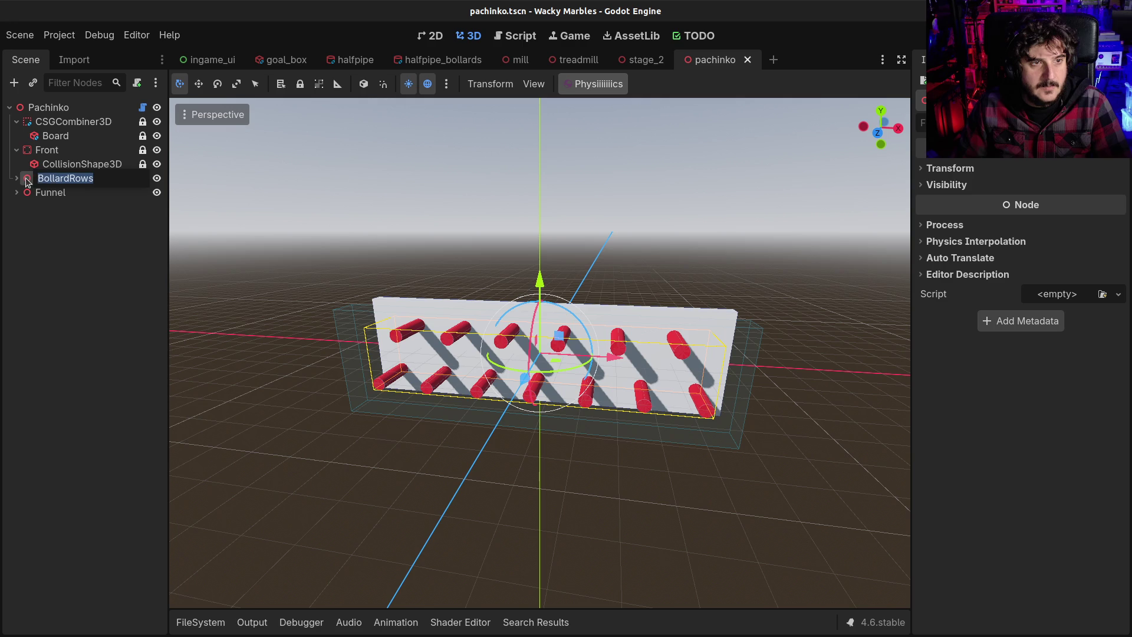
{"action": "left_click", "coordinate": [17, 178]}
{"action": "left_click", "coordinate": [80, 191]}
{"action": "left_click", "coordinate": [77, 178]}
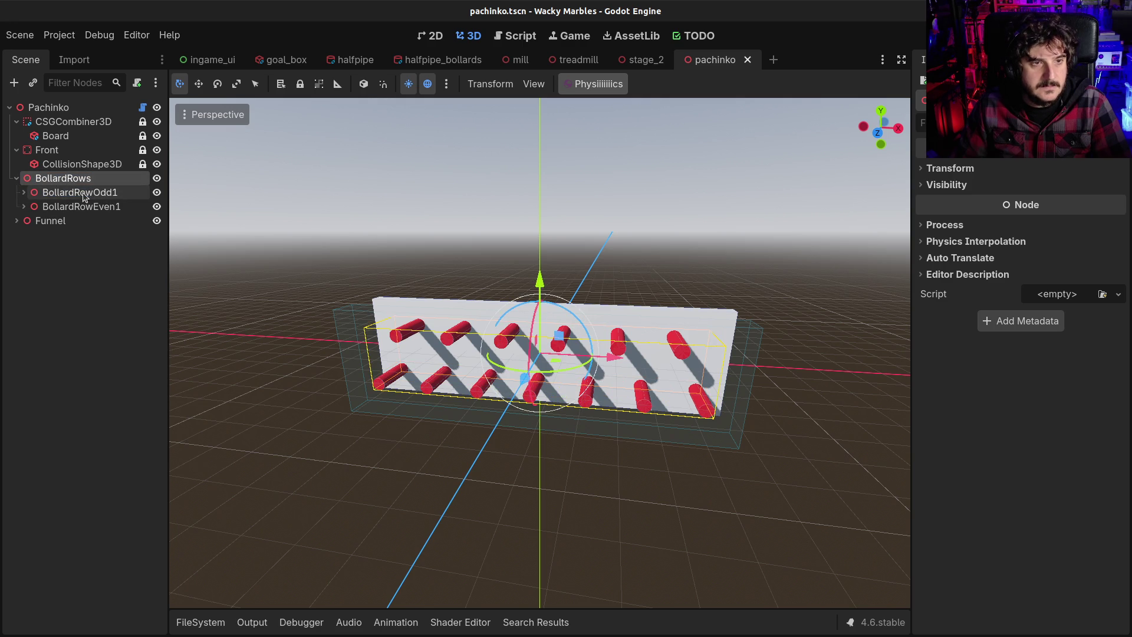
{"action": "left_click", "coordinate": [82, 207]}
{"action": "left_click", "coordinate": [87, 192], "text": "ctrl"}
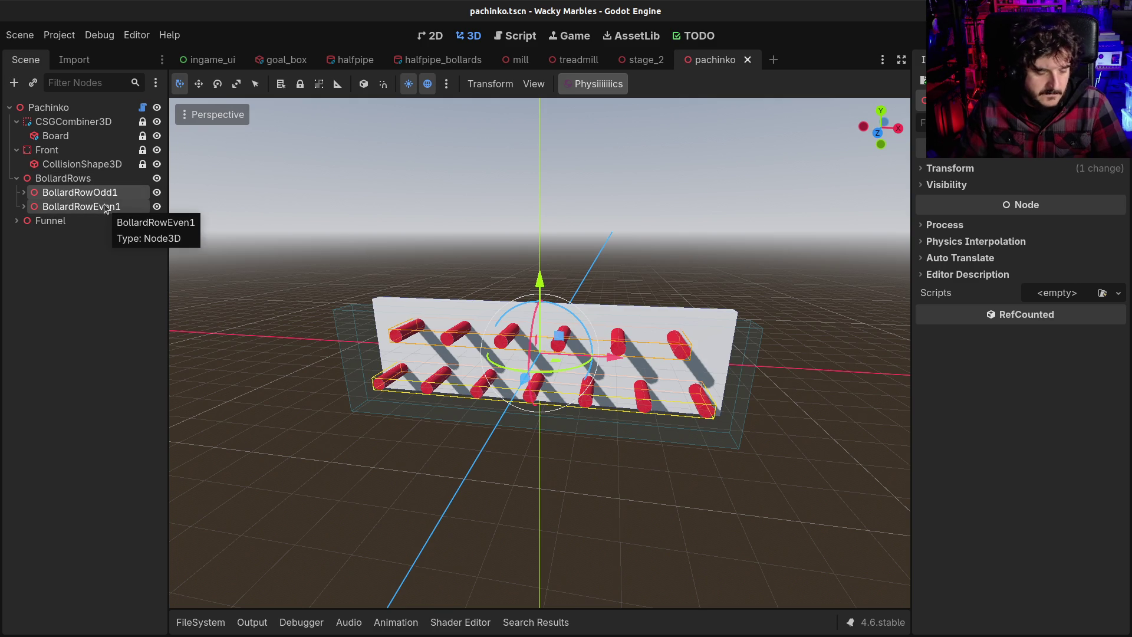
{"action": "key", "text": "Delete"}
{"action": "left_click", "coordinate": [63, 178]}
{"action": "key", "text": "ctrl+a"}
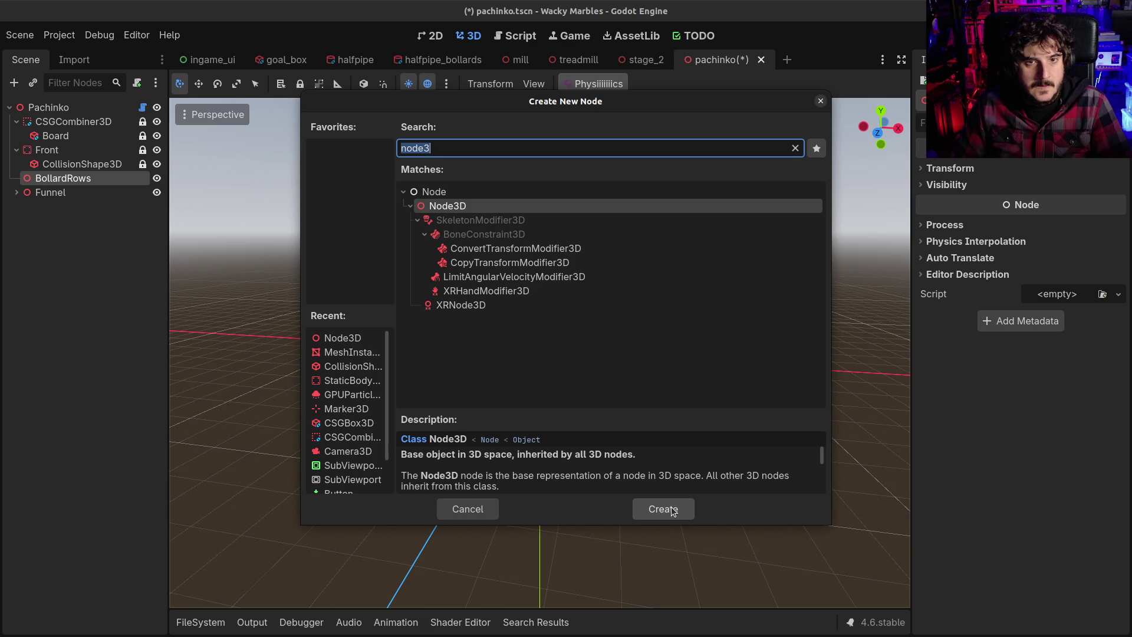
Step: Create a new scene with a 3D root node named BollardRow
{"action": "left_click", "coordinate": [467, 509]}
{"action": "left_click", "coordinate": [787, 60]}
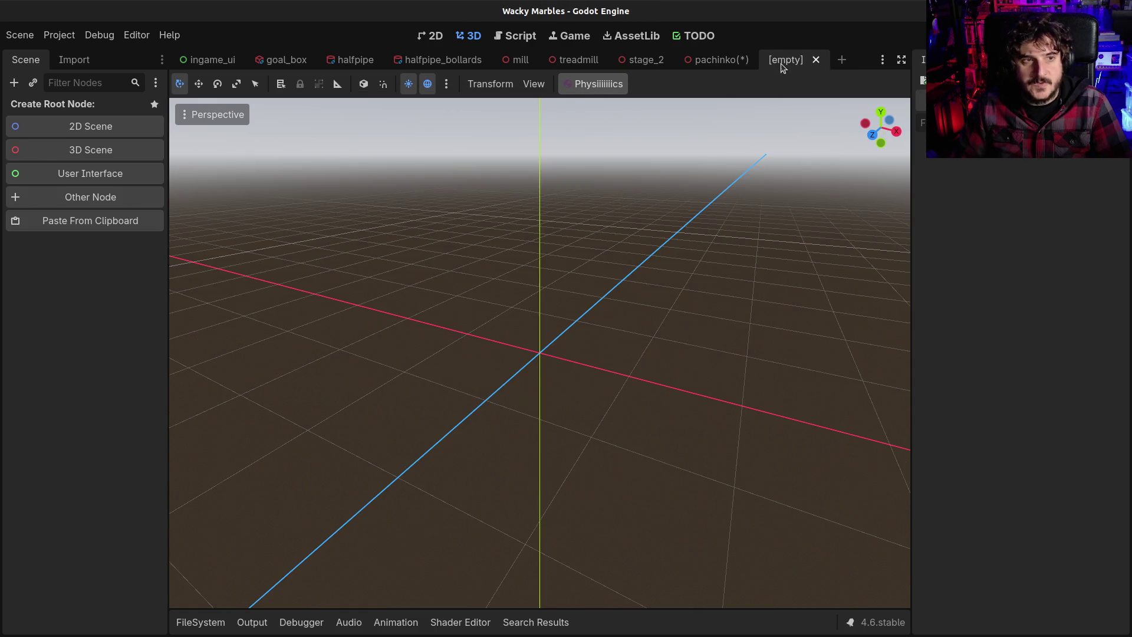
{"action": "left_click", "coordinate": [77, 149]}
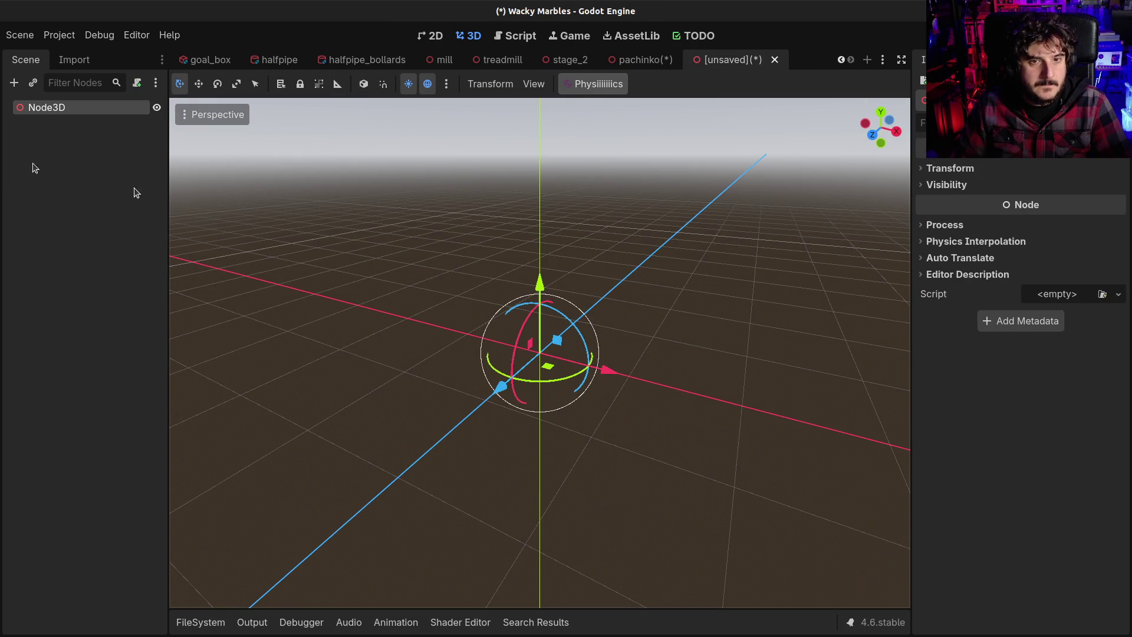
{"action": "double_click", "coordinate": [34, 111]}
{"action": "type", "text": "Rollar"}
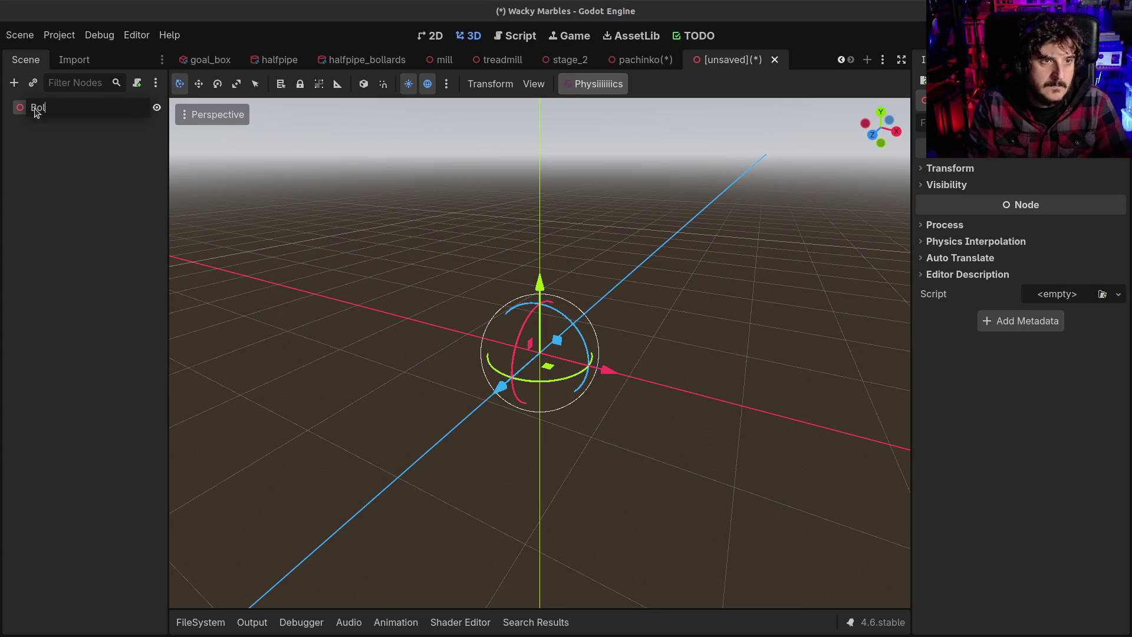
{"action": "key", "text": "Return"}
Step: Paste the bollard rows under the root and save as bollard_row.tscn in blocks
{"action": "key", "text": "ctrl+v"}
{"action": "scroll", "coordinate": [460, 413], "scroll_direction": "down", "scroll_amount": 5}
{"action": "key", "text": "KP_1"}
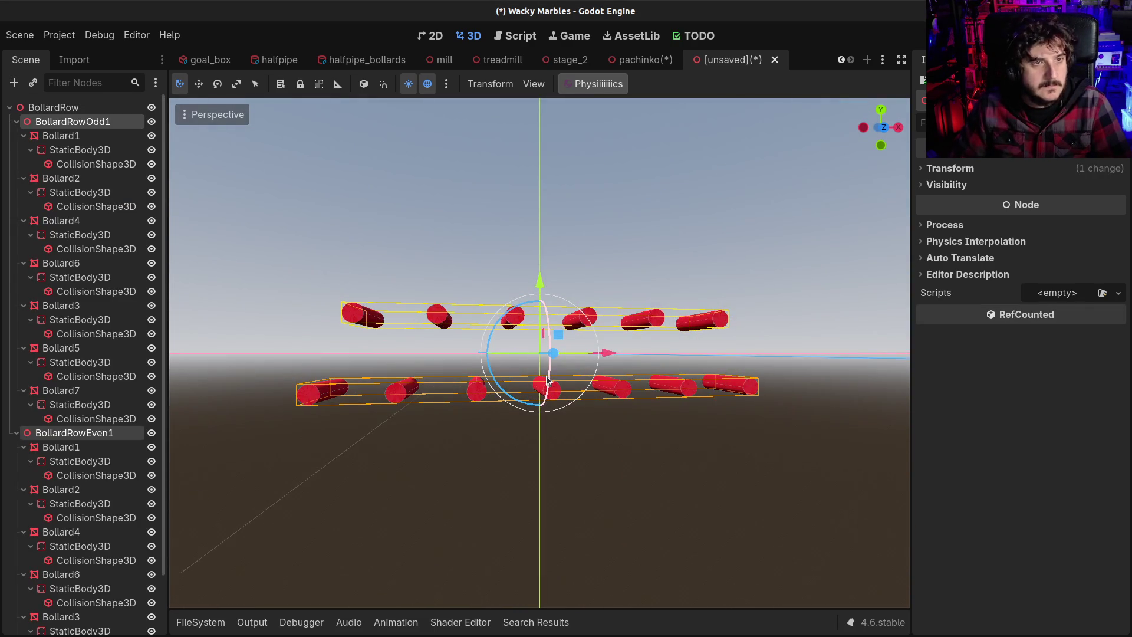
{"action": "key", "text": "ctrl+s"}
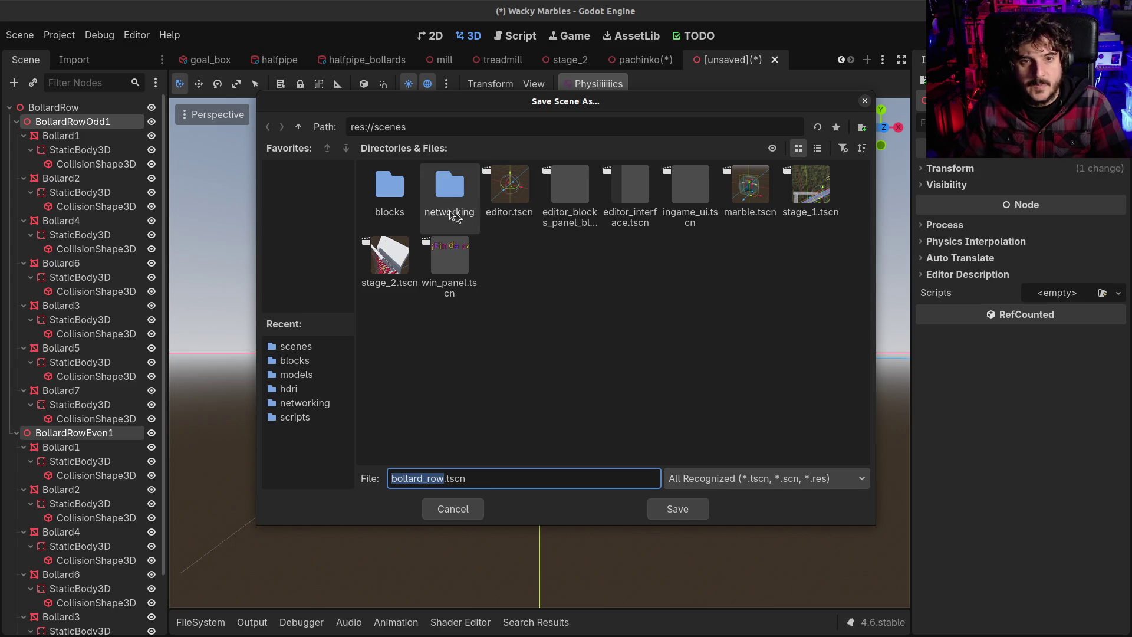
{"action": "double_click", "coordinate": [389, 189]}
{"action": "left_click", "coordinate": [700, 512]}
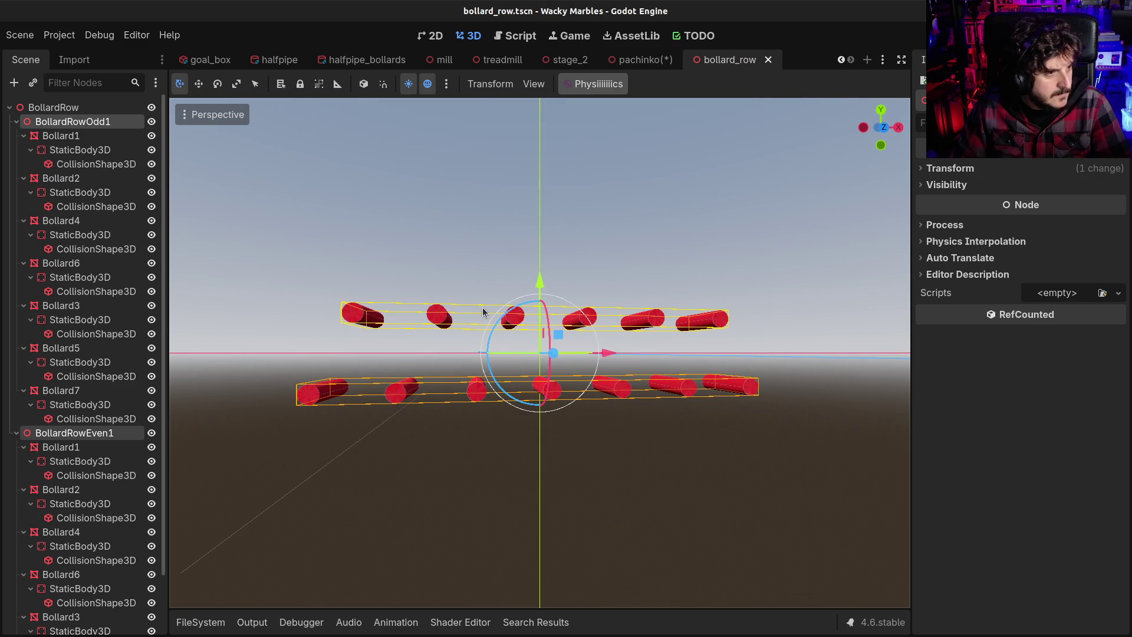
Step: Rename the root node to PachinkoBollardRow and save the scene
{"action": "mouse_move", "coordinate": [646, 58]}
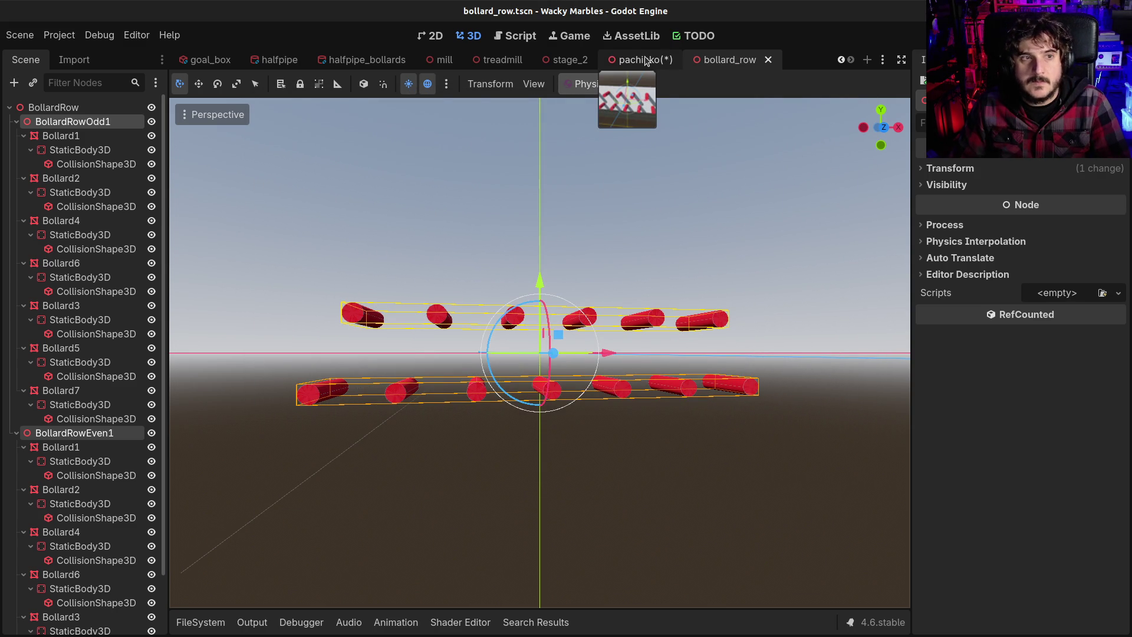
{"action": "left_click", "coordinate": [56, 107]}
{"action": "key", "text": "F2"}
{"action": "key", "text": "Home"}
{"action": "type", "text": "Pachinko"}
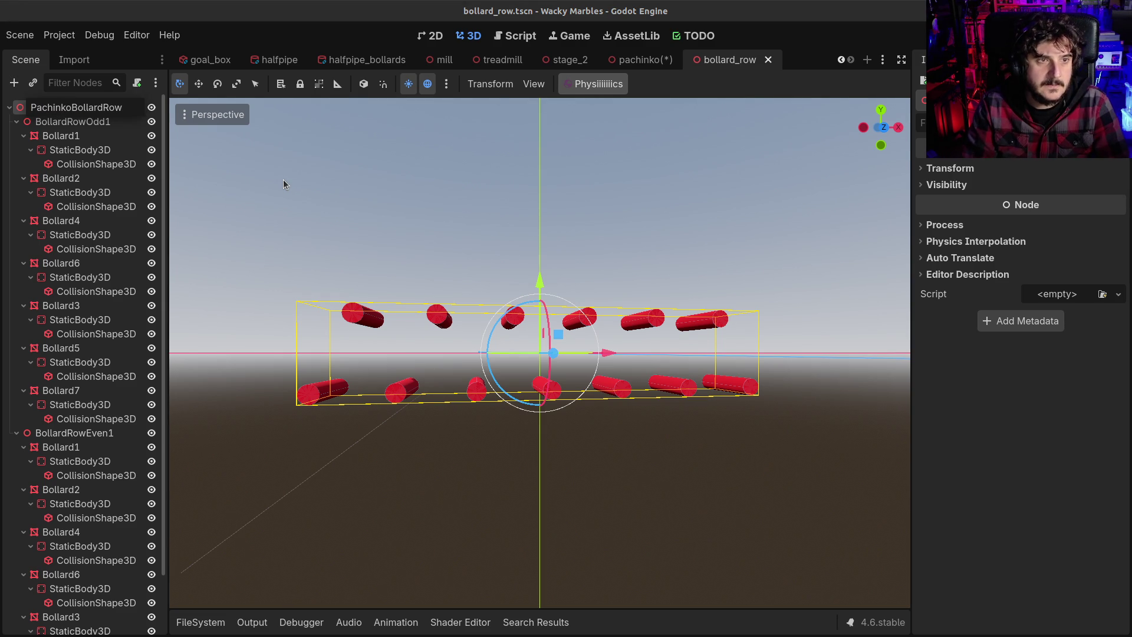
{"action": "key", "text": "Return"}
{"action": "key", "text": "ctrl+s"}
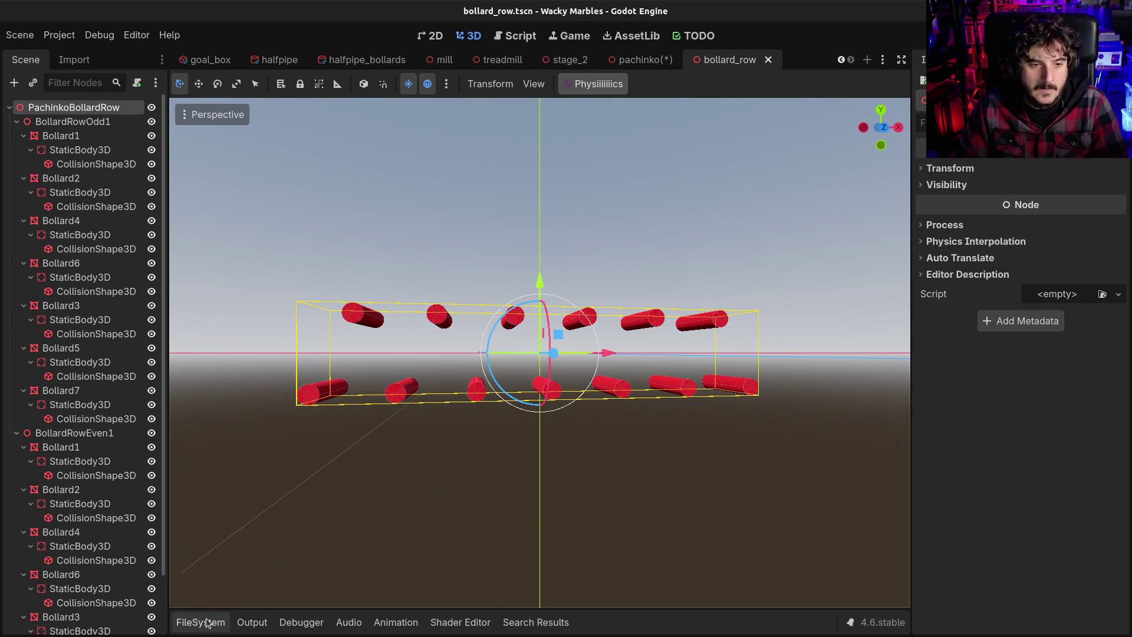
Step: Rename bollard_row.tscn to pachinko_bollard_row.tscn in the FileSystem dock
{"action": "left_click", "coordinate": [200, 622]}
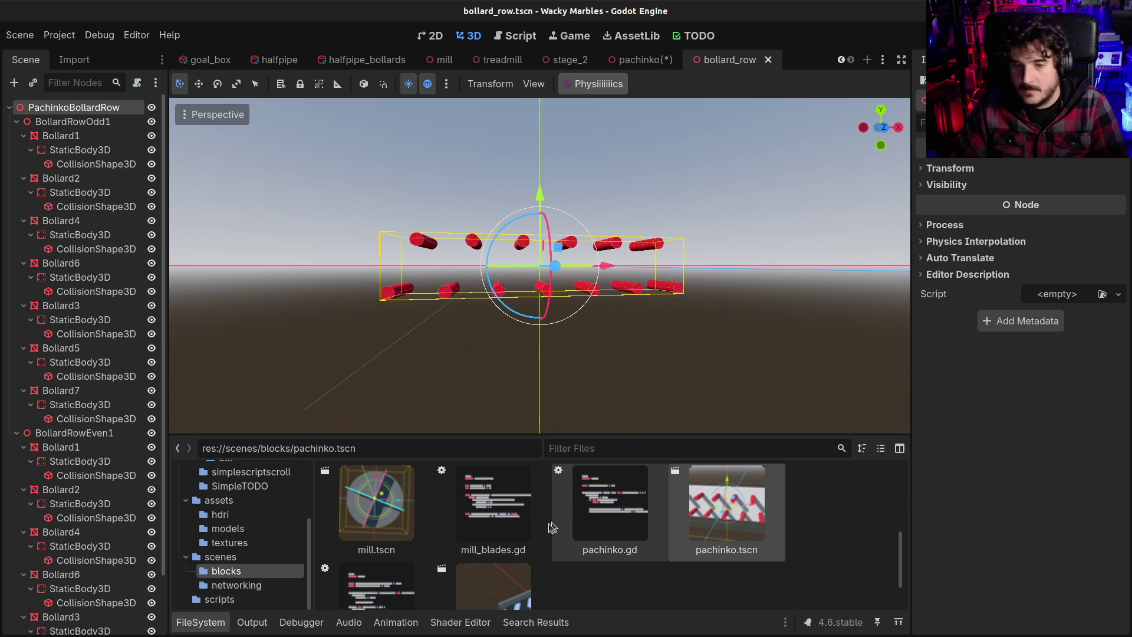
{"action": "scroll", "coordinate": [544, 543], "scroll_direction": "down", "scroll_amount": 1}
{"action": "scroll", "coordinate": [481, 575], "scroll_direction": "up", "scroll_amount": 5}
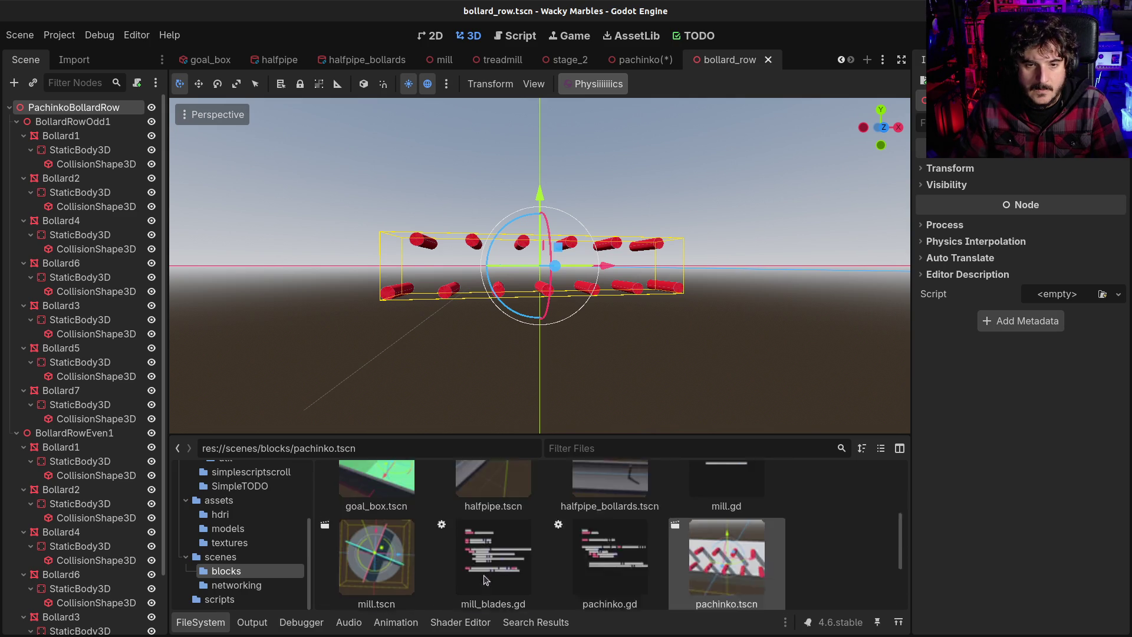
{"action": "key", "text": "F2"}
{"action": "key", "text": "Home"}
{"action": "type", "text": "pachinko"}
{"action": "type", "text": "_"}
{"action": "key", "text": "Return"}
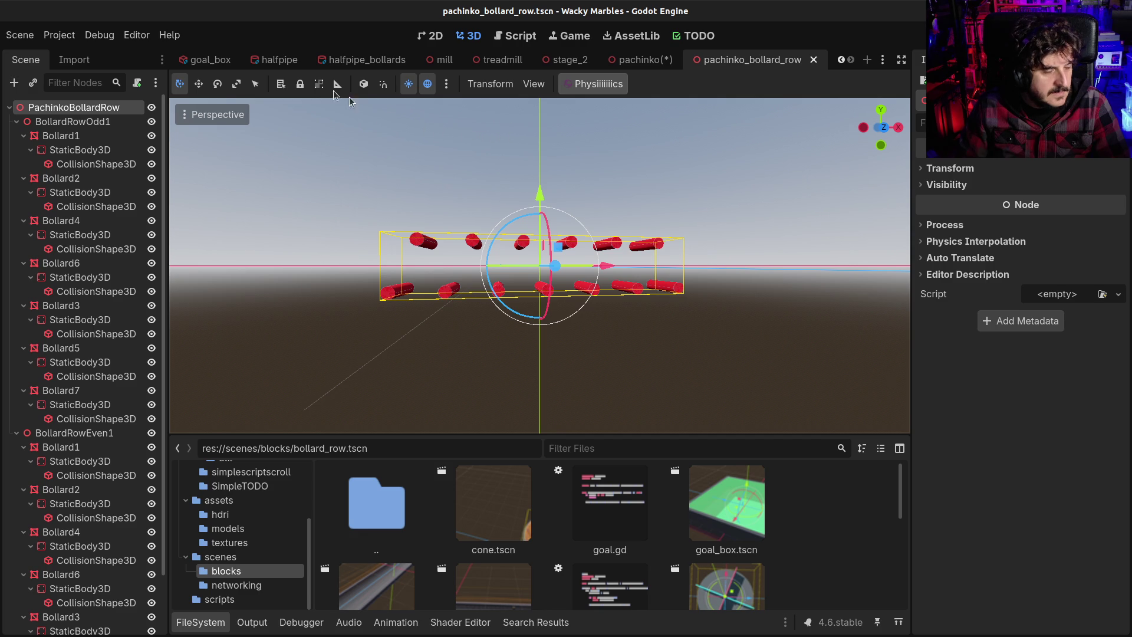
Step: Return to the pachinko scene and select its Pachinko root node
{"action": "left_click", "coordinate": [74, 34]}
{"action": "left_click", "coordinate": [59, 34]}
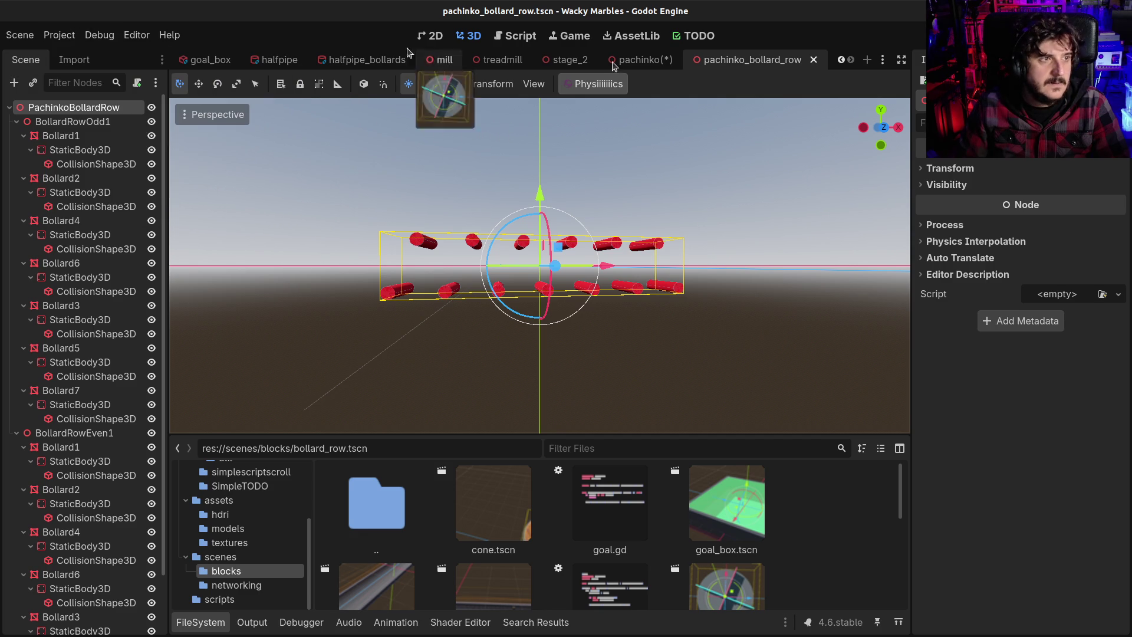
{"action": "left_click", "coordinate": [645, 60]}
{"action": "left_click", "coordinate": [50, 108]}
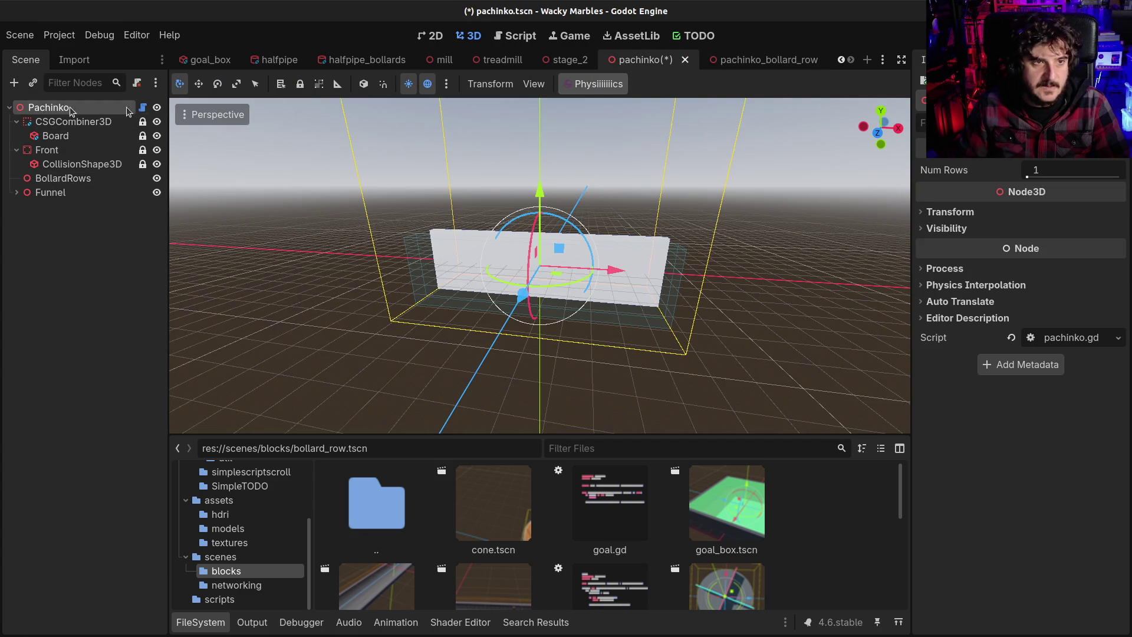
Step: Open pachinko.gd in the Script editor and place the caret below the extends line
{"action": "left_click", "coordinate": [500, 37]}
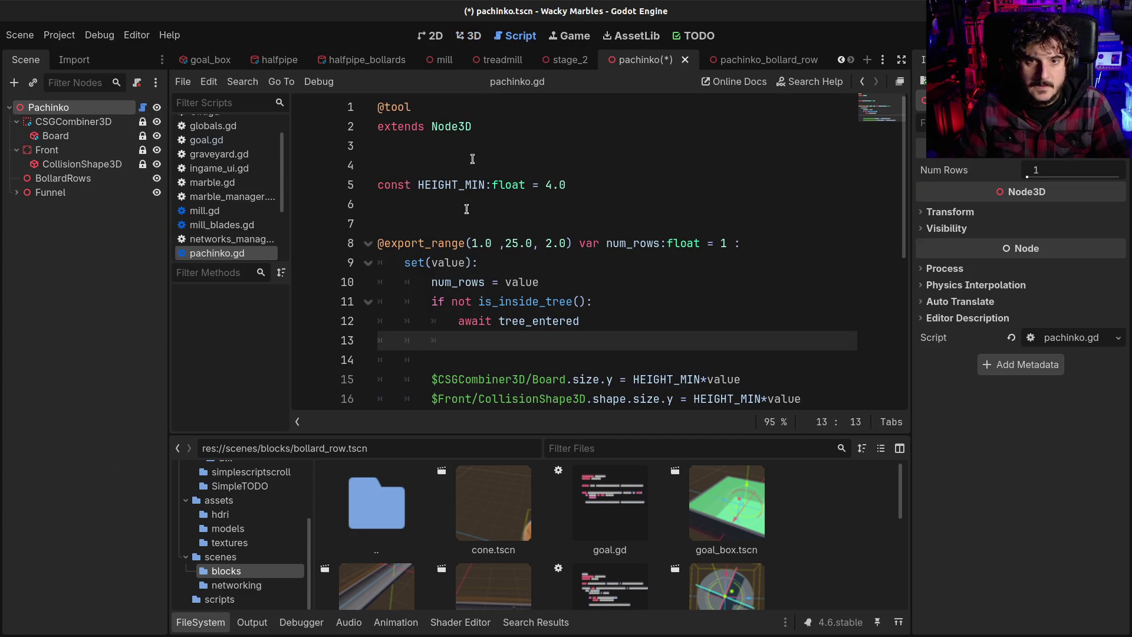
{"action": "left_click", "coordinate": [413, 154]}
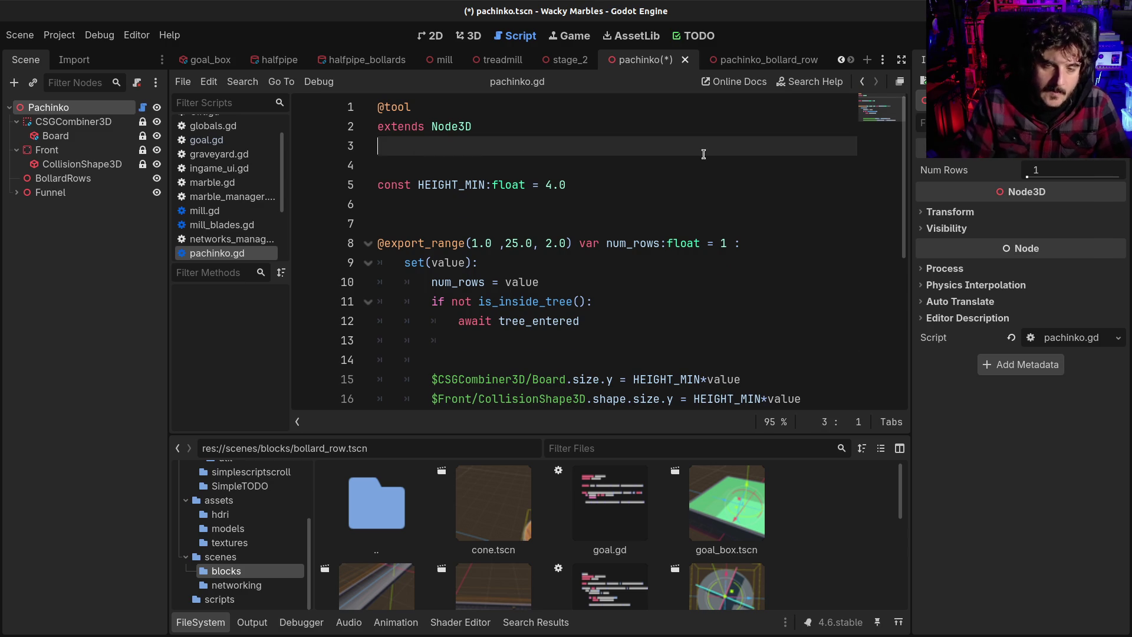
{"action": "key", "text": "Return"}
{"action": "key", "text": "Return"}
{"action": "key", "text": "Up"}
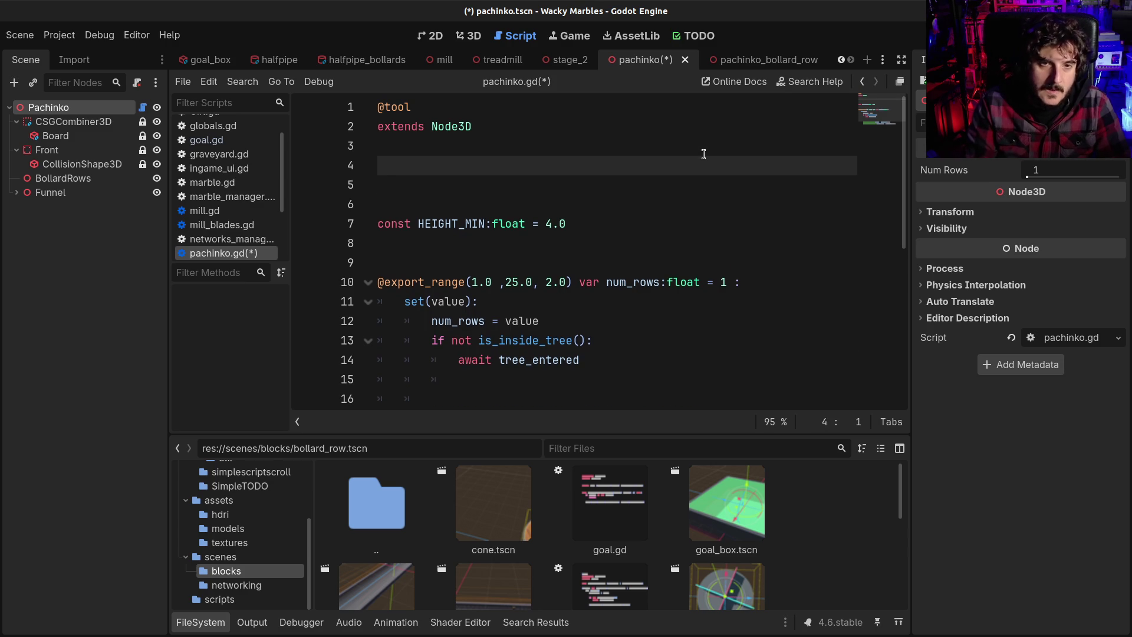
{"action": "type", "text": "var"}
{"action": "key", "text": "BackSpace"}
{"action": "key", "text": "BackSpace"}
{"action": "key", "text": "BackSpace"}
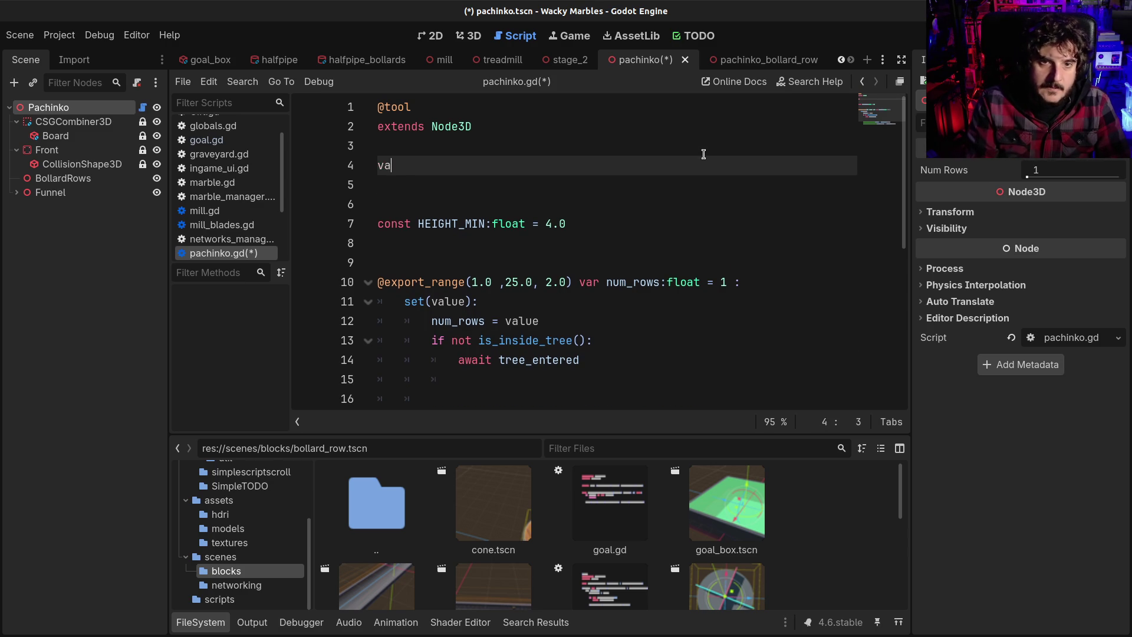
{"action": "type", "text": "@"}
{"action": "key", "text": "BackSpace"}
{"action": "key", "text": "BackSpace"}
{"action": "key", "text": "Delete"}
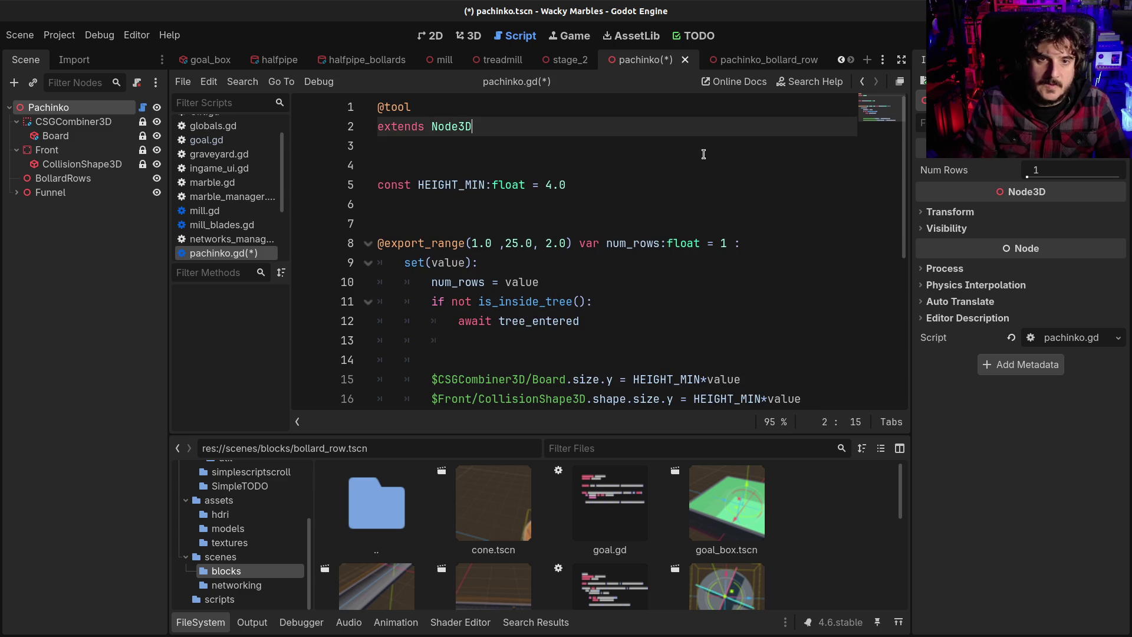
{"action": "key", "text": "Down"}
{"action": "key", "text": "Down"}
{"action": "key", "text": "Down"}
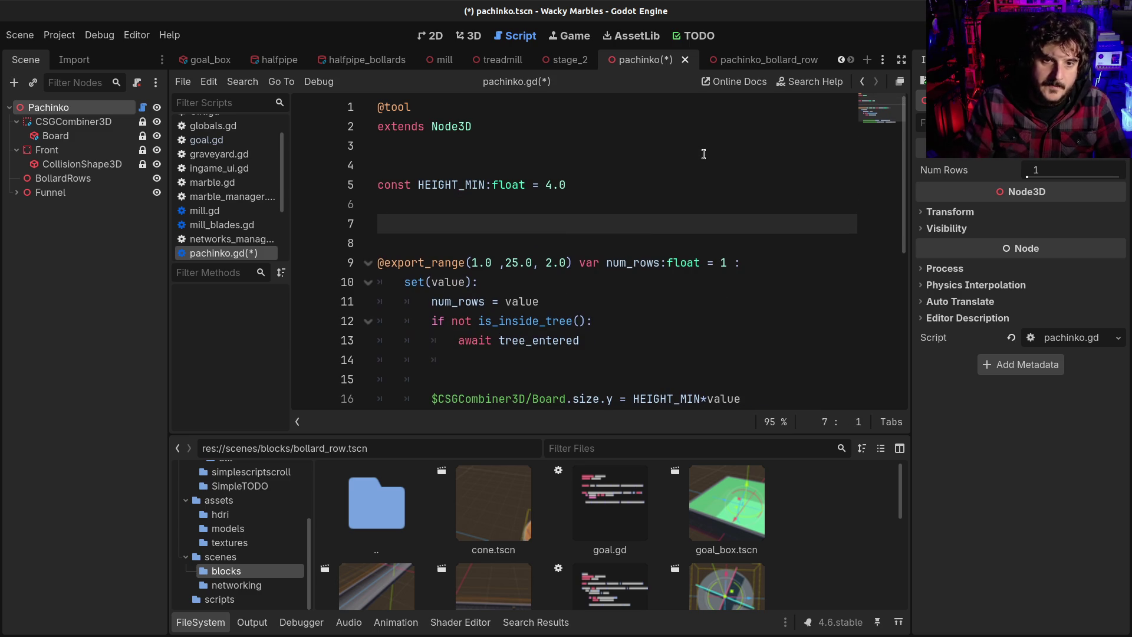
{"action": "scroll", "coordinate": [571, 299], "scroll_direction": "down", "scroll_amount": 3}
{"action": "left_click", "coordinate": [514, 295]}
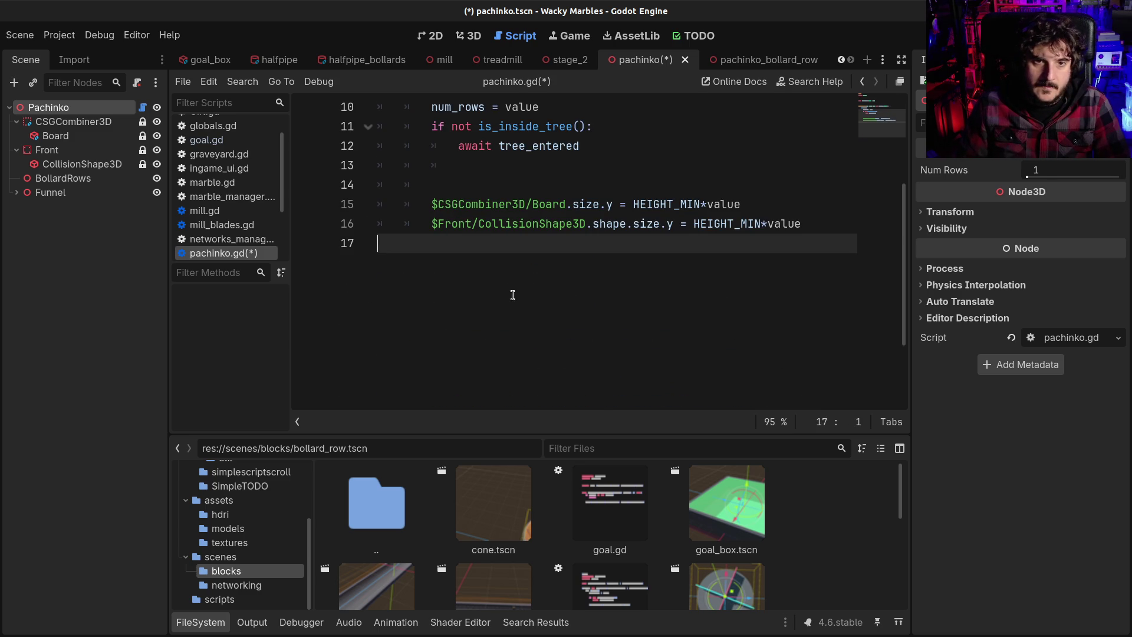
{"action": "key", "text": "Return"}
{"action": "key", "text": "Return"}
{"action": "type", "text": "@on"}
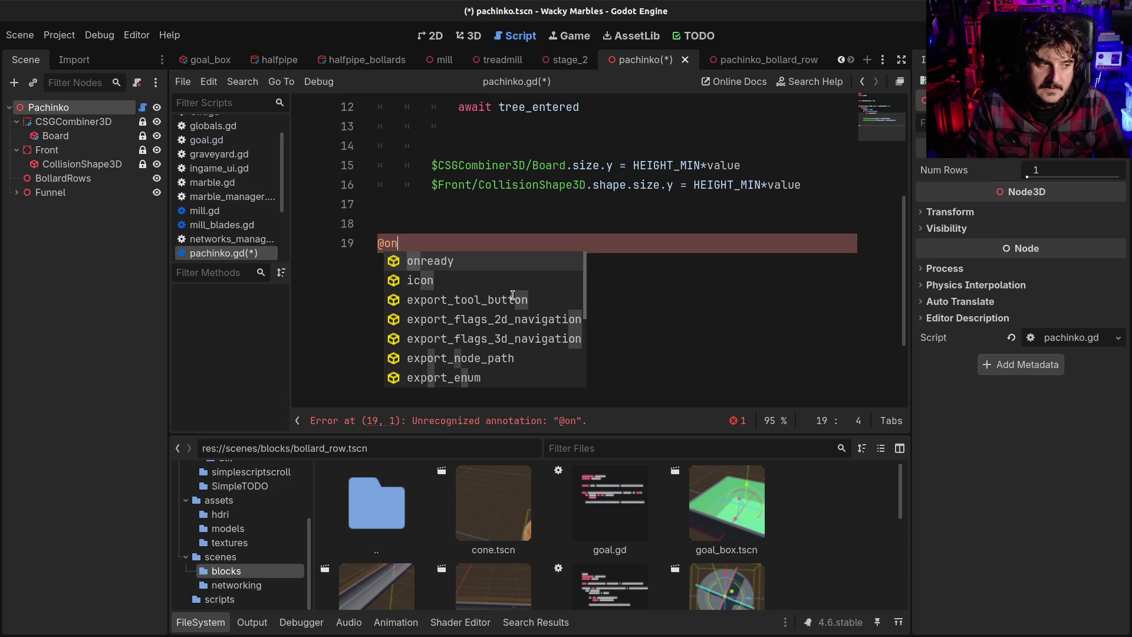
{"action": "key", "text": "Return"}
{"action": "type", "text": "="}
{"action": "key", "text": "BackSpace"}
{"action": "key", "text": "BackSpace"}
{"action": "type", "text": "var"}
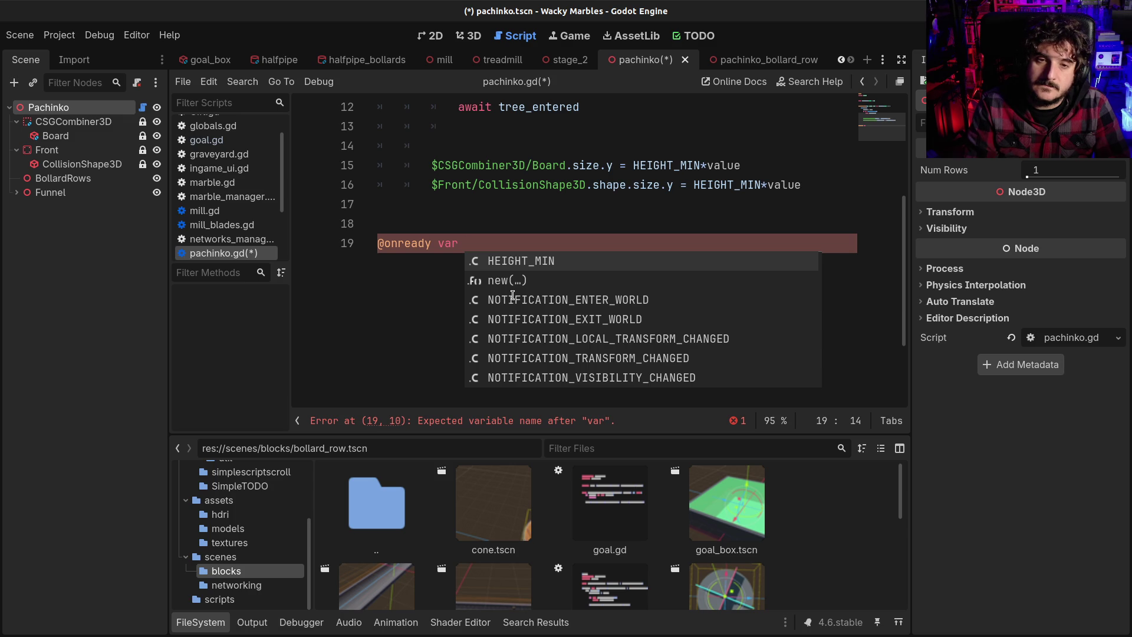
{"action": "type", "text": "bollard_row_preload = preload("}
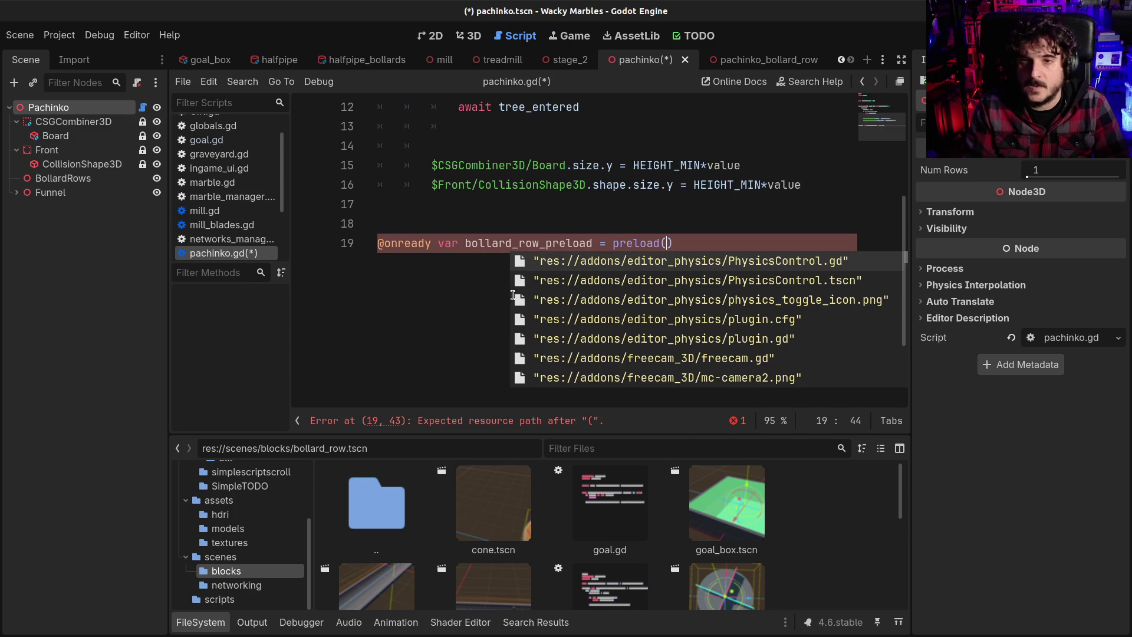
{"action": "type", "text": "bo"}
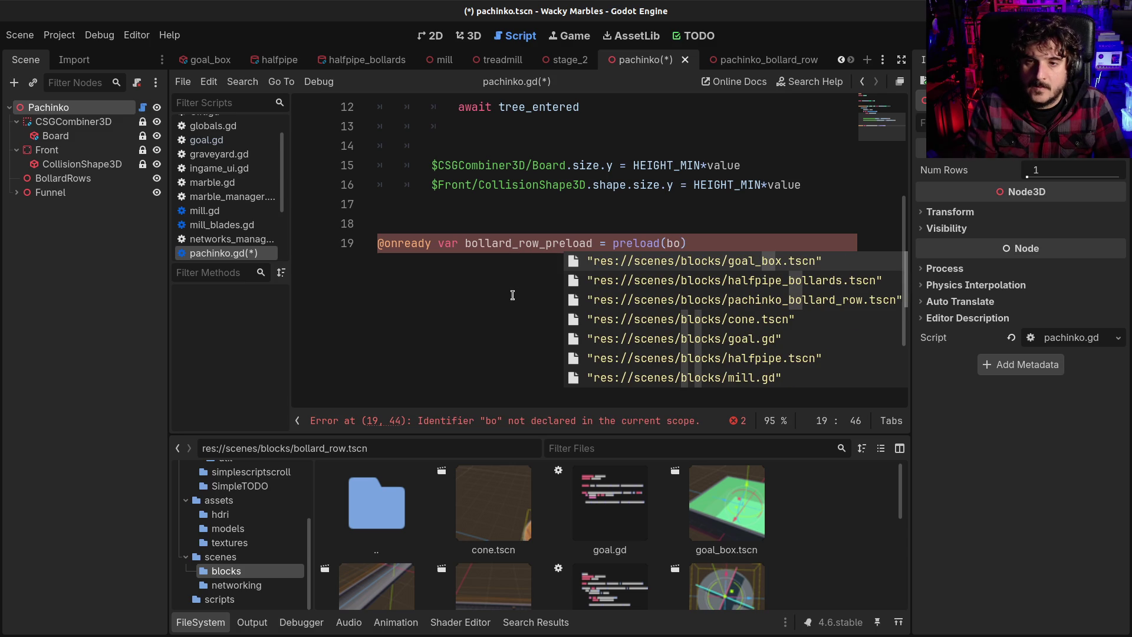
{"action": "key", "text": "Down"}
{"action": "key", "text": "Down"}
{"action": "key", "text": "Return"}
Step: Review the script and add a blank line below the preload line
{"action": "key", "text": "Home"}
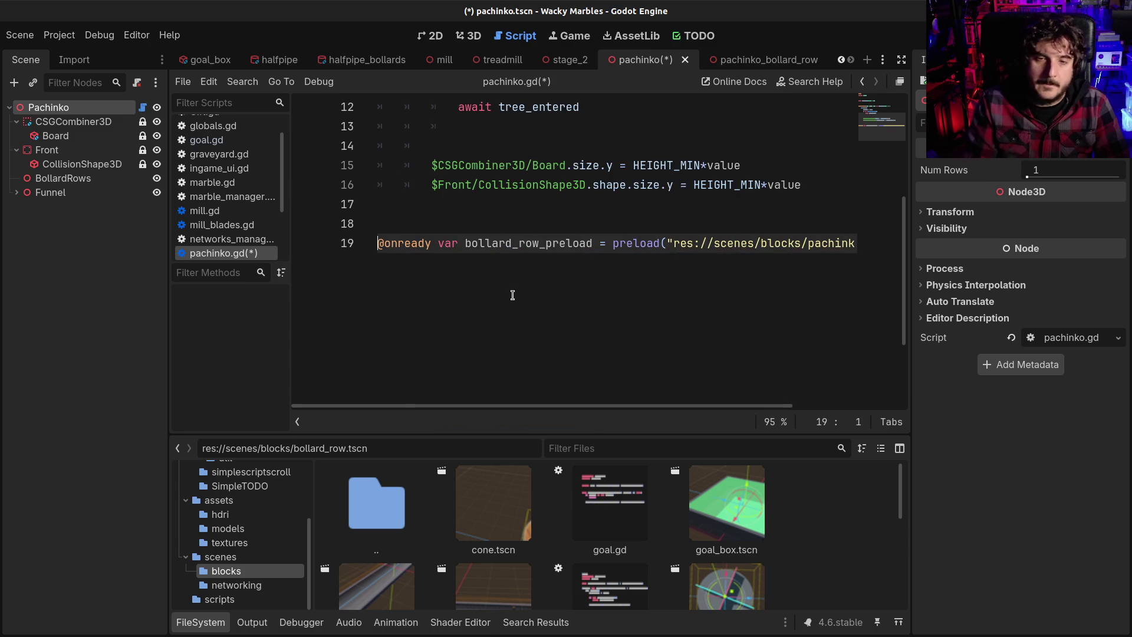
{"action": "key", "text": "End"}
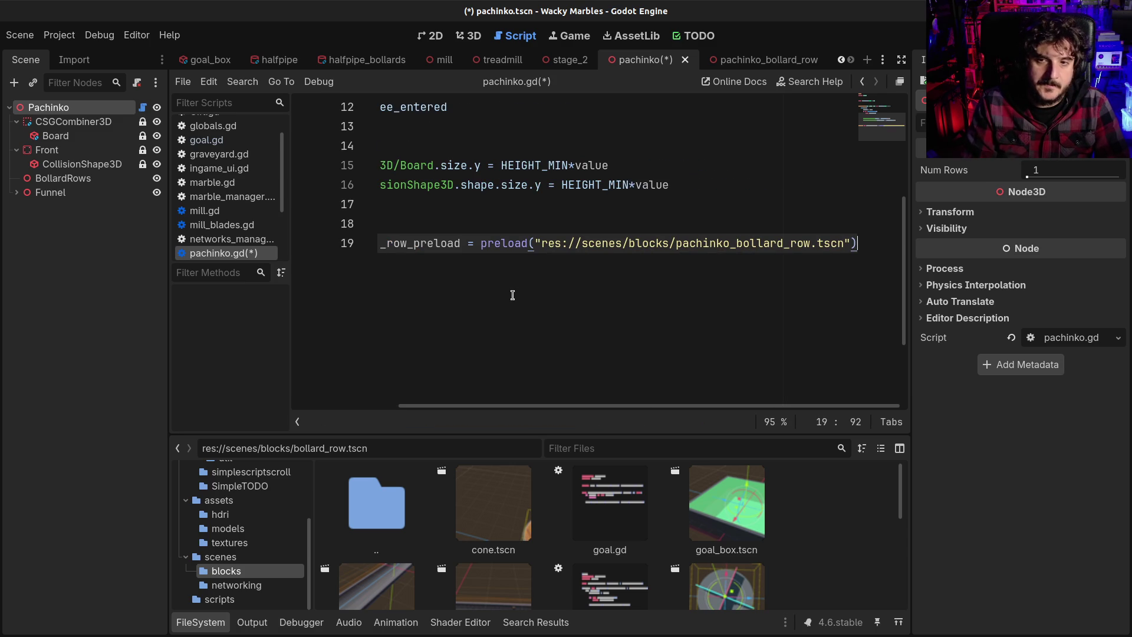
{"action": "key", "text": "Home"}
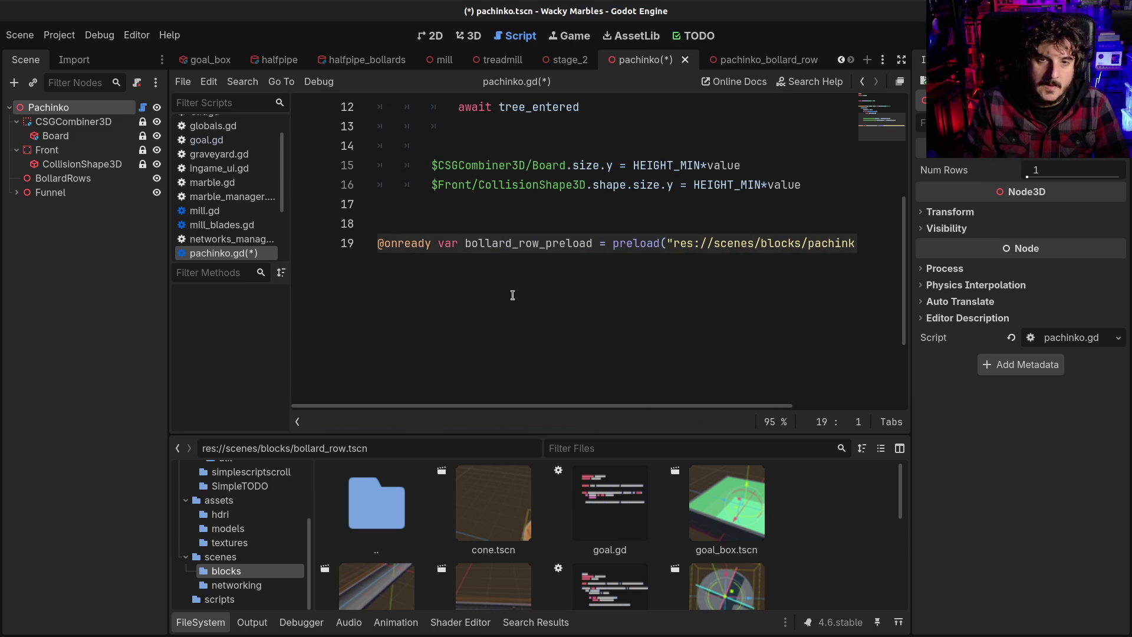
{"action": "scroll", "coordinate": [512, 295], "scroll_direction": "up", "scroll_amount": 4}
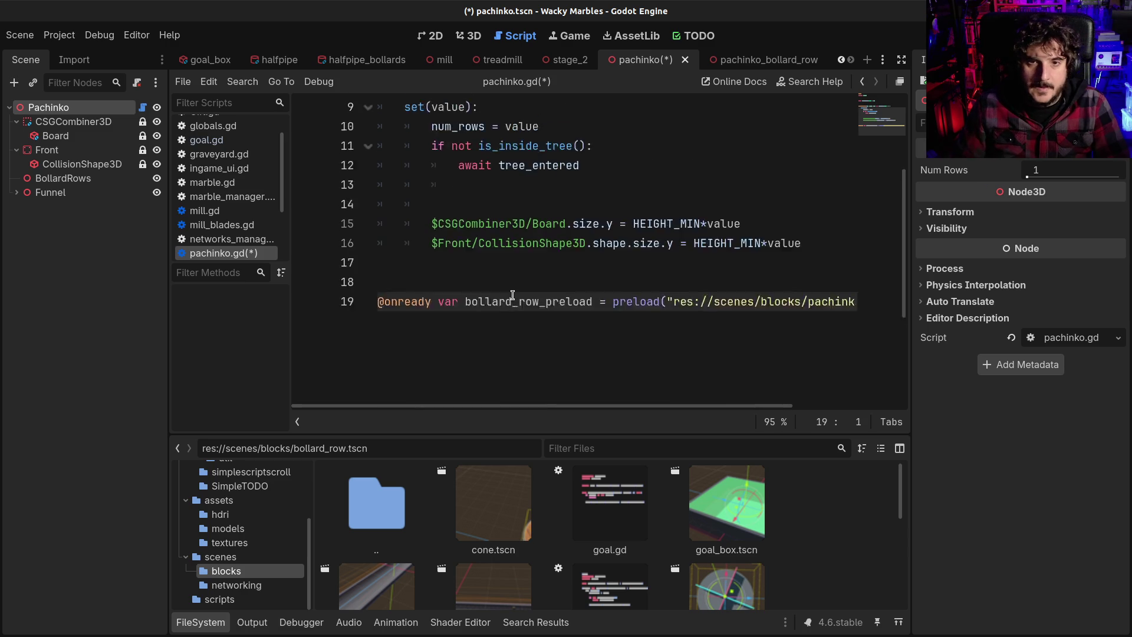
{"action": "left_click", "coordinate": [518, 221]}
{"action": "scroll", "coordinate": [525, 286], "scroll_direction": "down", "scroll_amount": 1}
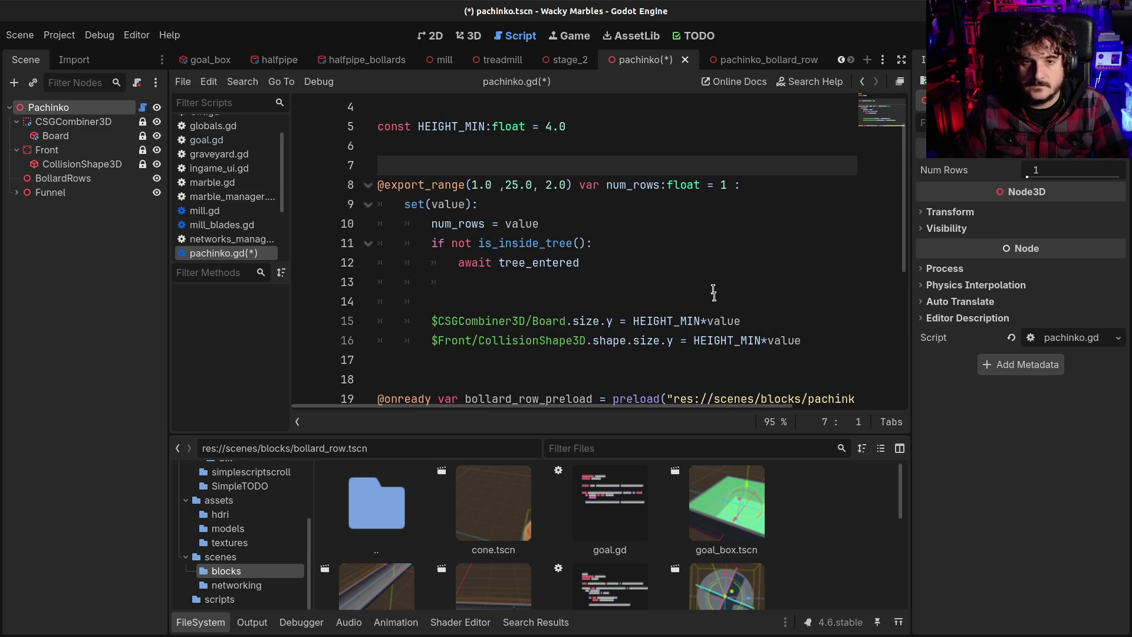
{"action": "left_click", "coordinate": [810, 342]}
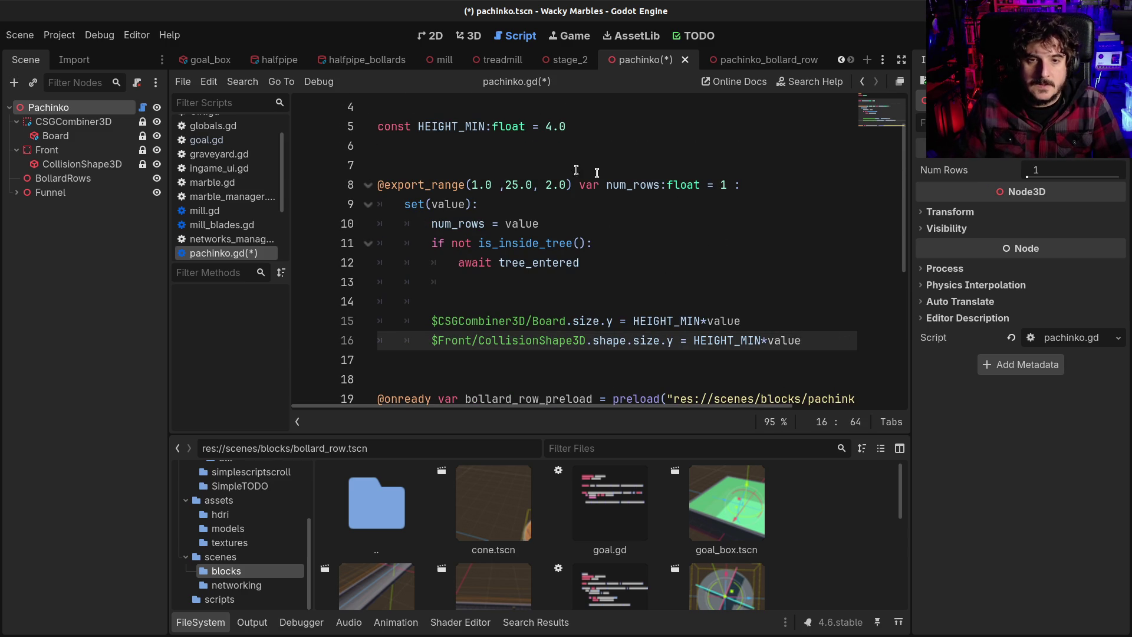
{"action": "left_click", "coordinate": [537, 146]}
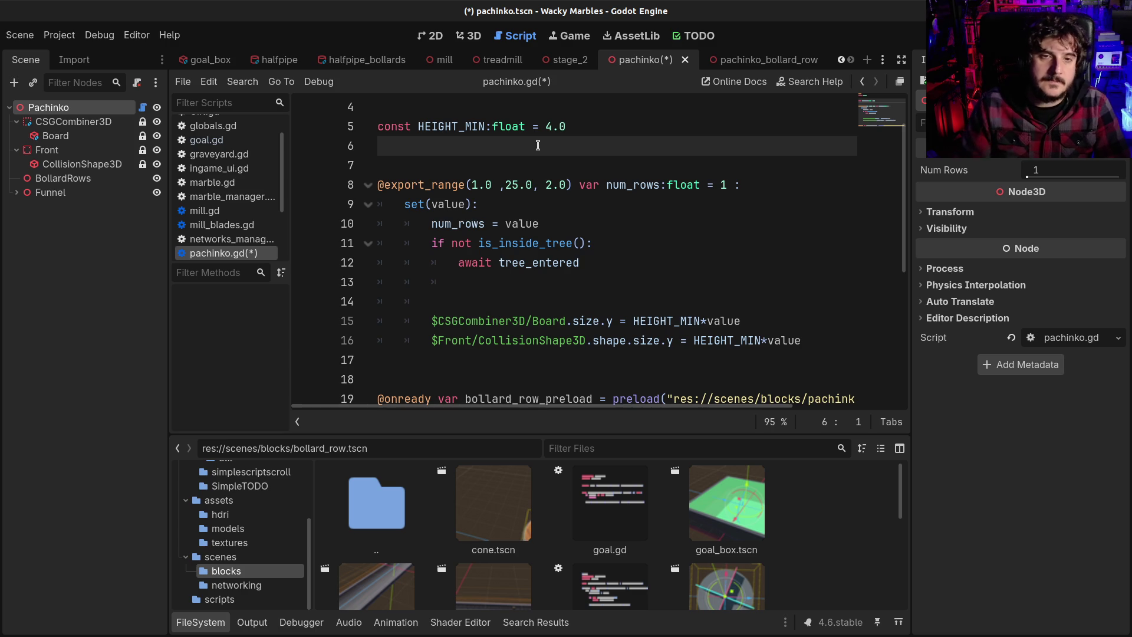
{"action": "scroll", "coordinate": [537, 145], "scroll_direction": "down", "scroll_amount": 3}
{"action": "left_click", "coordinate": [434, 281]}
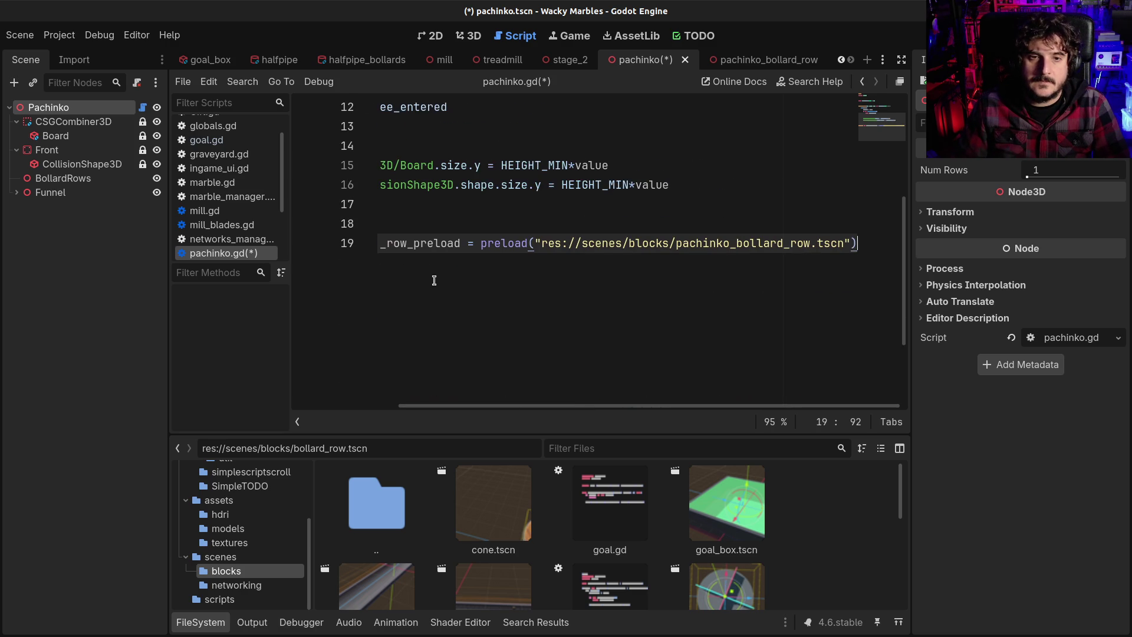
{"action": "key", "text": "Return"}
{"action": "key", "text": "Return"}
{"action": "key", "text": "Return"}
Step: Declare var bollard_rows:Array = [] below the preload line and save
{"action": "type", "text": "var bollard_"}
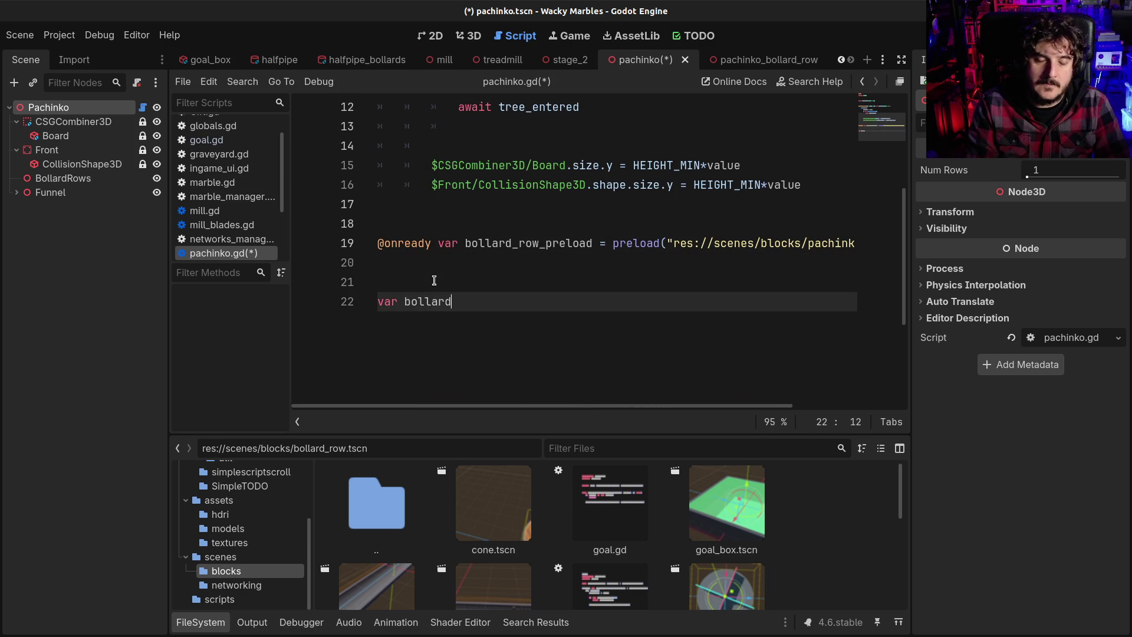
{"action": "type", "text": "rows"}
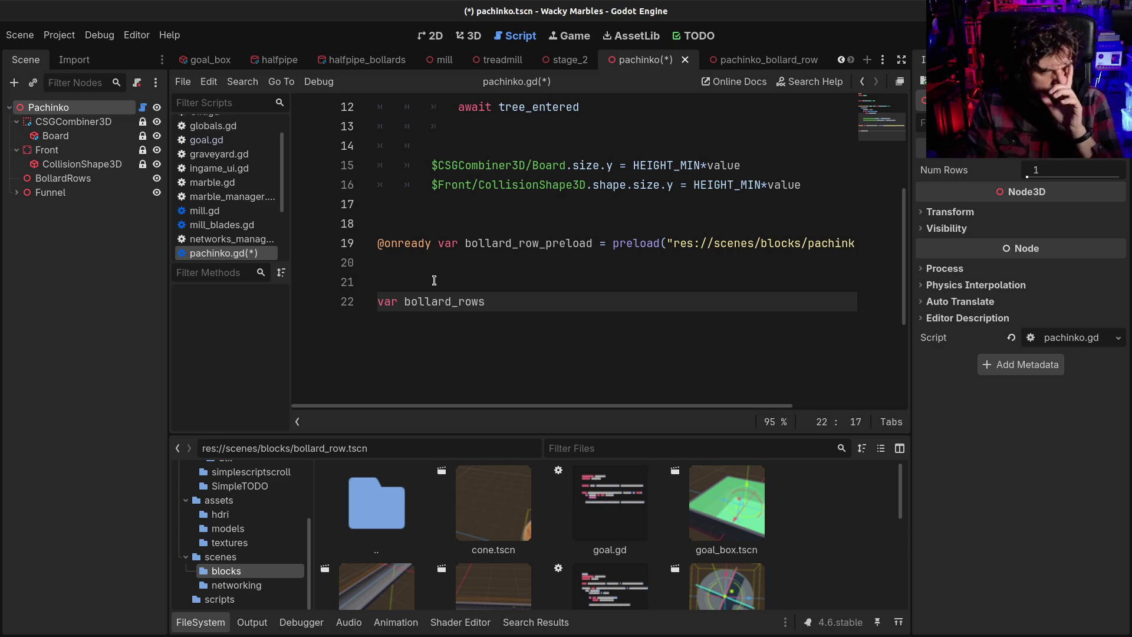
{"action": "type", "text": " = []"}
{"action": "key", "text": "Left"}
{"action": "key", "text": "Left"}
{"action": "key", "text": "Left"}
{"action": "type", "text": "Array"}
{"action": "key", "text": "BackSpace"}
{"action": "key", "text": "BackSpace"}
{"action": "key", "text": "BackSpace"}
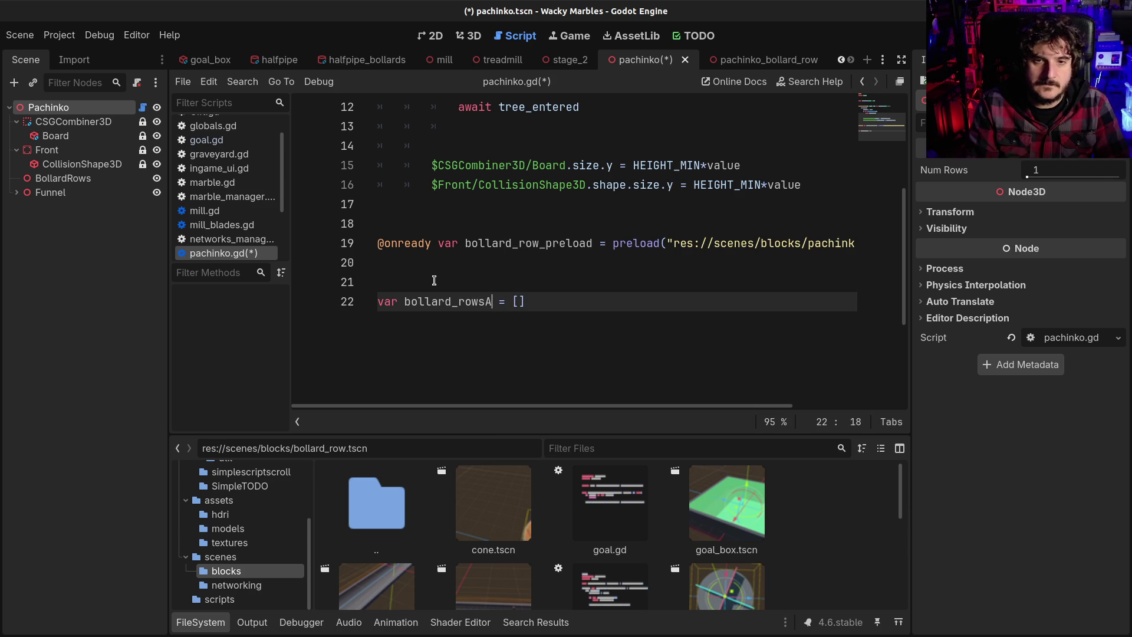
{"action": "type", "text": ":Array"}
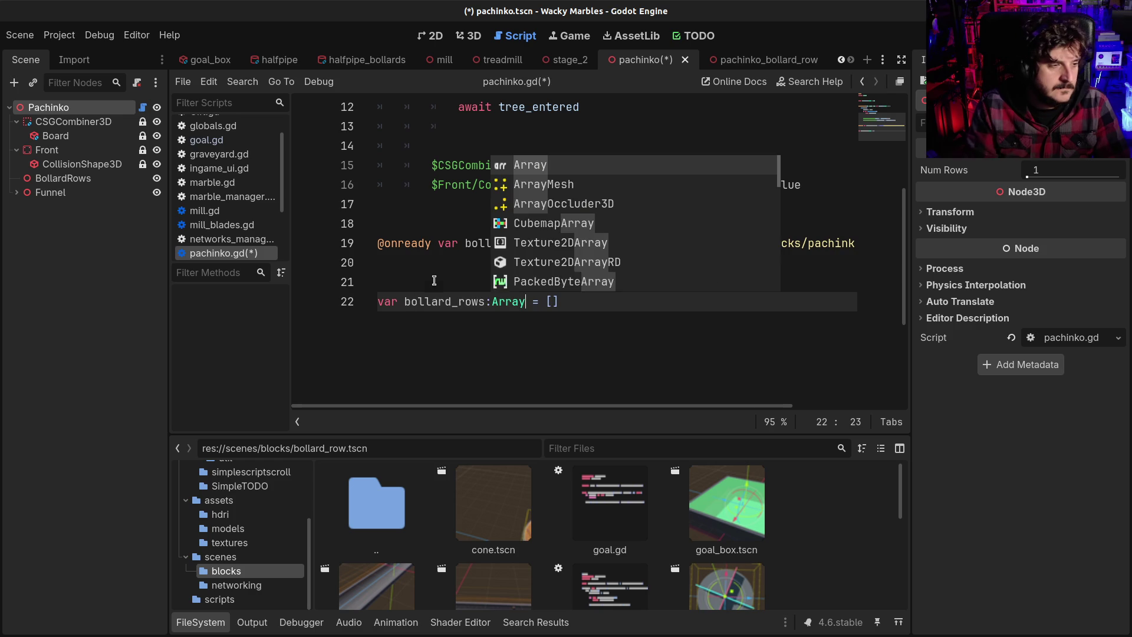
{"action": "key", "text": "ctrl+s"}
Step: Remove one indentation level from the blank line 13 inside the setter
{"action": "left_click", "coordinate": [420, 302]}
{"action": "left_click", "coordinate": [437, 264]}
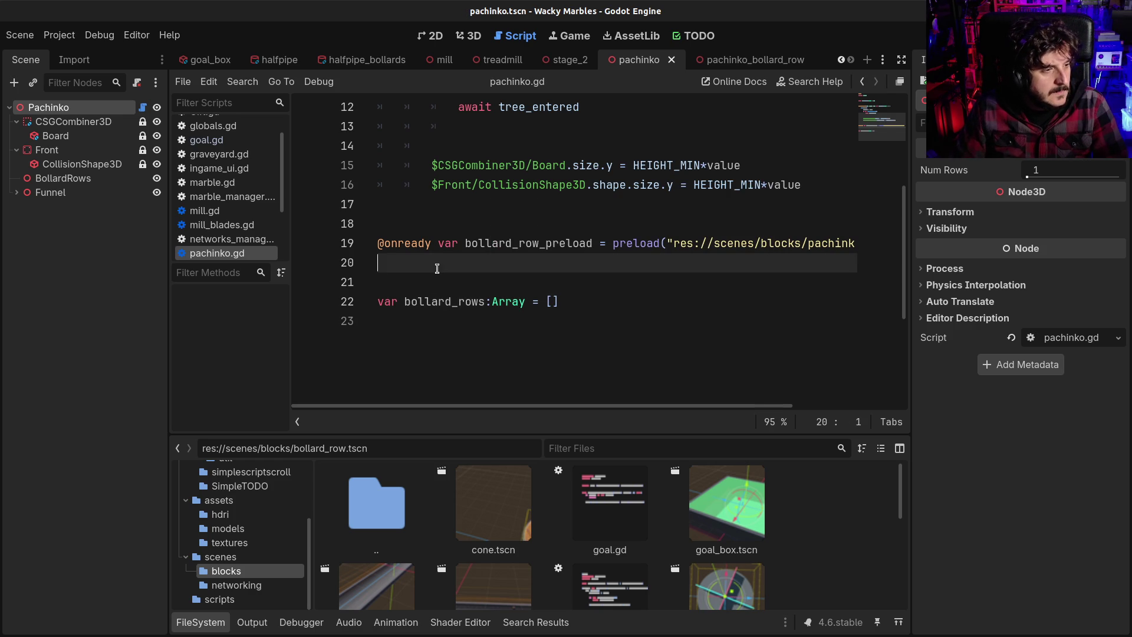
{"action": "left_click", "coordinate": [445, 251]}
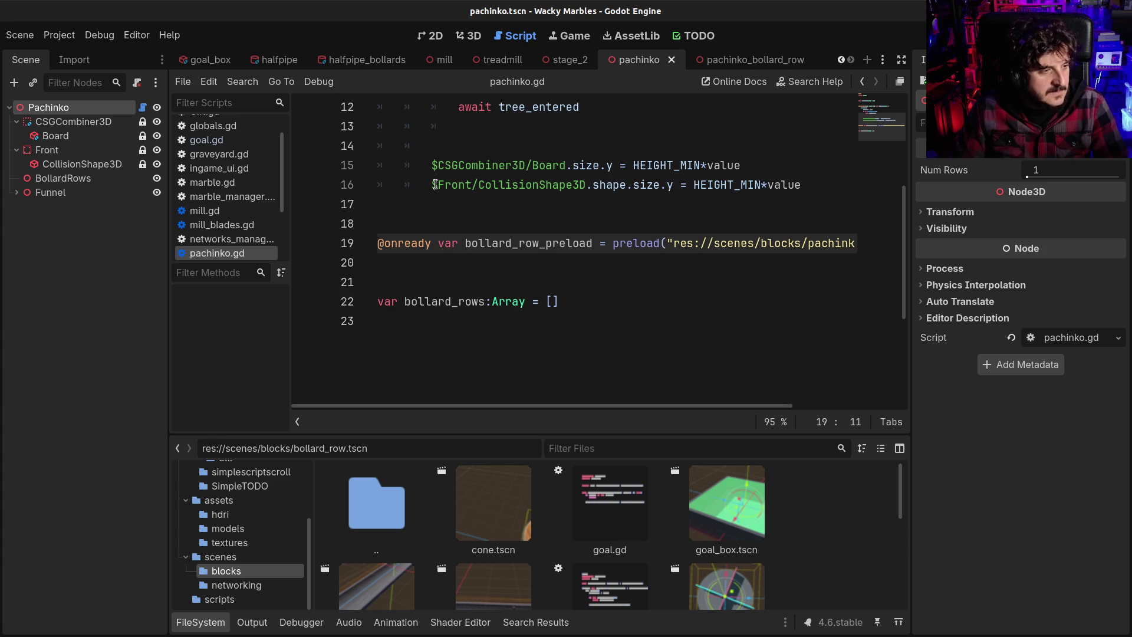
{"action": "scroll", "coordinate": [437, 181], "scroll_direction": "up", "scroll_amount": 1}
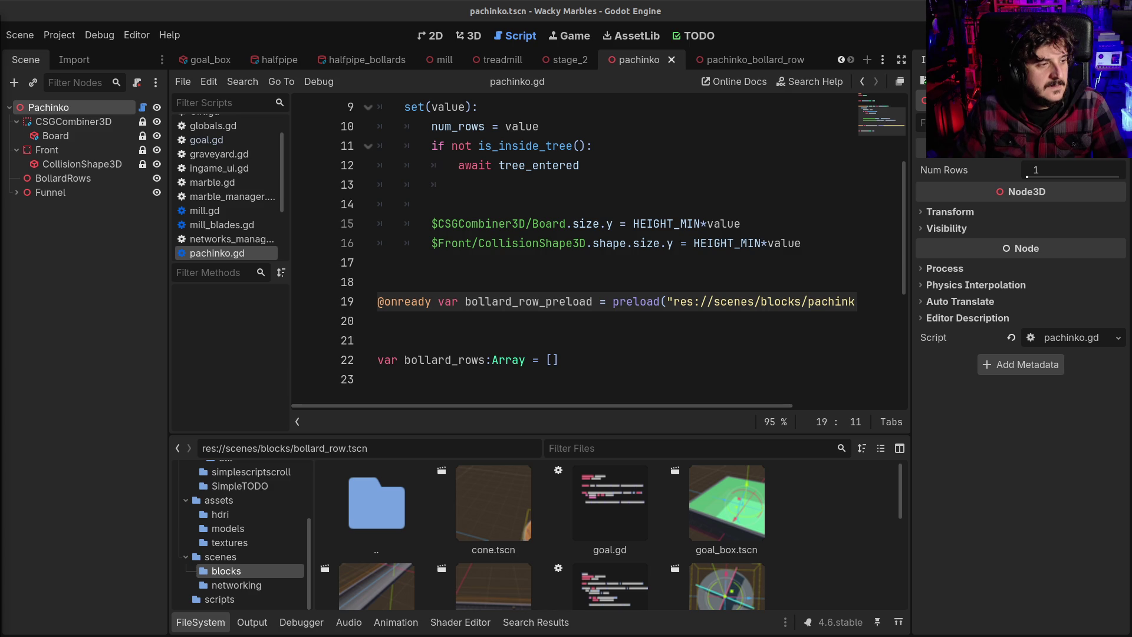
{"action": "left_click", "coordinate": [536, 265]}
{"action": "scroll", "coordinate": [531, 295], "scroll_direction": "up", "scroll_amount": 1}
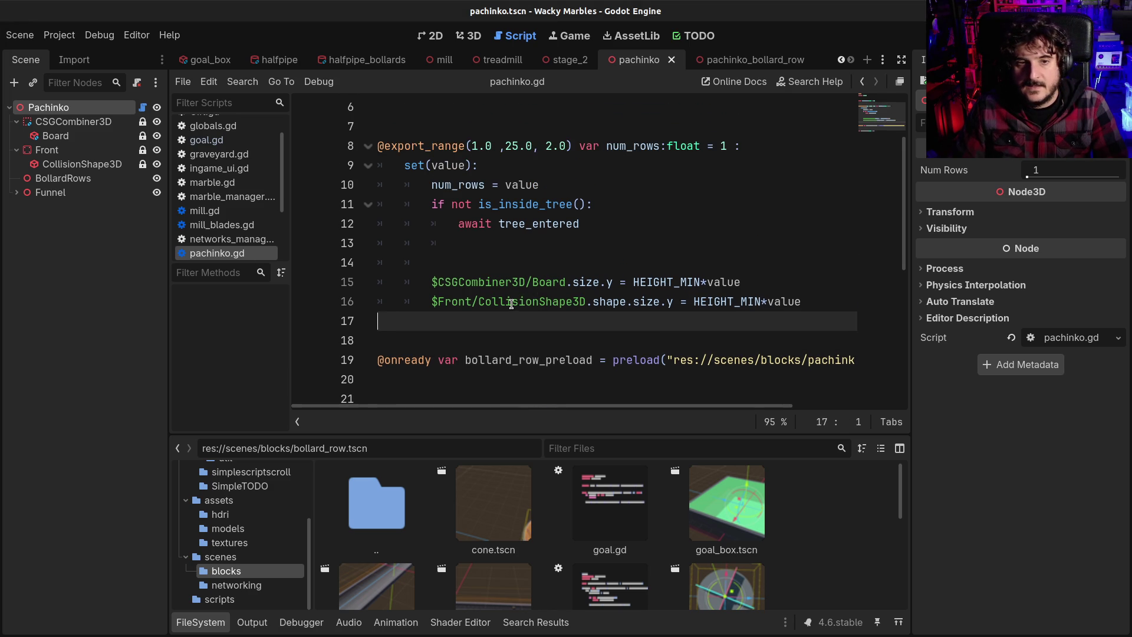
{"action": "scroll", "coordinate": [512, 304], "scroll_direction": "down", "scroll_amount": 2}
{"action": "left_click", "coordinate": [596, 328]}
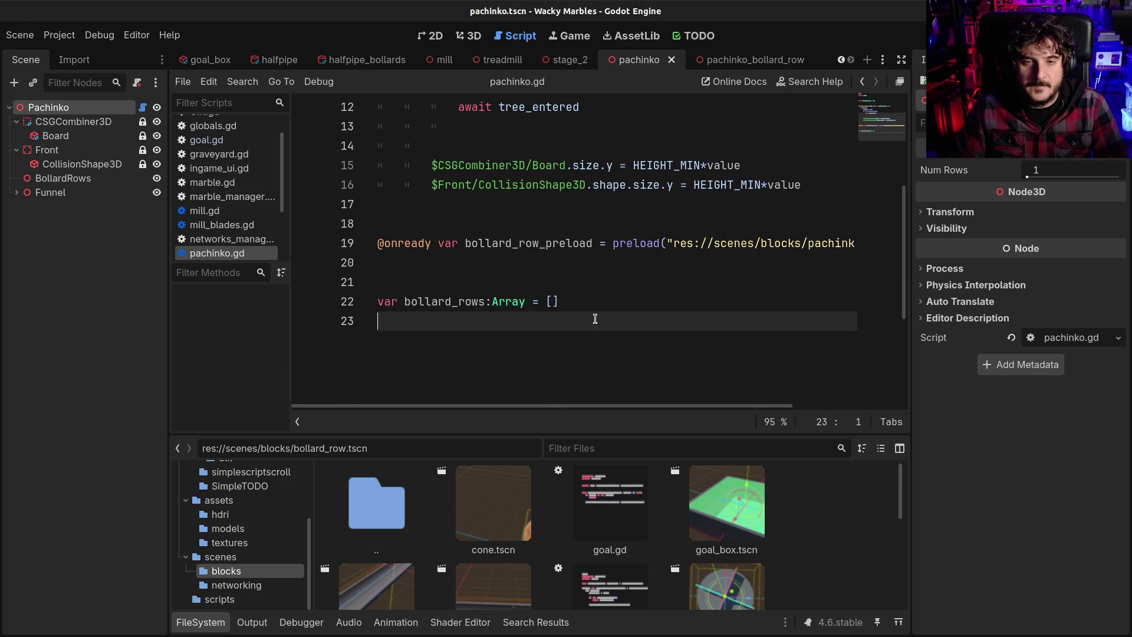
{"action": "scroll", "coordinate": [737, 254], "scroll_direction": "up", "scroll_amount": 2}
{"action": "left_click", "coordinate": [702, 247]}
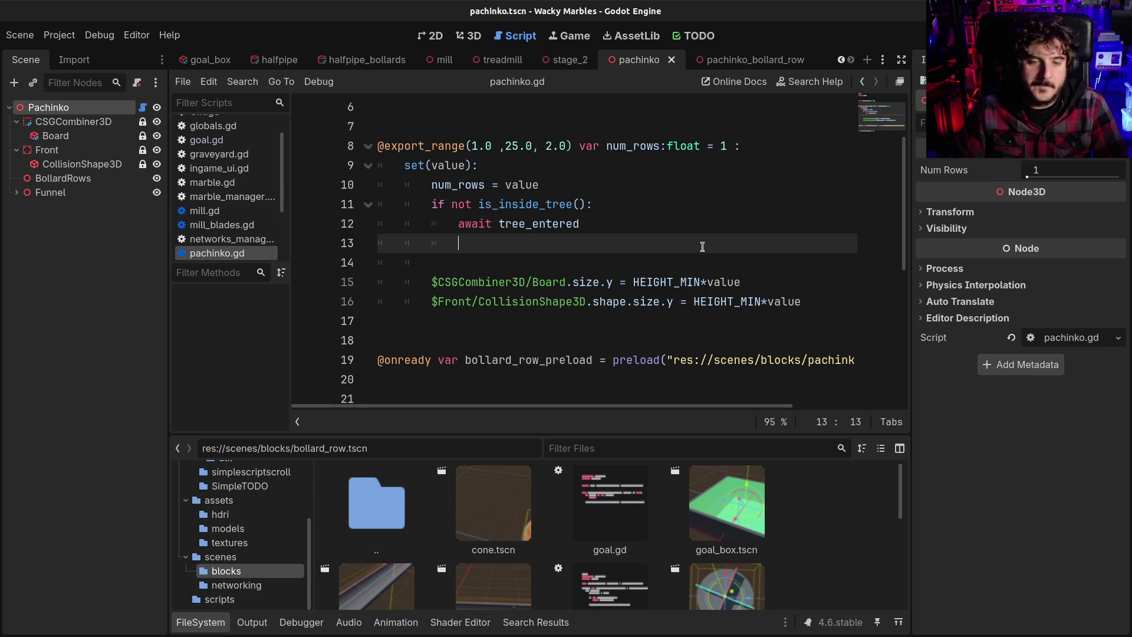
{"action": "key", "text": "BackSpace"}
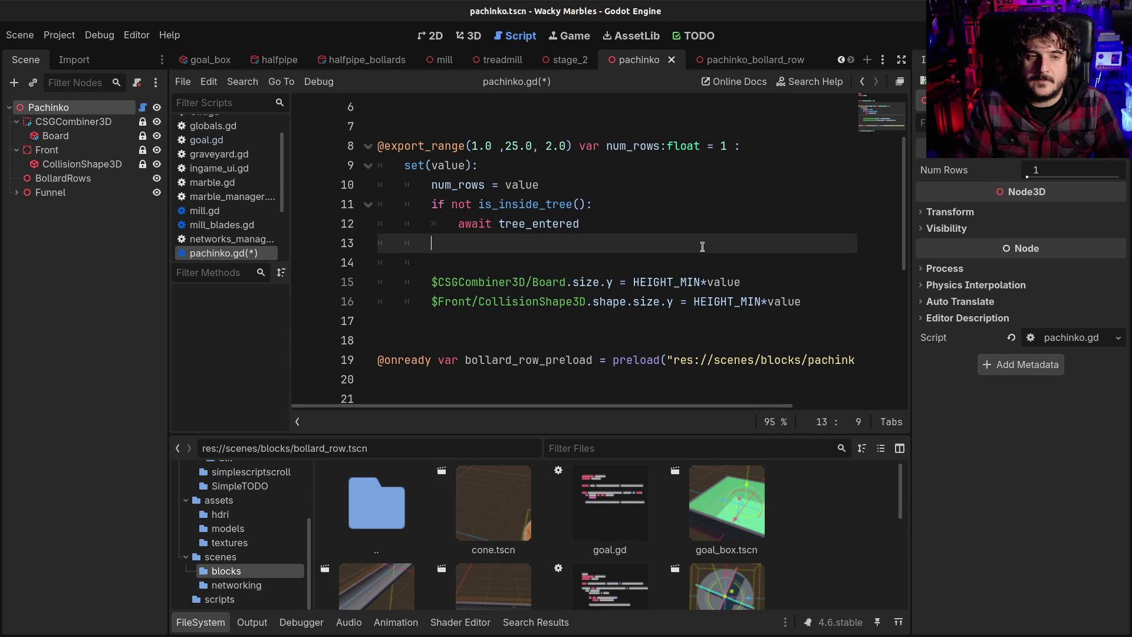
{"action": "scroll", "coordinate": [703, 246], "scroll_direction": "down", "scroll_amount": 3}
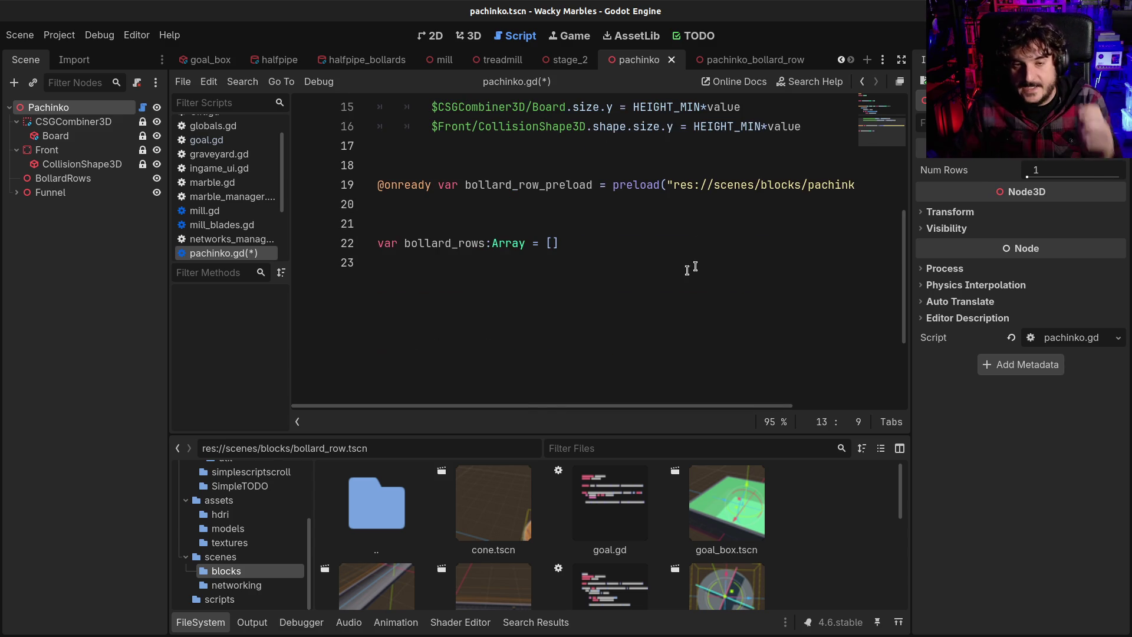
{"action": "left_click", "coordinate": [638, 260]}
Step: Add func _ready(): with var bollard_row = bollard_row_preload.instantiate()
{"action": "key", "text": "Return"}
{"action": "key", "text": "Return"}
{"action": "type", "text": "func "}
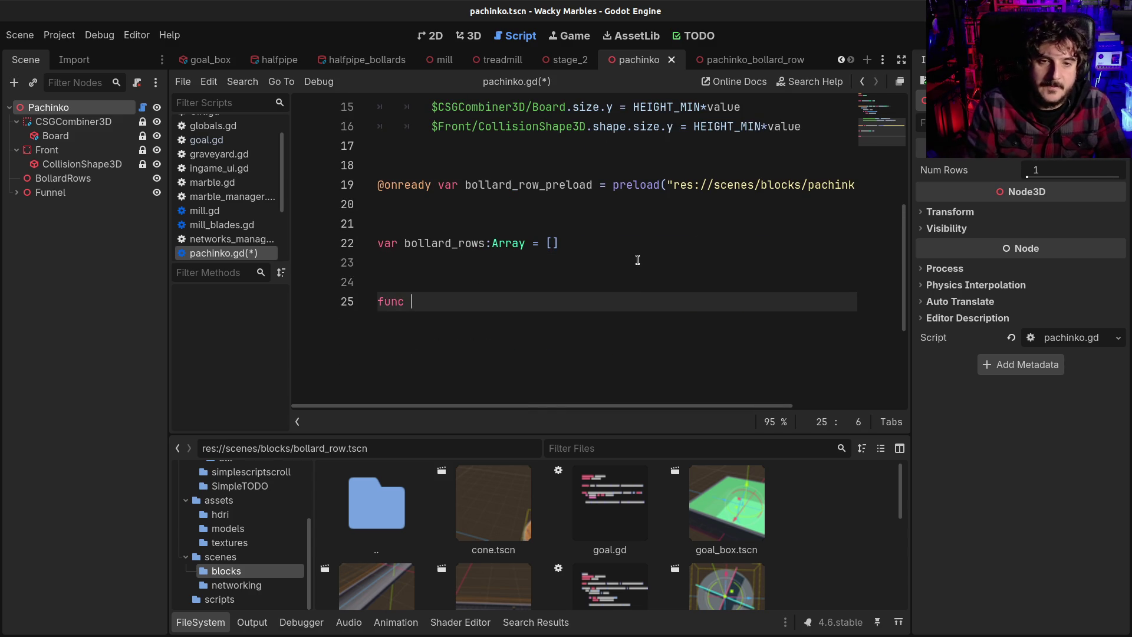
{"action": "type", "text": "_ready ():"}
{"action": "key", "text": "Return"}
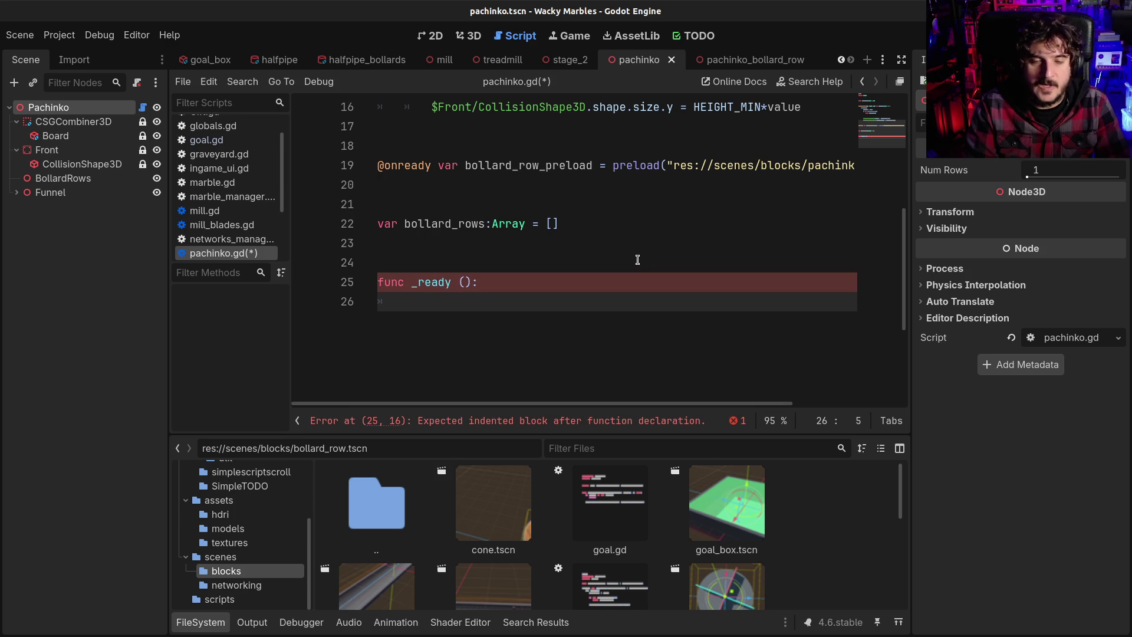
{"action": "type", "text": "bar"}
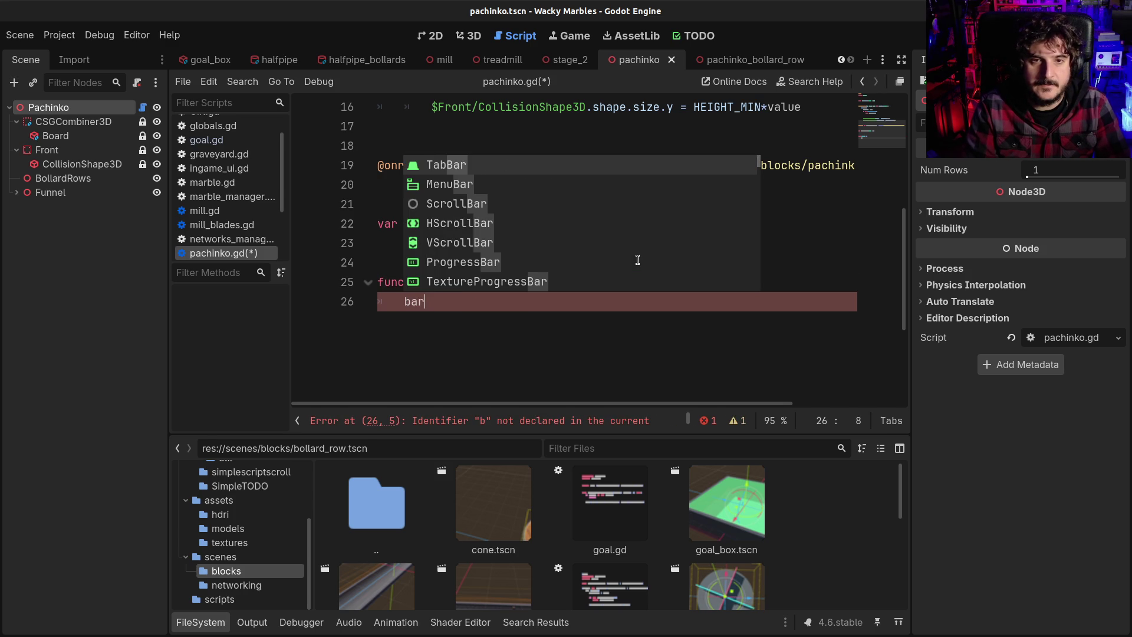
{"action": "key", "text": "BackSpace"}
{"action": "key", "text": "BackSpace"}
{"action": "key", "text": "BackSpace"}
{"action": "type", "text": "var bollard_ro"}
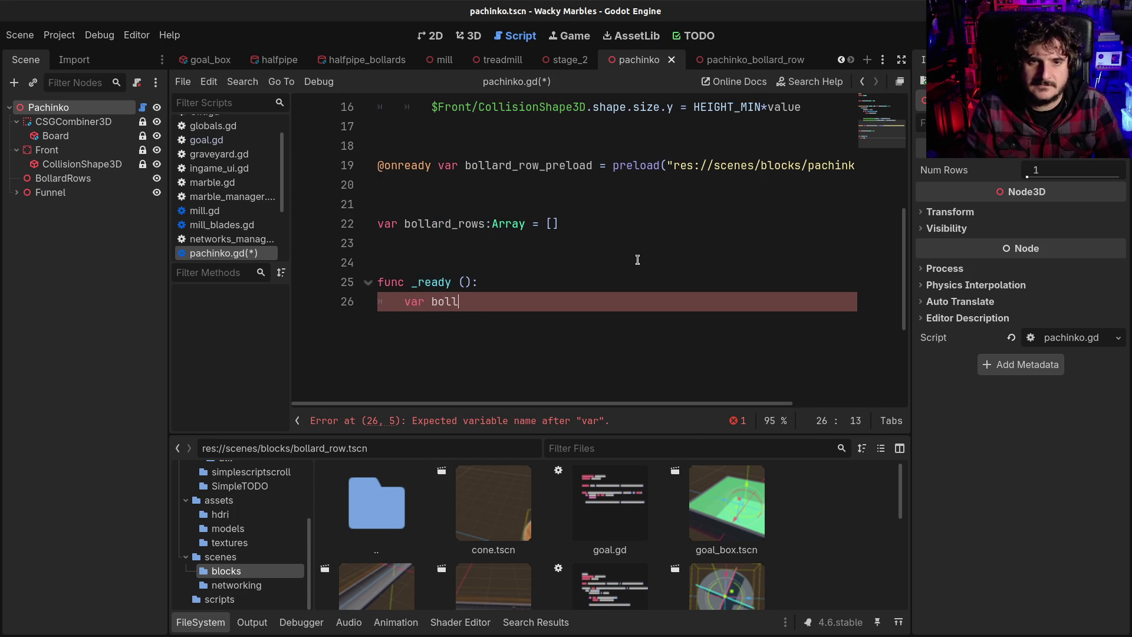
{"action": "type", "text": "w = "}
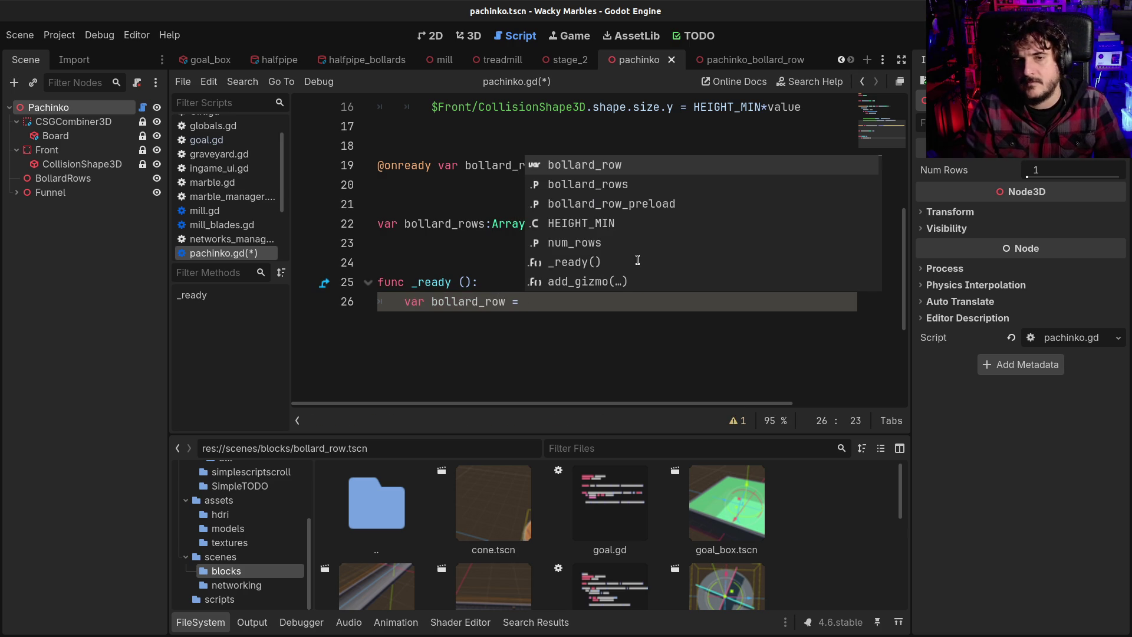
{"action": "type", "text": "bo"}
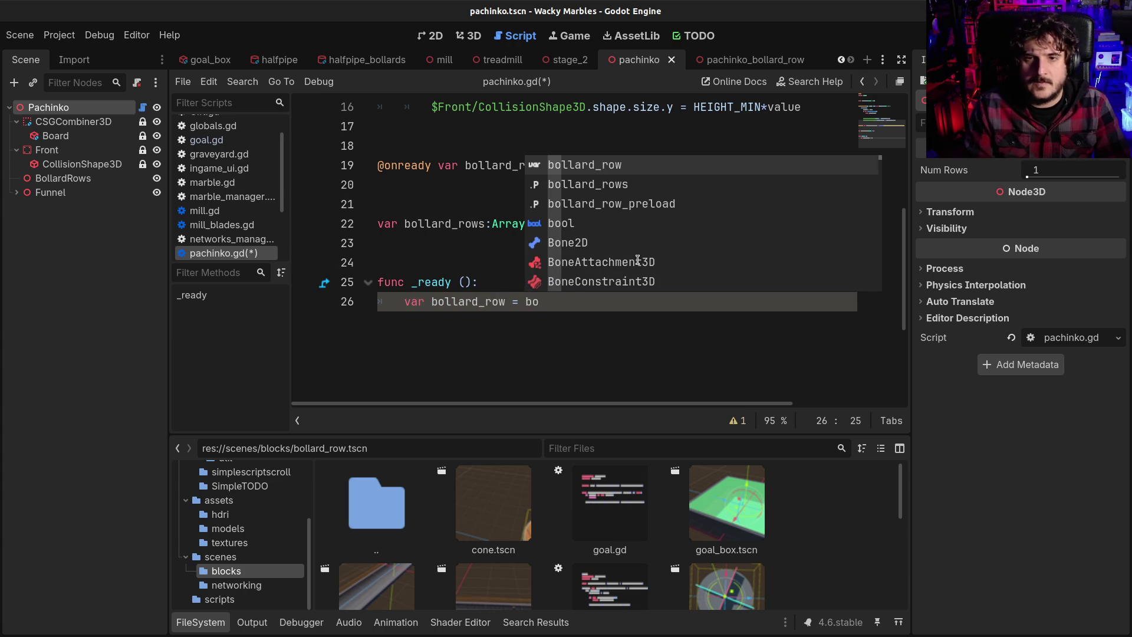
{"action": "key", "text": "Down"}
{"action": "key", "text": "Down"}
{"action": "key", "text": "Return"}
{"action": "type", "text": ".in"}
{"action": "key", "text": "Return"}
{"action": "key", "text": "Escape"}
Step: Add the line $BollardRows.add_child(bollard_row) to _ready
{"action": "key", "text": "End"}
{"action": "key", "text": "Return"}
{"action": "key", "text": "Return"}
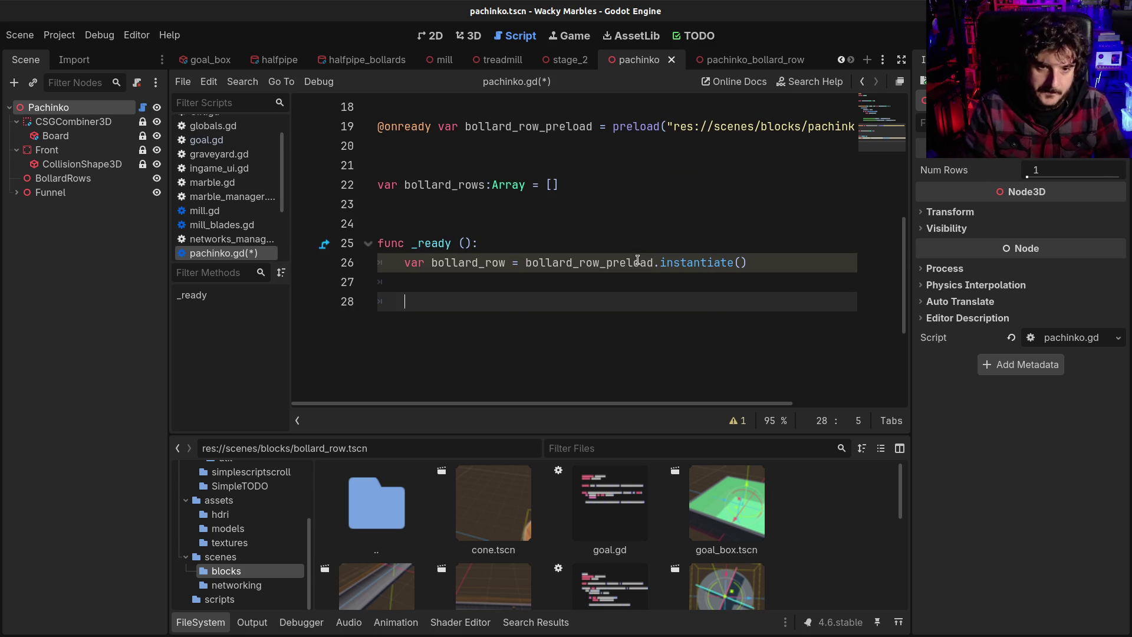
{"action": "type", "text": "add_c"}
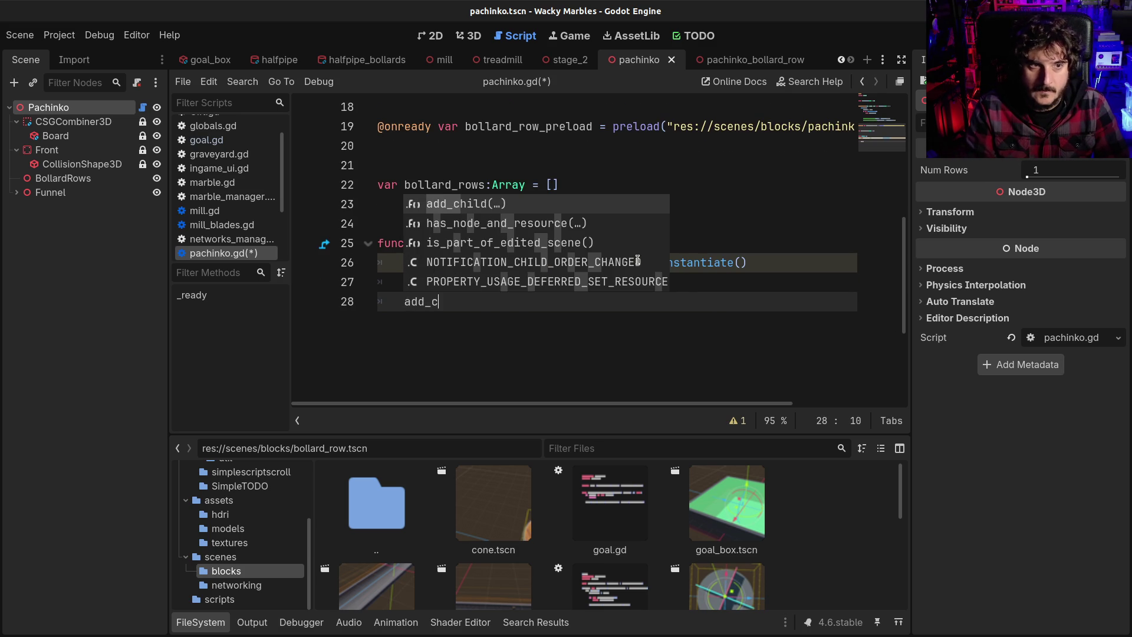
{"action": "key", "text": "BackSpace"}
{"action": "key", "text": "BackSpace"}
{"action": "key", "text": "BackSpace"}
{"action": "type", "text": "$"}
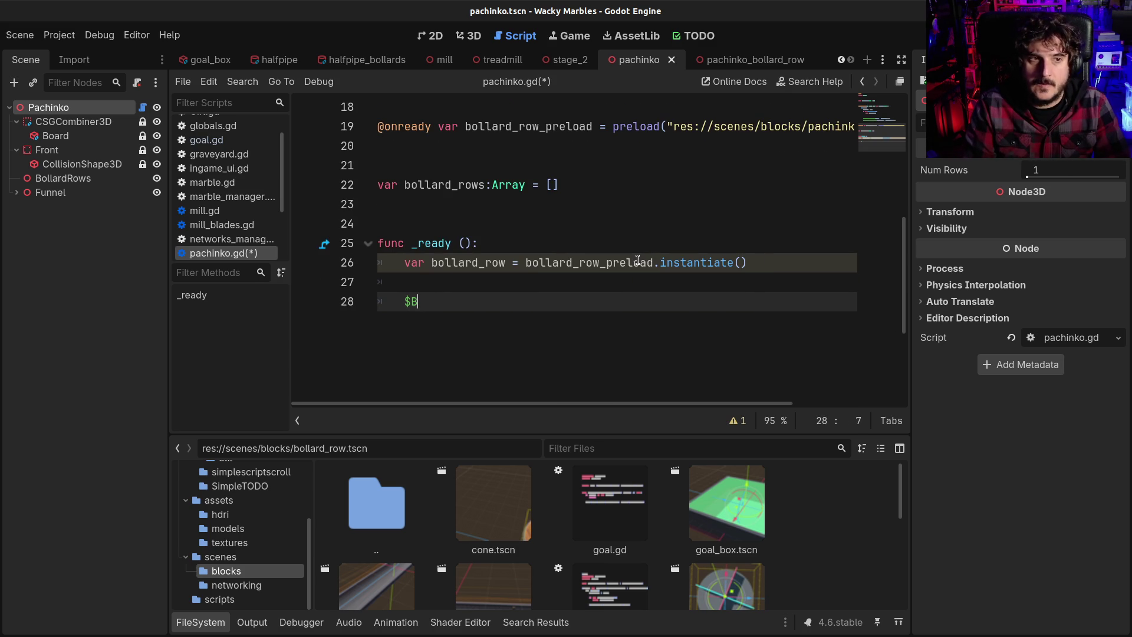
{"action": "type", "text": "B"}
{"action": "key", "text": "Return"}
{"action": "type", "text": ".add"}
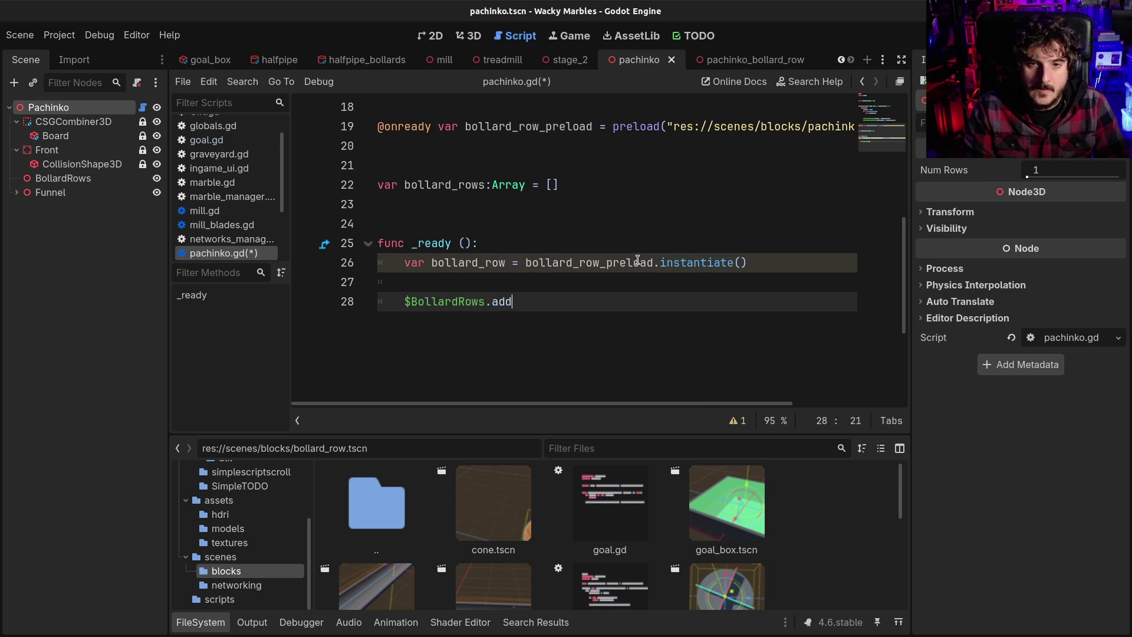
{"action": "type", "text": "_chil"}
{"action": "key", "text": "Return"}
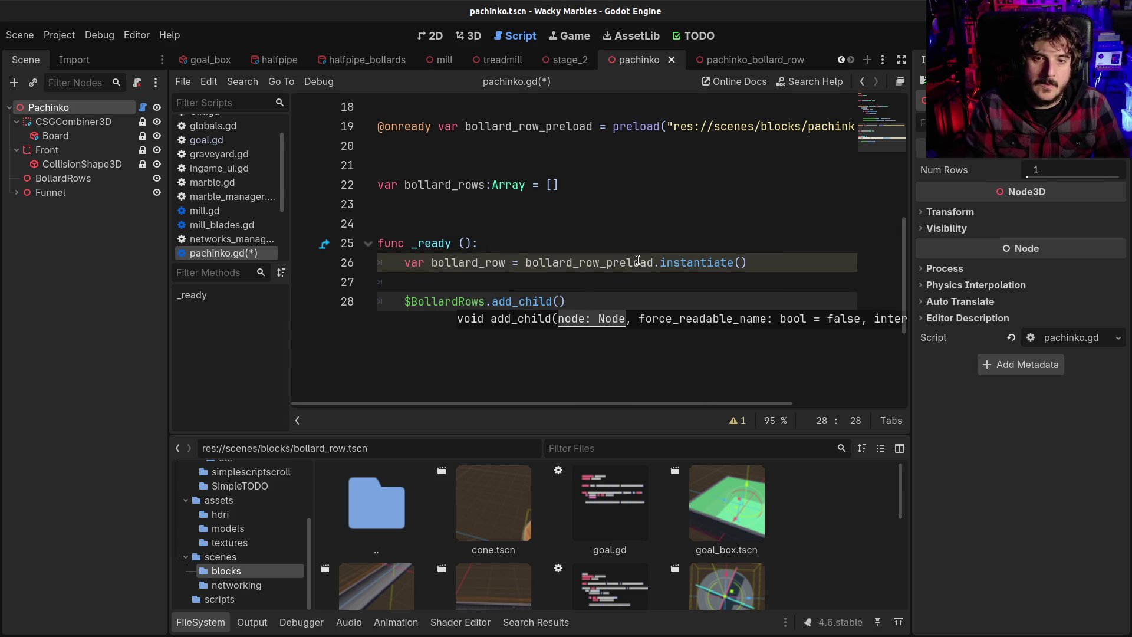
{"action": "type", "text": "boll"}
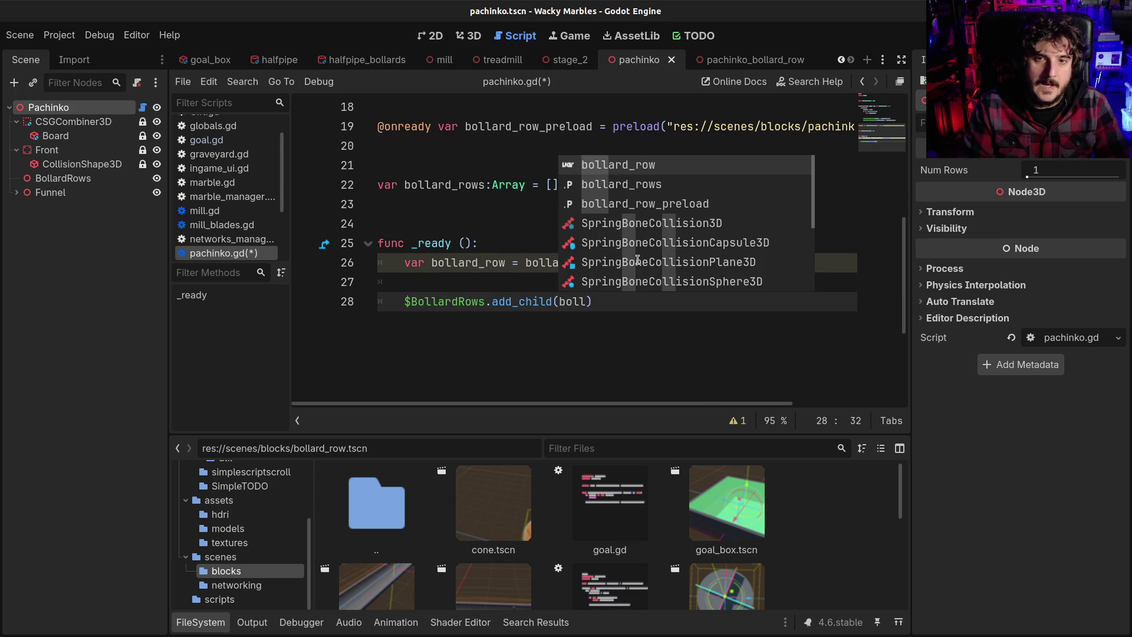
{"action": "key", "text": "Return"}
{"action": "key", "text": "End"}
Step: Append bollard_row with bollard_rows.push_back(bollard_row) and save the script
{"action": "key", "text": "Return"}
{"action": "key", "text": "Return"}
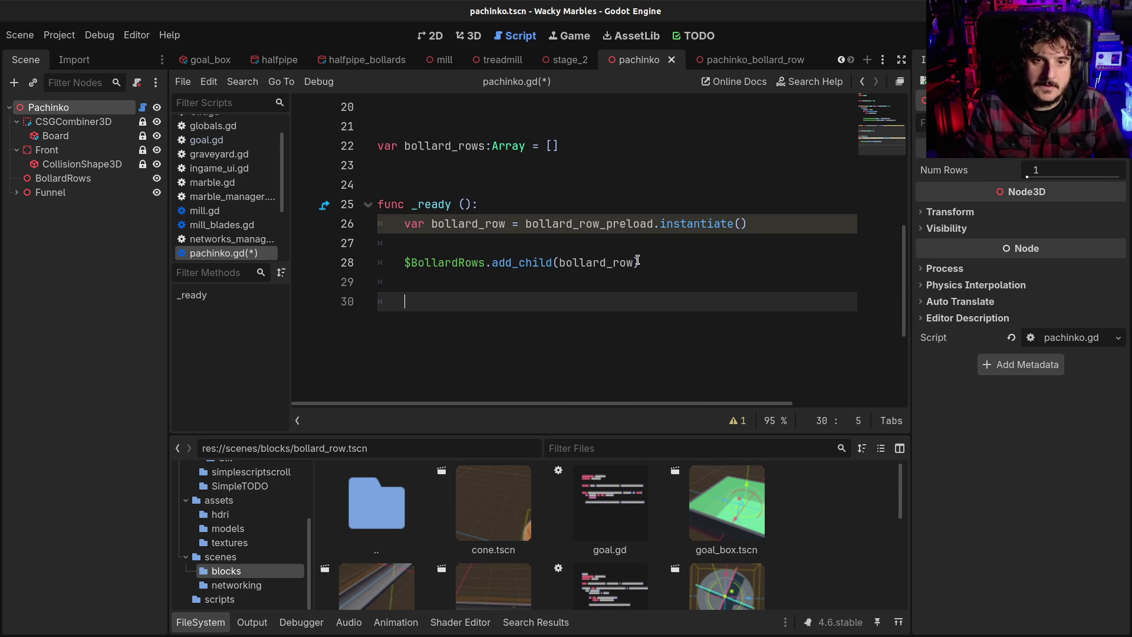
{"action": "type", "text": "bollard"}
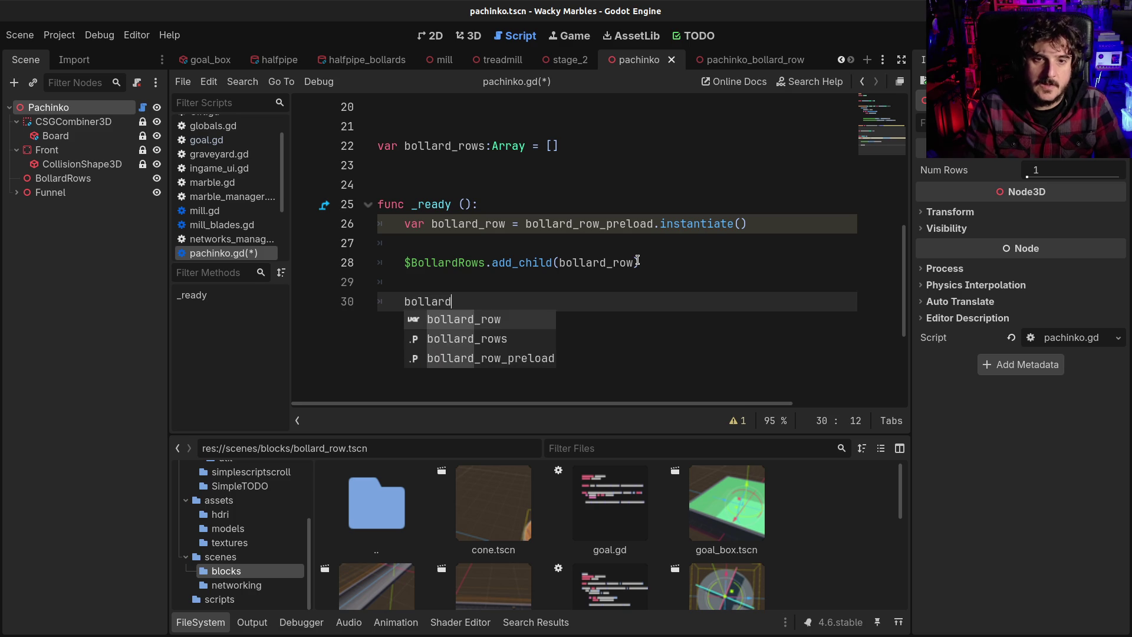
{"action": "key", "text": "Return"}
{"action": "type", "text": "s"}
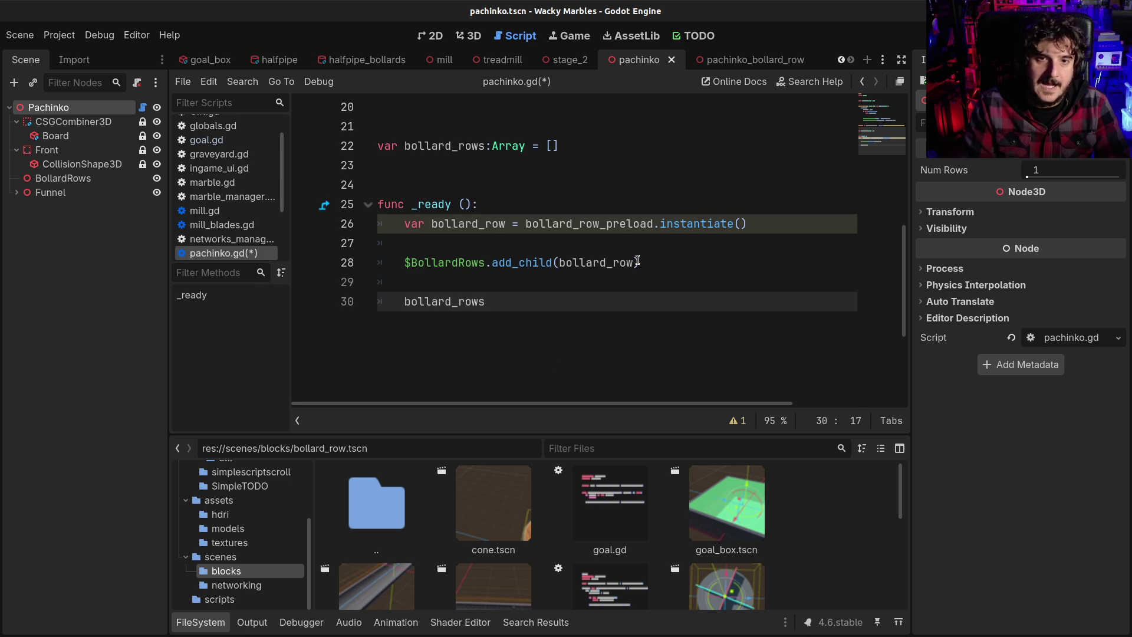
{"action": "type", "text": ".pus"}
{"action": "key", "text": "Return"}
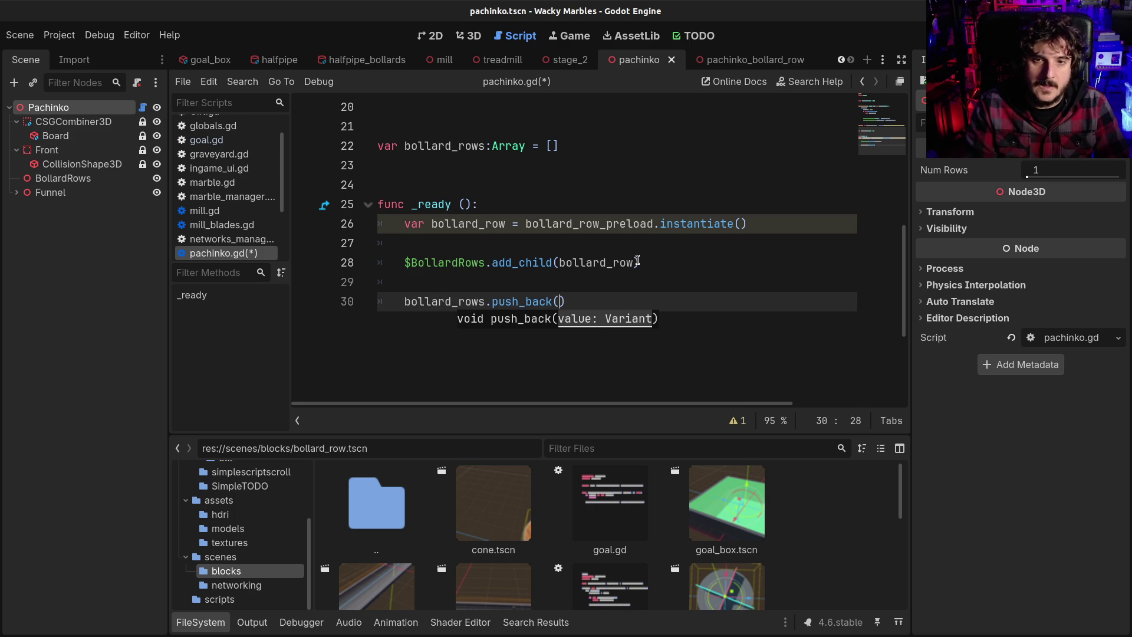
{"action": "type", "text": "bollar"}
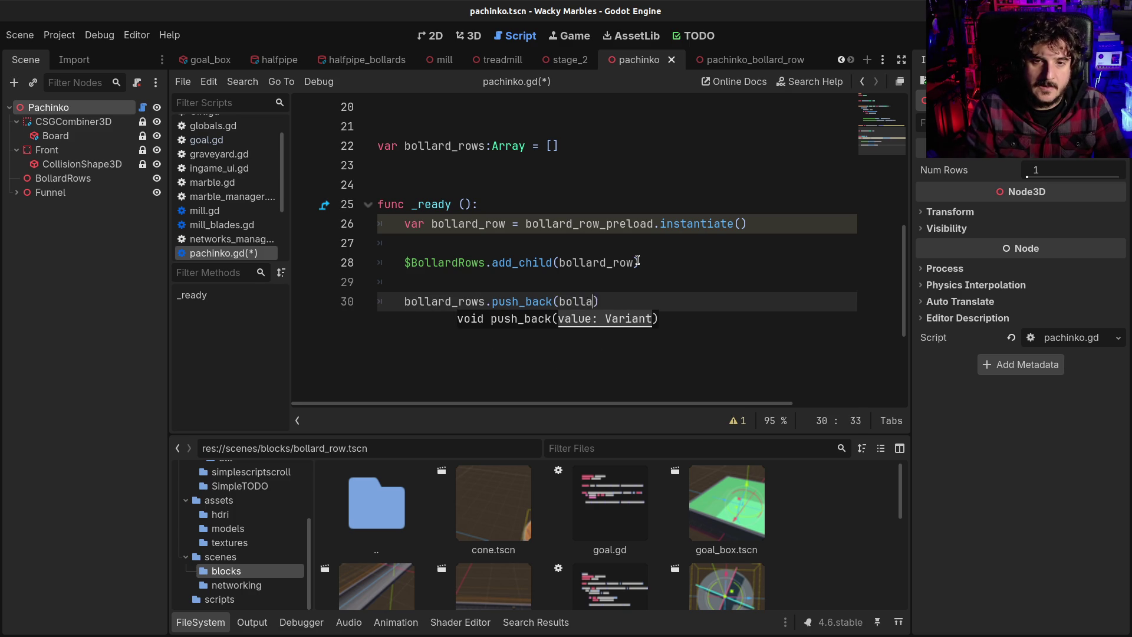
{"action": "key", "text": "Return"}
{"action": "key", "text": "ctrl+s"}
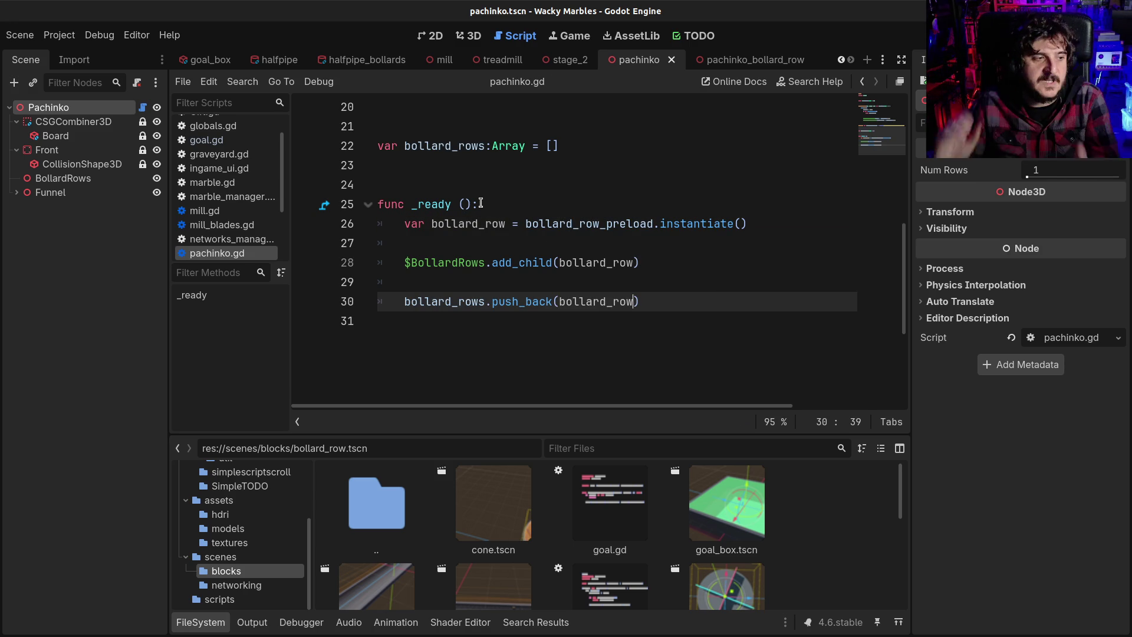
{"action": "left_click", "coordinate": [695, 295]}
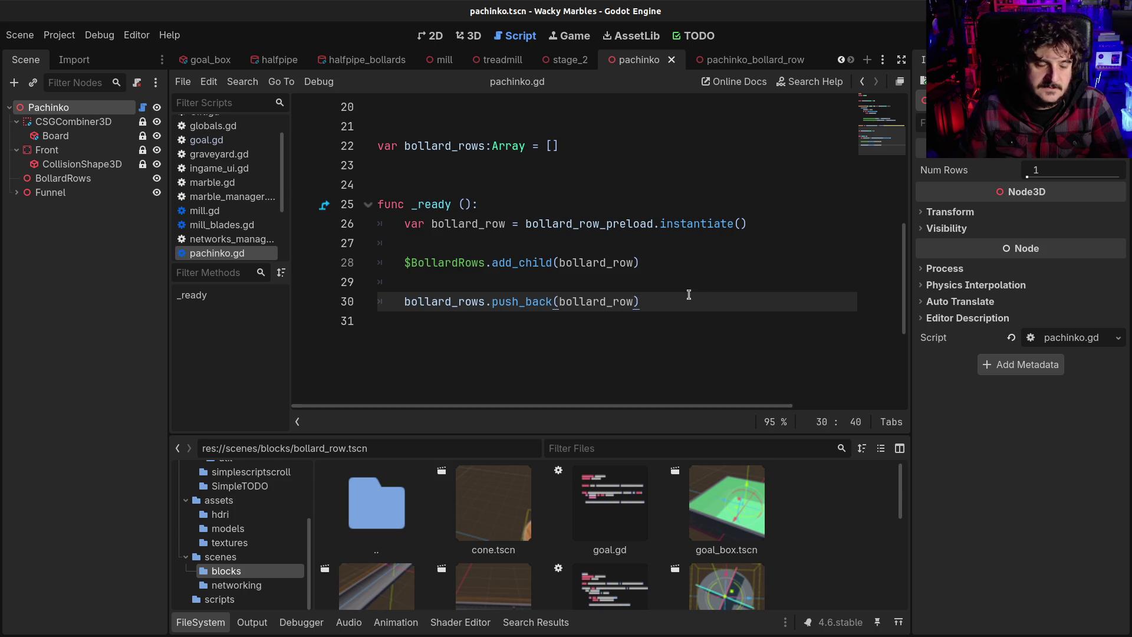
Step: Collapse the FileSystem dock and move to the empty line after _ready
{"action": "scroll", "coordinate": [659, 293], "scroll_direction": "up", "scroll_amount": 1}
{"action": "scroll", "coordinate": [660, 293], "scroll_direction": "up", "scroll_amount": 3}
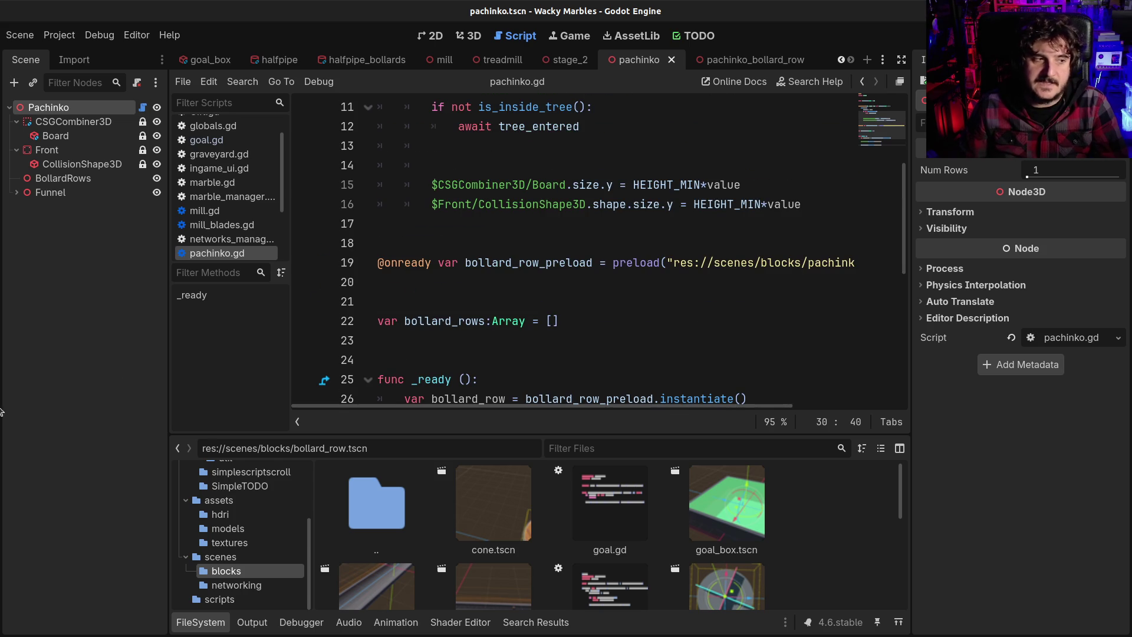
{"action": "scroll", "coordinate": [490, 285], "scroll_direction": "down", "scroll_amount": 5}
{"action": "scroll", "coordinate": [490, 285], "scroll_direction": "up", "scroll_amount": 2}
{"action": "scroll", "coordinate": [490, 284], "scroll_direction": "up", "scroll_amount": 1}
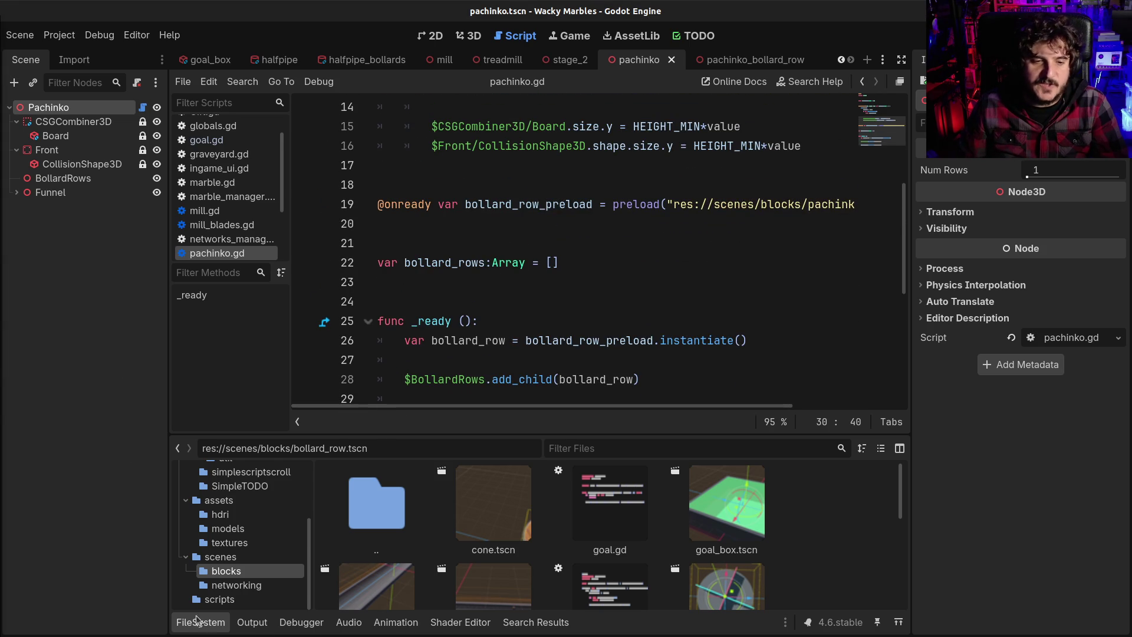
{"action": "left_click", "coordinate": [199, 622]}
{"action": "left_click", "coordinate": [620, 377]}
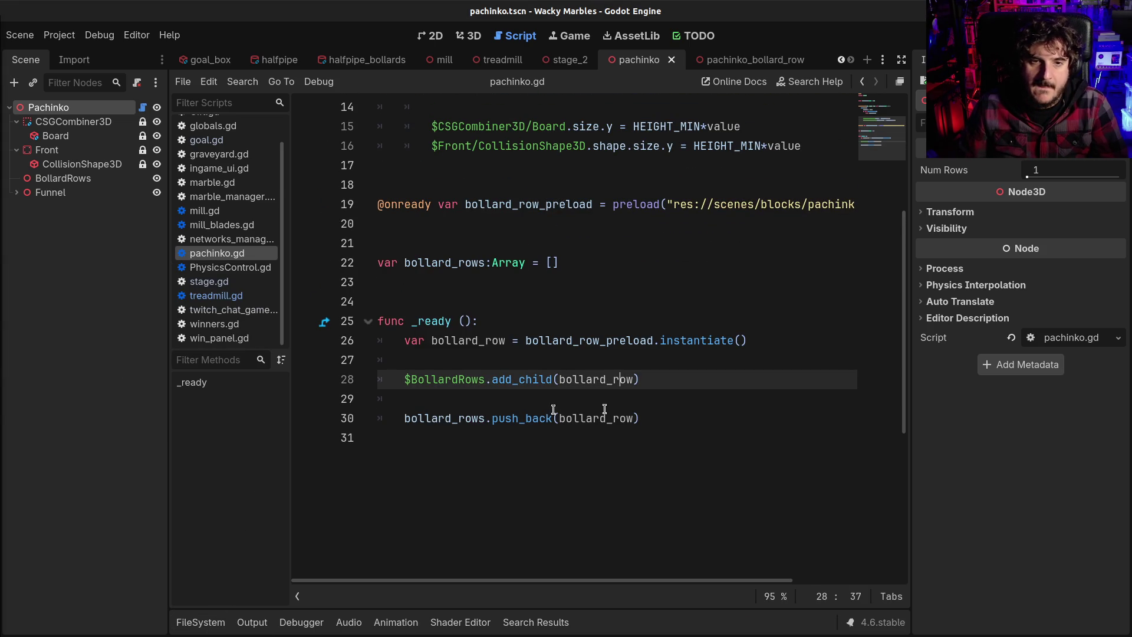
{"action": "left_click", "coordinate": [462, 437]}
Step: Declare func add_bollard_rows(rows:int): below _ready
{"action": "key", "text": "Return"}
{"action": "key", "text": "Return"}
{"action": "type", "text": "func"}
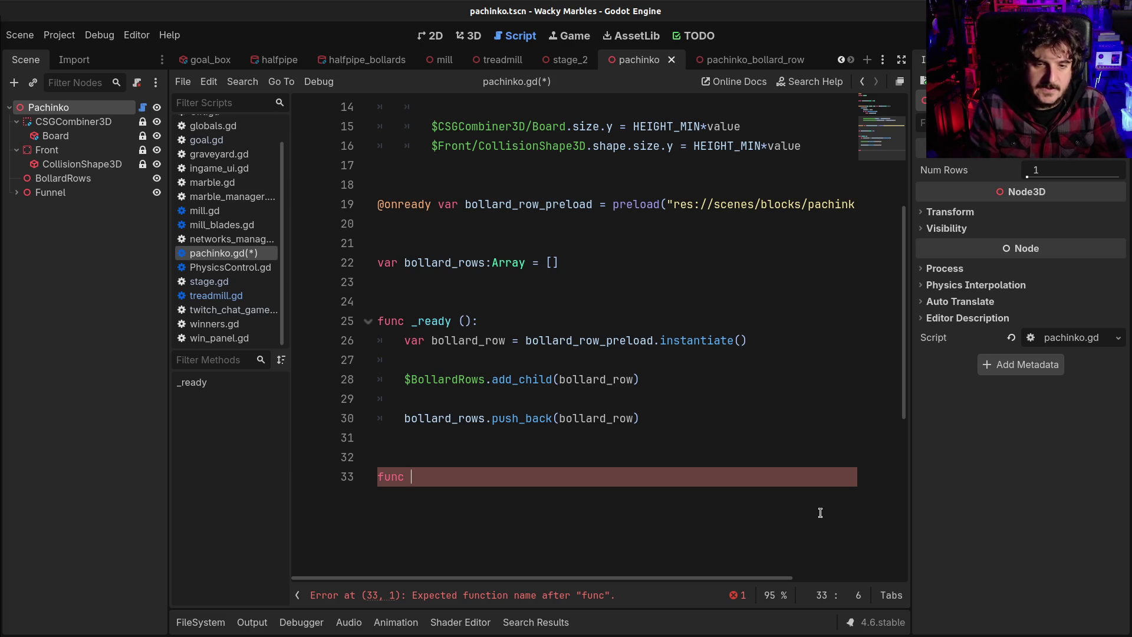
{"action": "type", "text": "func"}
{"action": "key", "text": "BackSpace"}
{"action": "key", "text": "BackSpace"}
{"action": "key", "text": "BackSpace"}
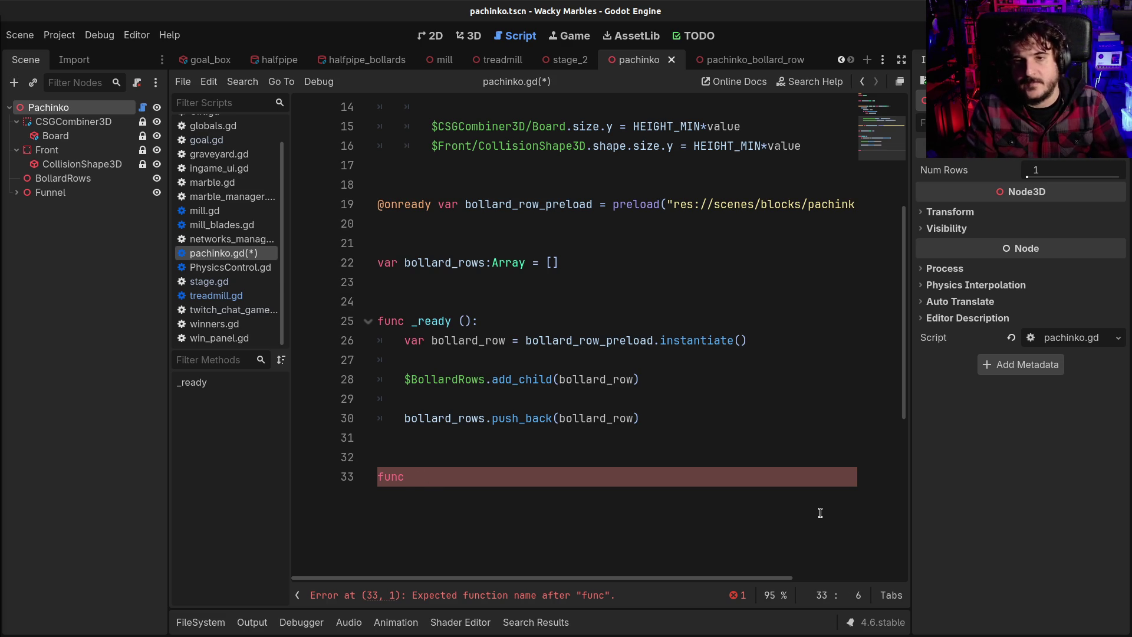
{"action": "type", "text": "add_bollard_rows (n"}
{"action": "key", "text": "BackSpace"}
{"action": "type", "text": "rows:int"}
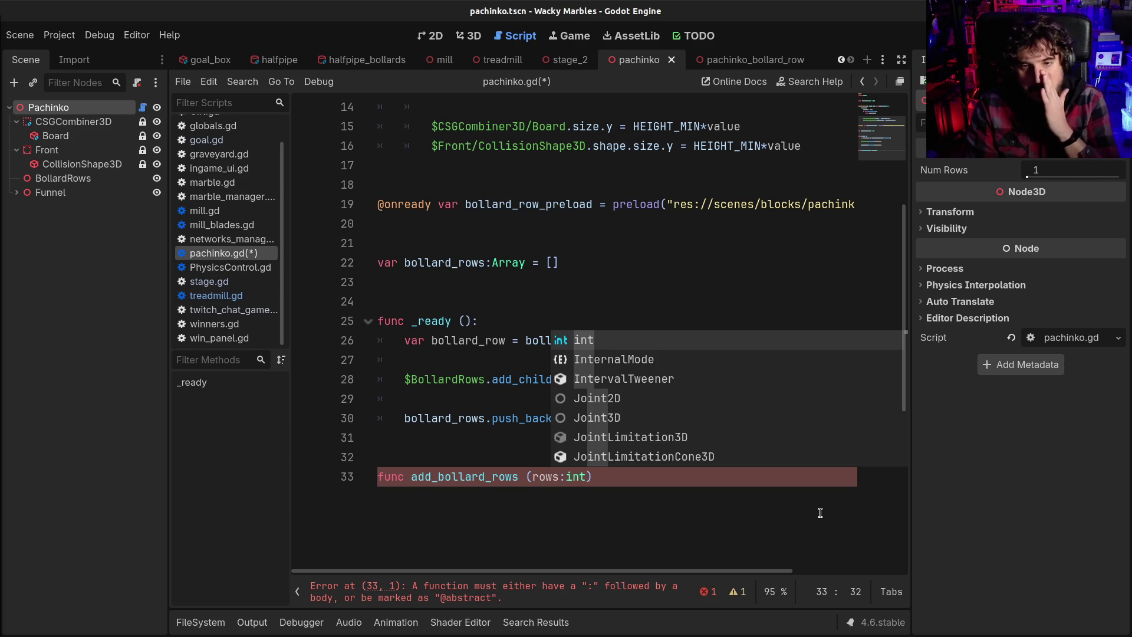
{"action": "type", "text": " ="}
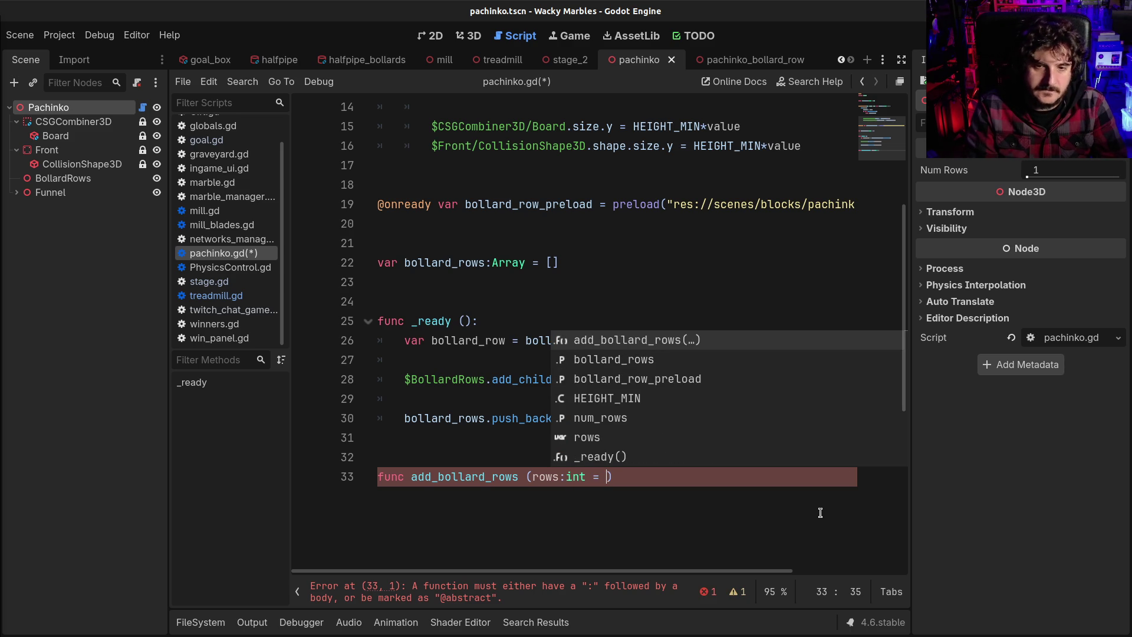
{"action": "key", "text": "BackSpace"}
{"action": "key", "text": "BackSpace"}
{"action": "key", "text": "BackSpace"}
{"action": "type", "text": "):;"}
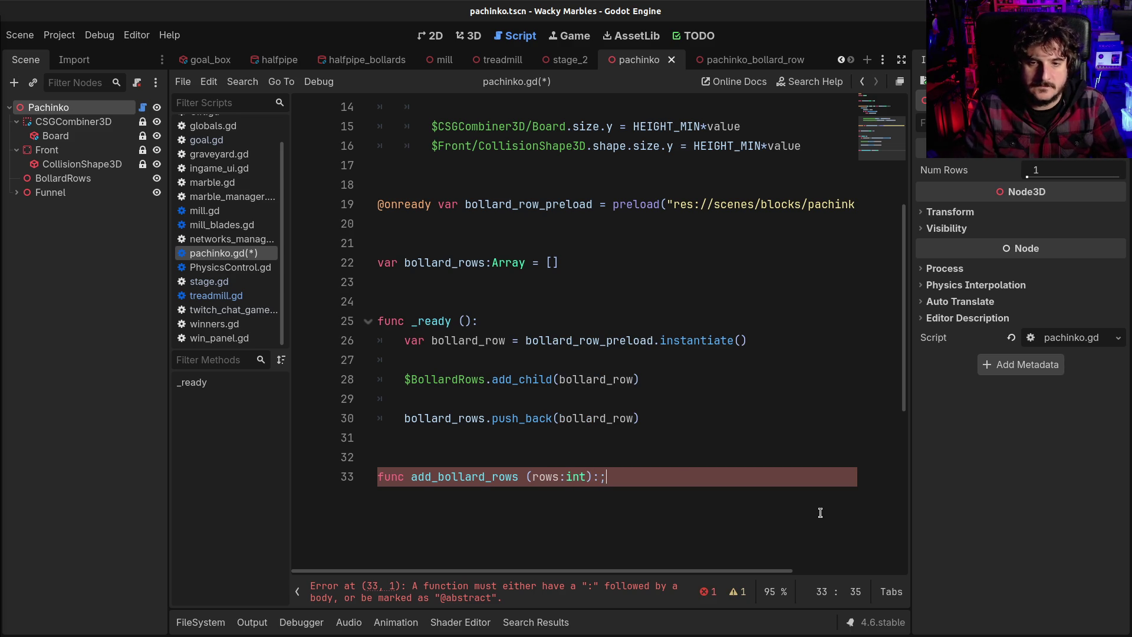
{"action": "key", "text": "Return"}
Step: Begin a for i in bollard_rows loop in the new function's body
{"action": "scroll", "coordinate": [649, 395], "scroll_direction": "down", "scroll_amount": 1}
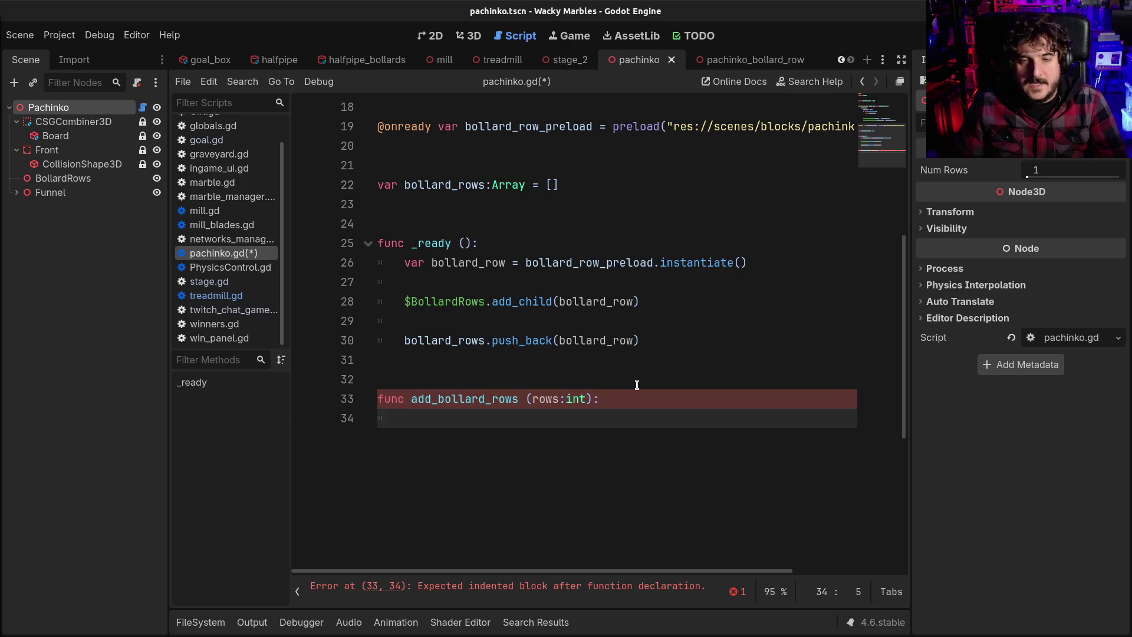
{"action": "mouse_move", "coordinate": [644, 342]}
{"action": "left_mouse_down"}
{"action": "mouse_move", "coordinate": [513, 324]}
{"action": "mouse_move", "coordinate": [386, 266]}
{"action": "left_mouse_up"}
{"action": "left_click", "coordinate": [626, 417]}
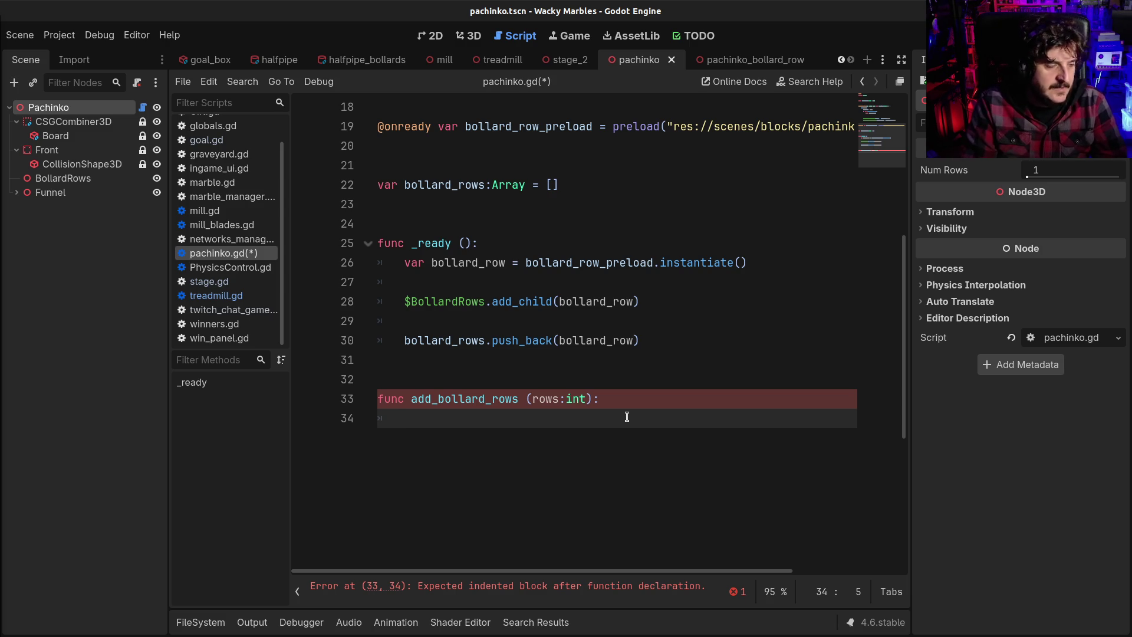
{"action": "type", "text": "for"}
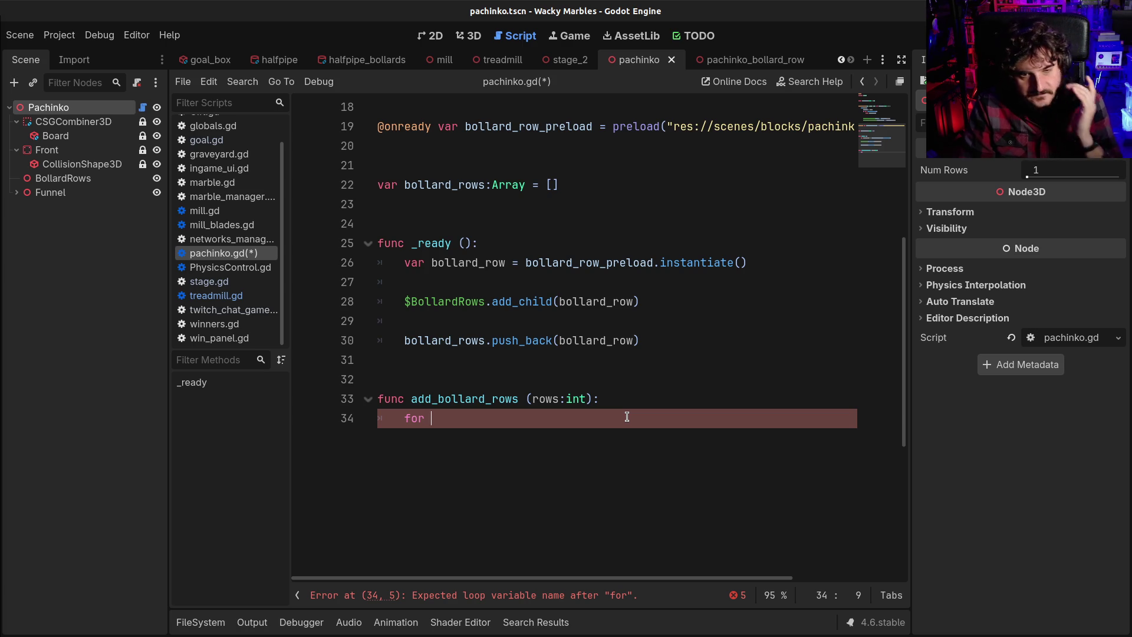
{"action": "type", "text": "i "}
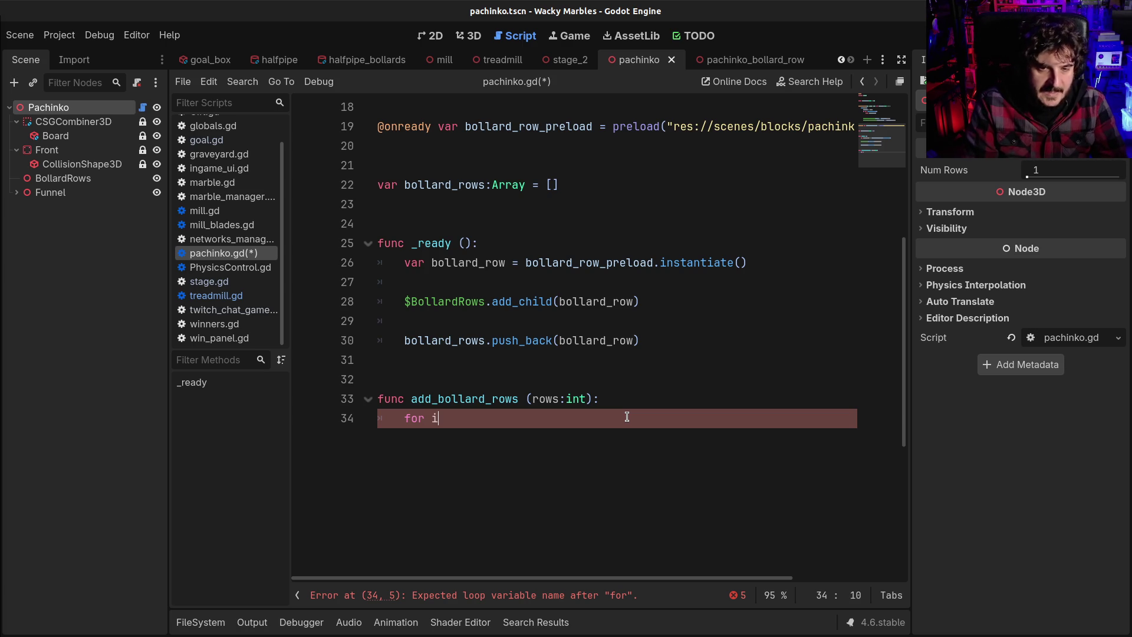
{"action": "type", "text": "in bol"}
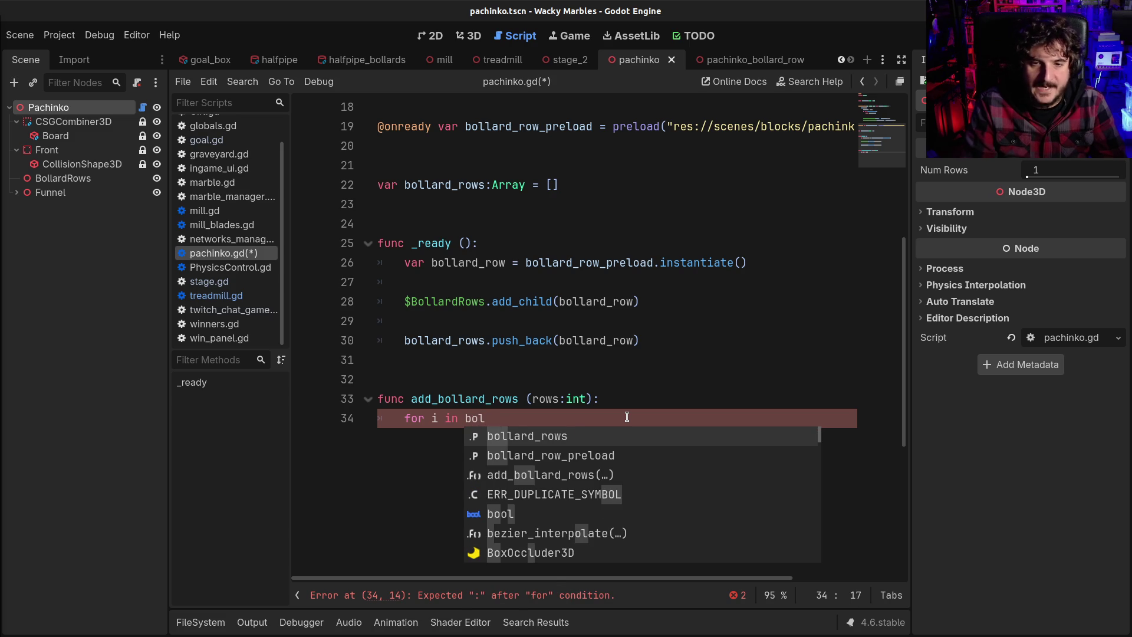
Step: Finish the for i in bollard_rows: header and add an if i == 0: continue guard
{"action": "key", "text": "Return"}
{"action": "type", "text": ":"}
{"action": "key", "text": "Return"}
{"action": "type", "text": "if i == 0:"}
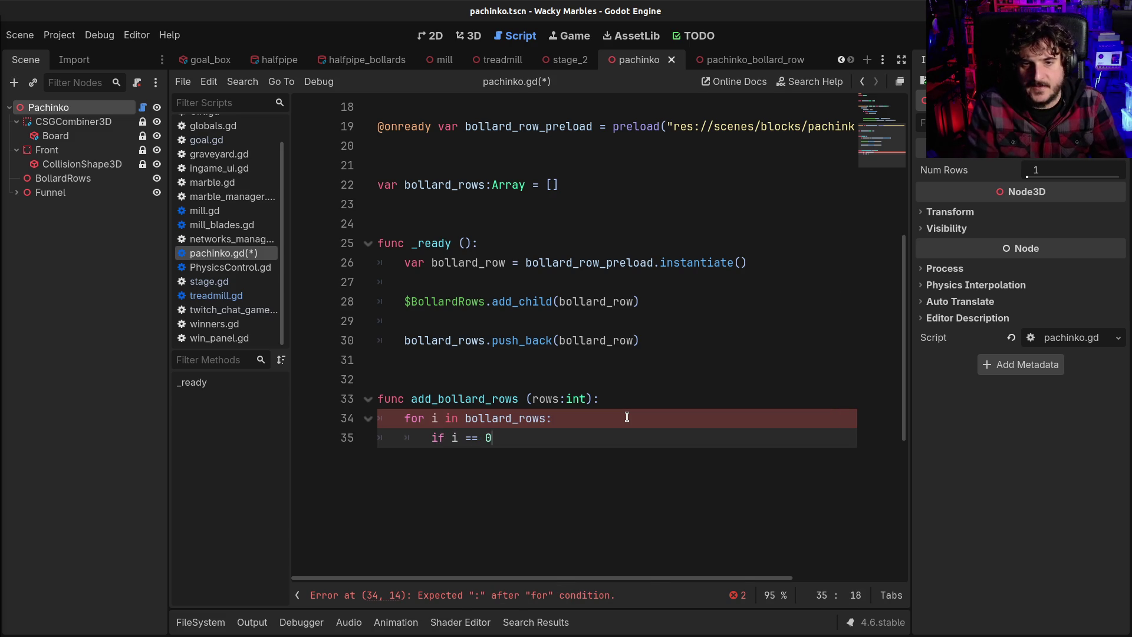
{"action": "key", "text": "Return"}
{"action": "type", "text": "continue"}
{"action": "key", "text": "Return"}
{"action": "key", "text": "BackSpace"}
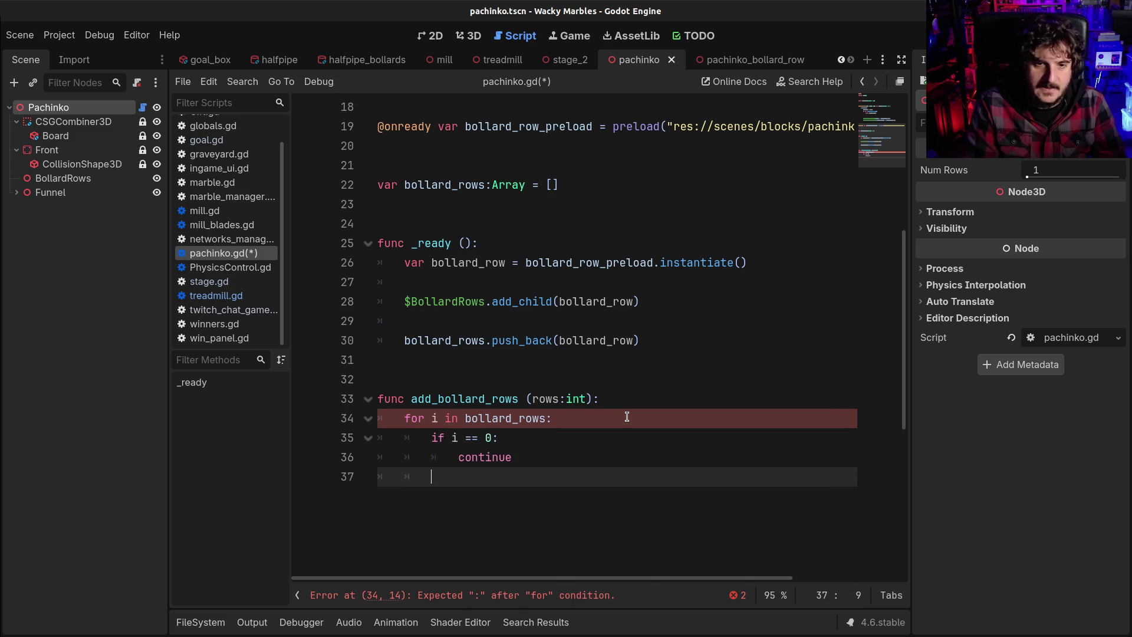
{"action": "key", "text": "Return"}
Step: Add bollard_rows.pop_at(i) inside the loop and save
{"action": "type", "text": "boll"}
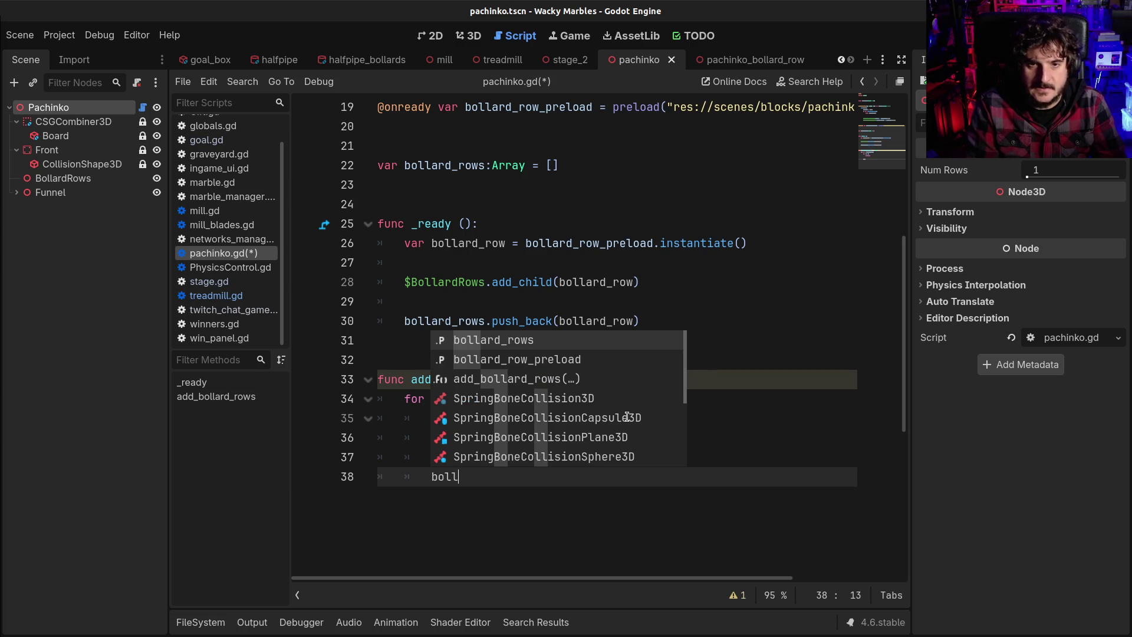
{"action": "key", "text": "Return"}
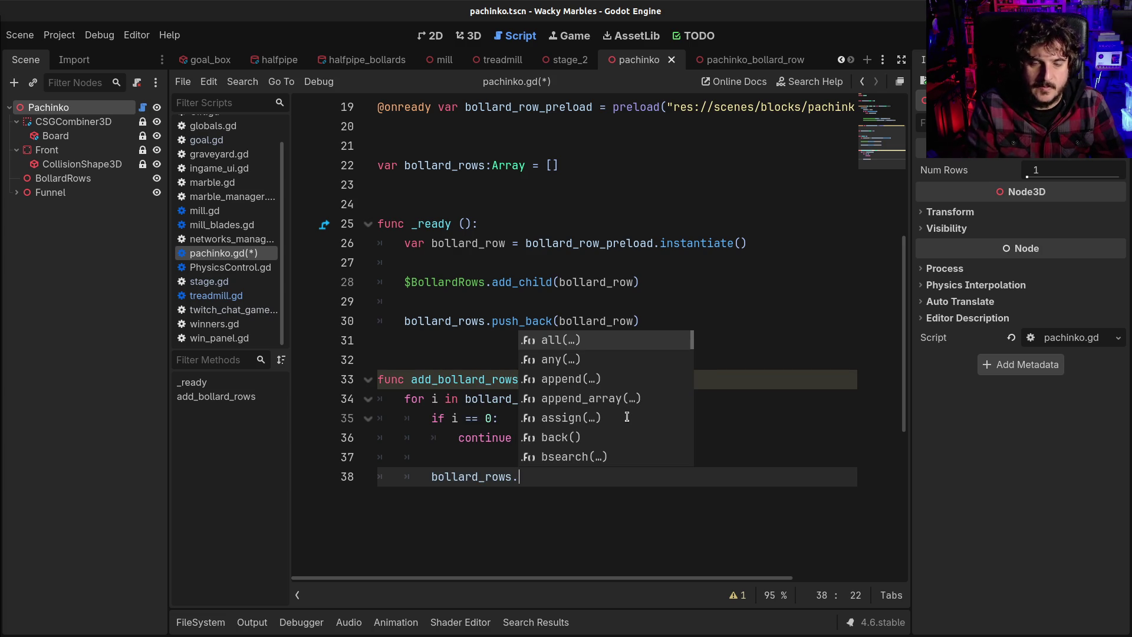
{"action": "type", "text": "p"}
{"action": "key", "text": "BackSpace"}
{"action": "type", "text": "pop"}
{"action": "key", "text": "Return"}
{"action": "type", "text": "i"}
{"action": "key", "text": "ctrl+s"}
{"action": "key", "text": "Right"}
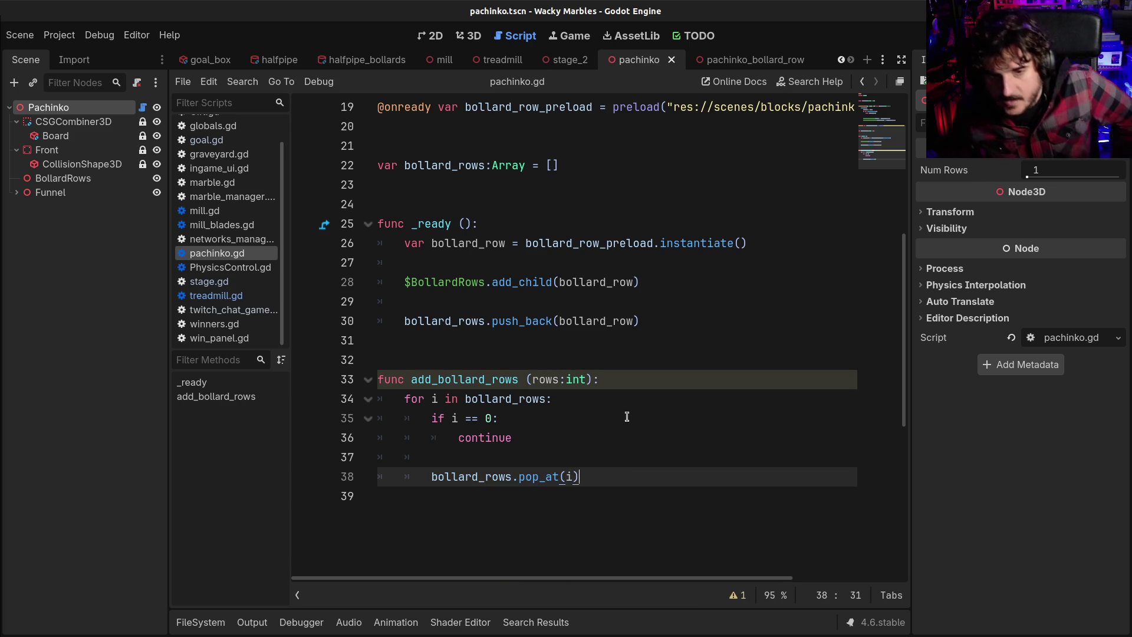
Step: Insert bollard_rows[i].queue_free() on a new line above the pop_at call
{"action": "key", "text": "Left"}
{"action": "key", "text": "Left"}
{"action": "key", "text": "Left"}
{"action": "key", "text": "Left"}
{"action": "key", "text": "Left"}
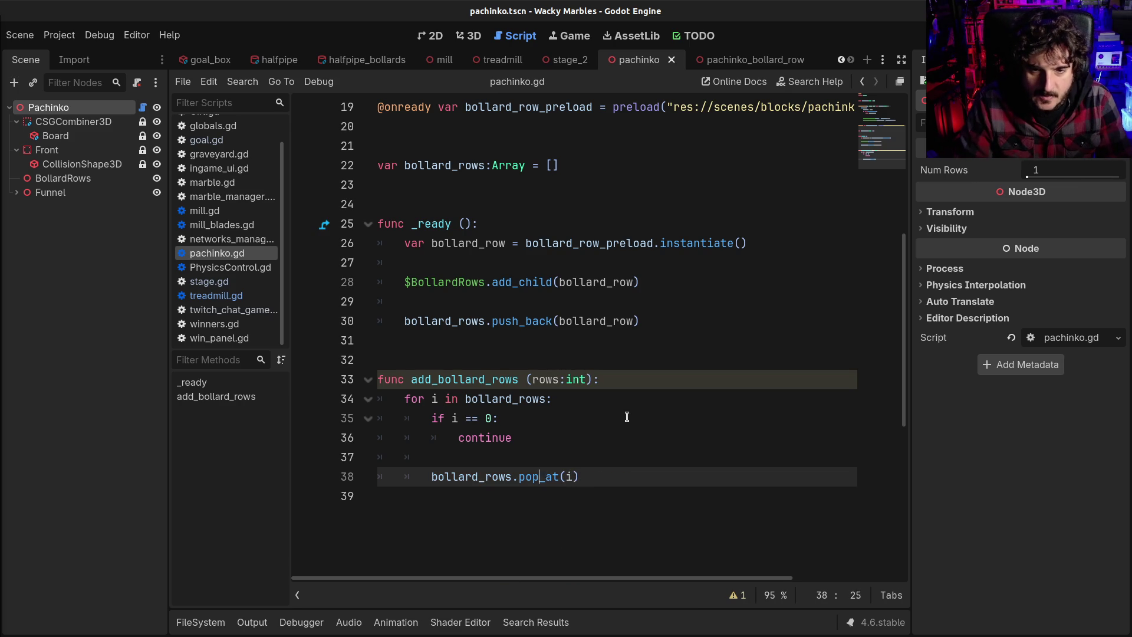
{"action": "key", "text": "ctrl+shift+Left"}
{"action": "key", "text": "ctrl+c"}
{"action": "key", "text": "ctrl+shift+Return"}
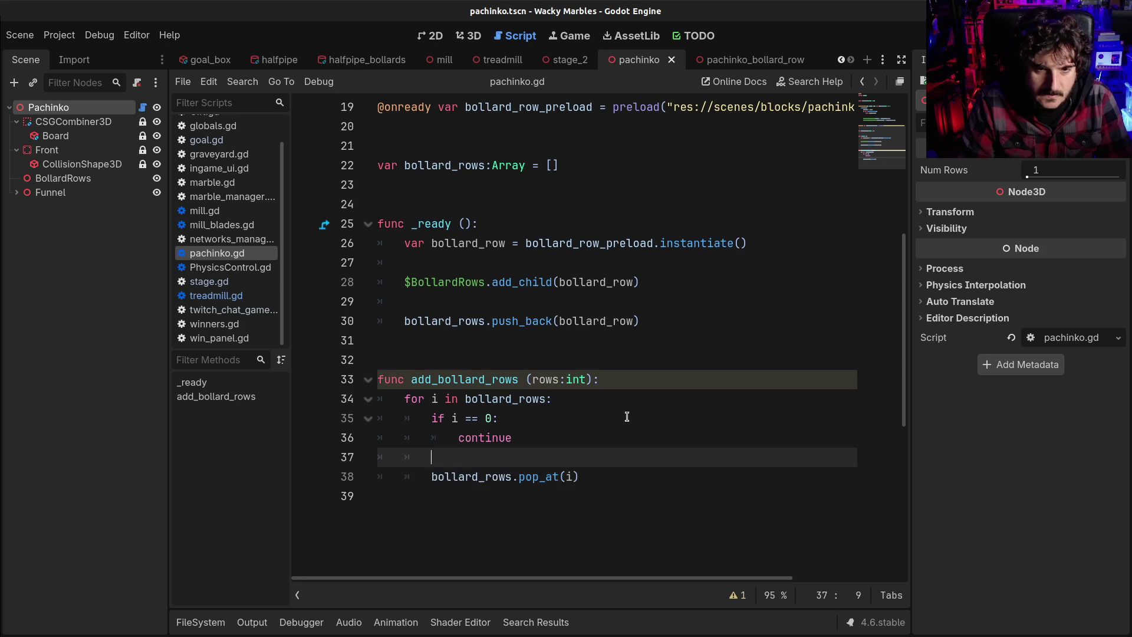
{"action": "key", "text": "ctrl+v"}
{"action": "type", "text": "["}
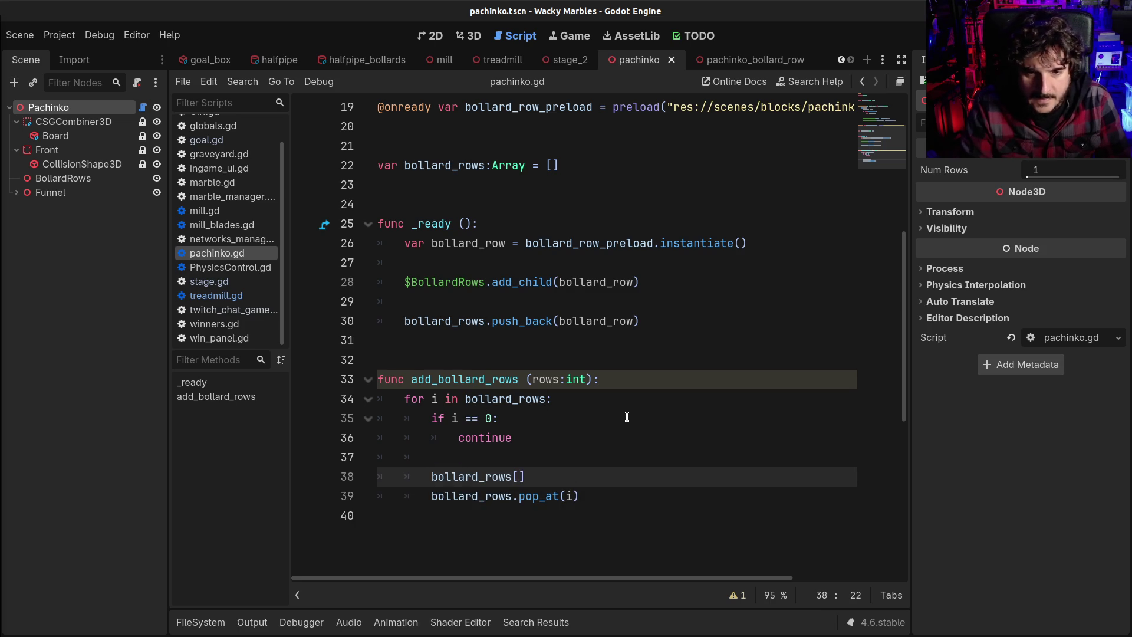
{"action": "type", "text": "i]."}
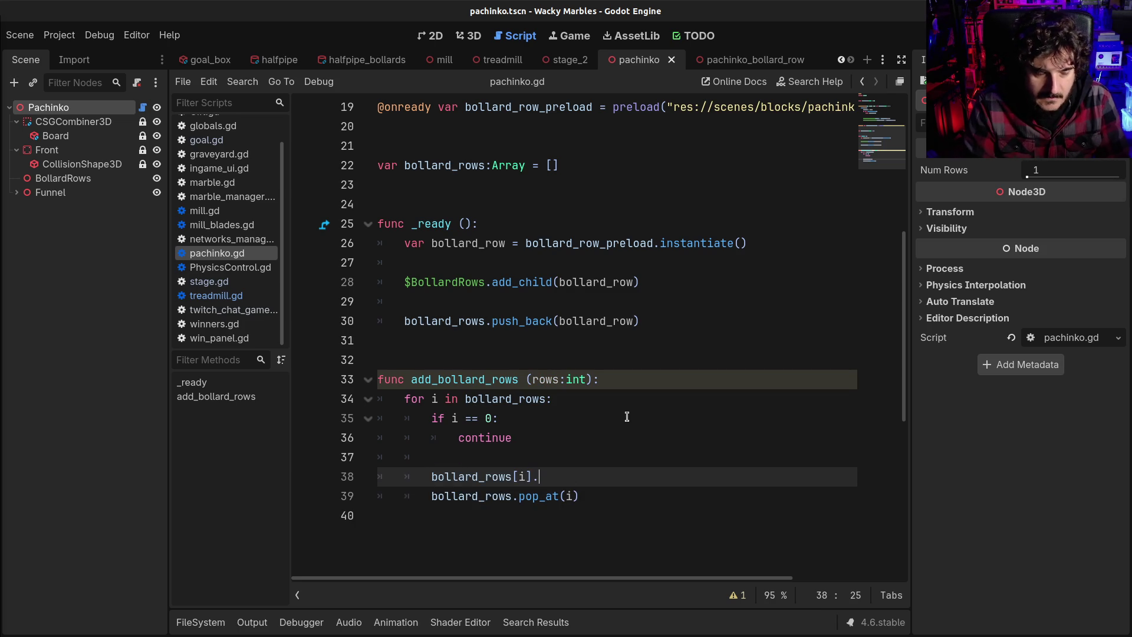
{"action": "type", "text": "queue"}
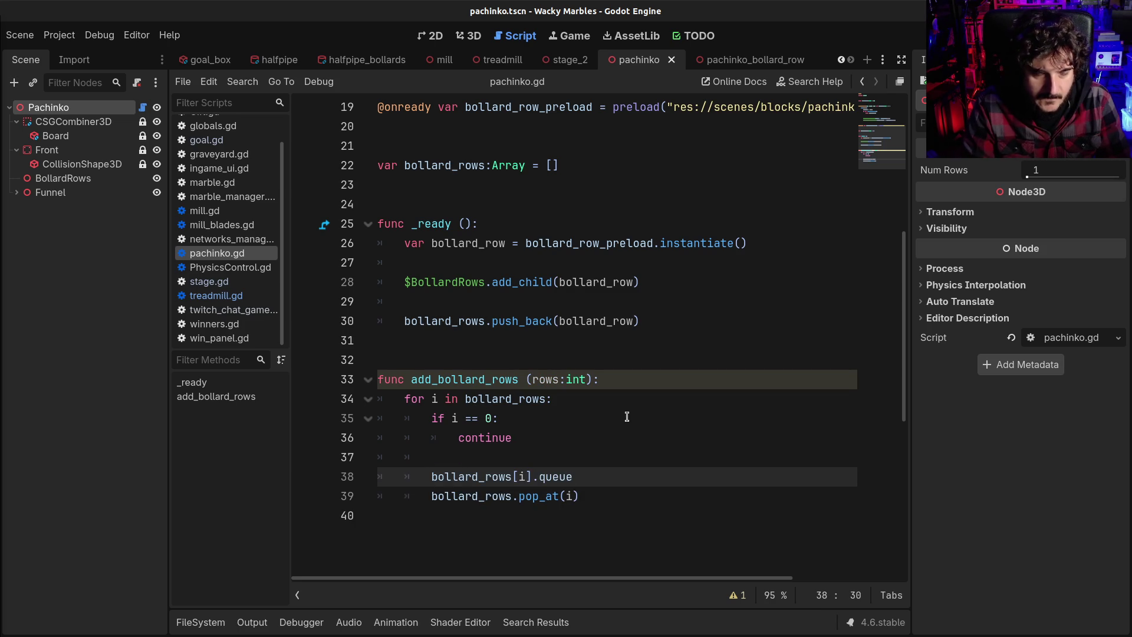
{"action": "type", "text": "_free()"}
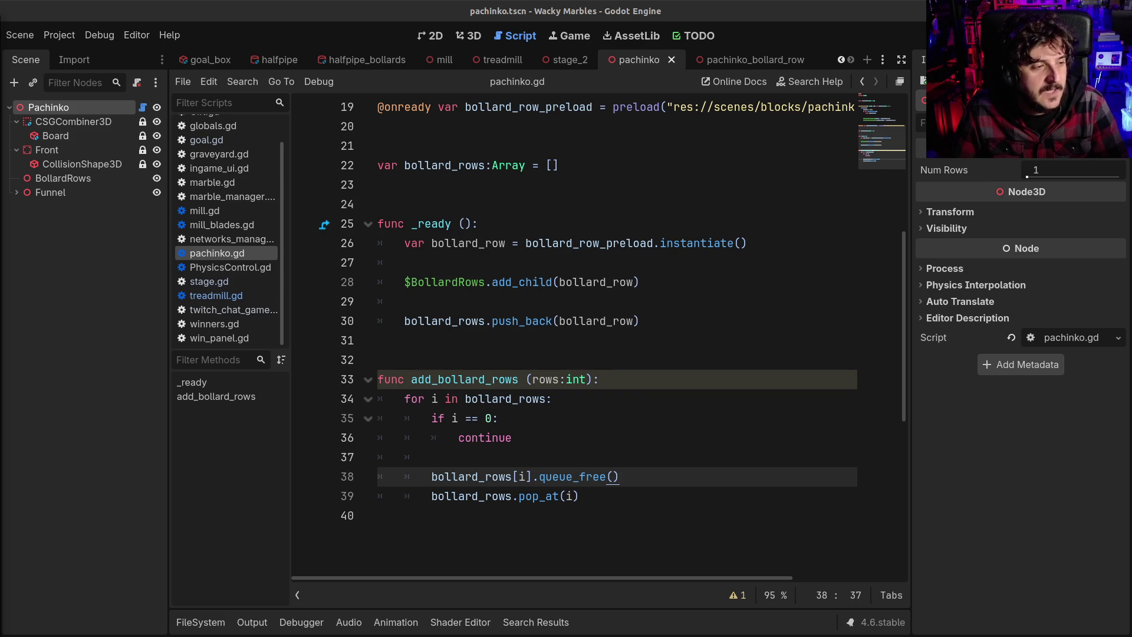
{"action": "left_click", "coordinate": [580, 514]}
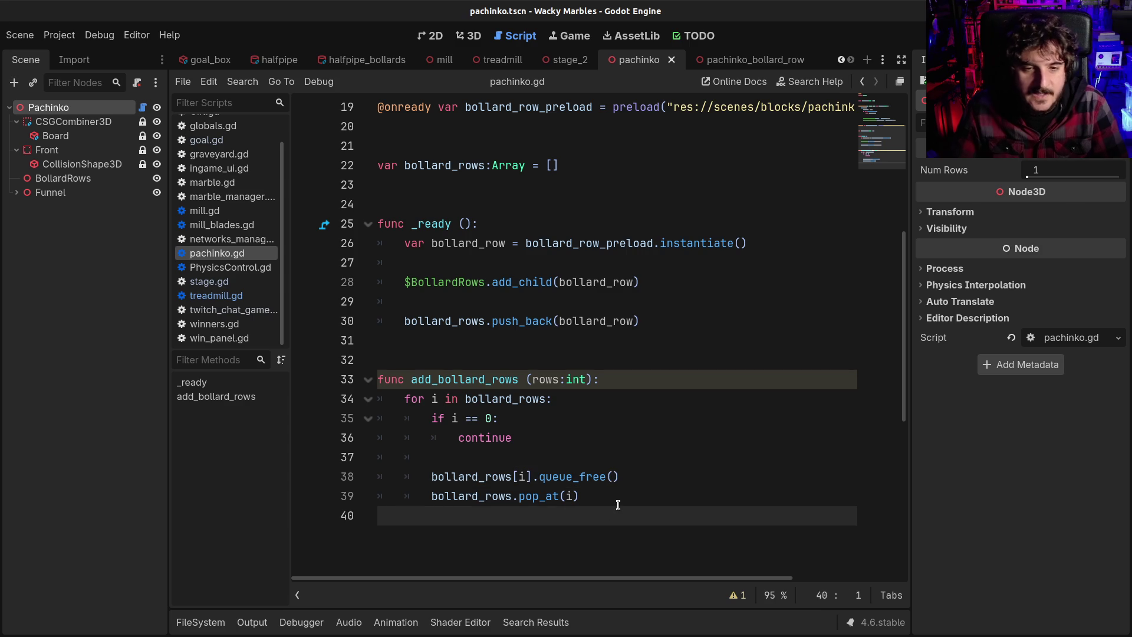
Step: Remove the extra indented line after the clearing loop and outdent the last line to the function body
{"action": "key", "text": "Tab"}
{"action": "key", "text": "Tab"}
{"action": "key", "text": "Return"}
{"action": "scroll", "coordinate": [618, 504], "scroll_direction": "down", "scroll_amount": 1}
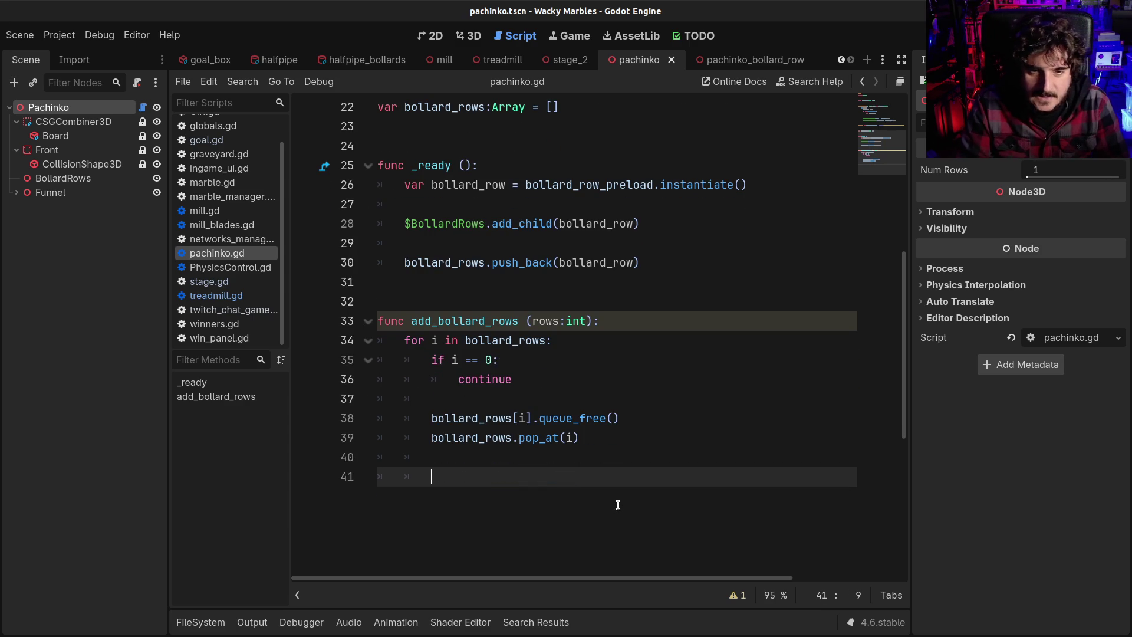
{"action": "key", "text": "Up"}
{"action": "key", "text": "BackSpace"}
{"action": "key", "text": "BackSpace"}
{"action": "key", "text": "Up"}
{"action": "key", "text": "Up"}
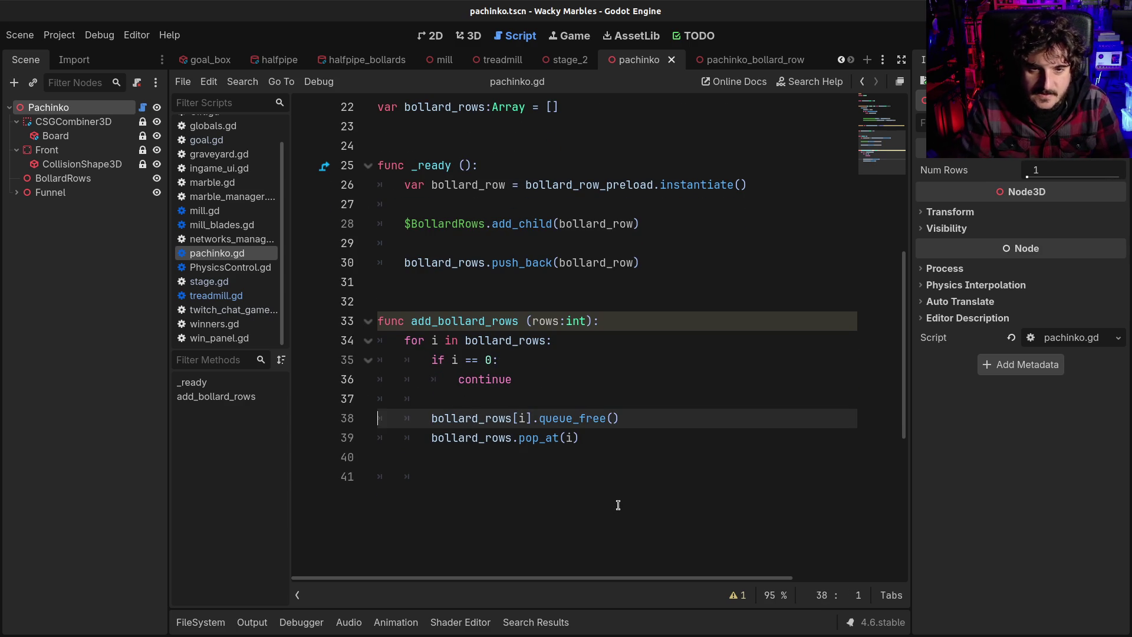
{"action": "key", "text": "Up"}
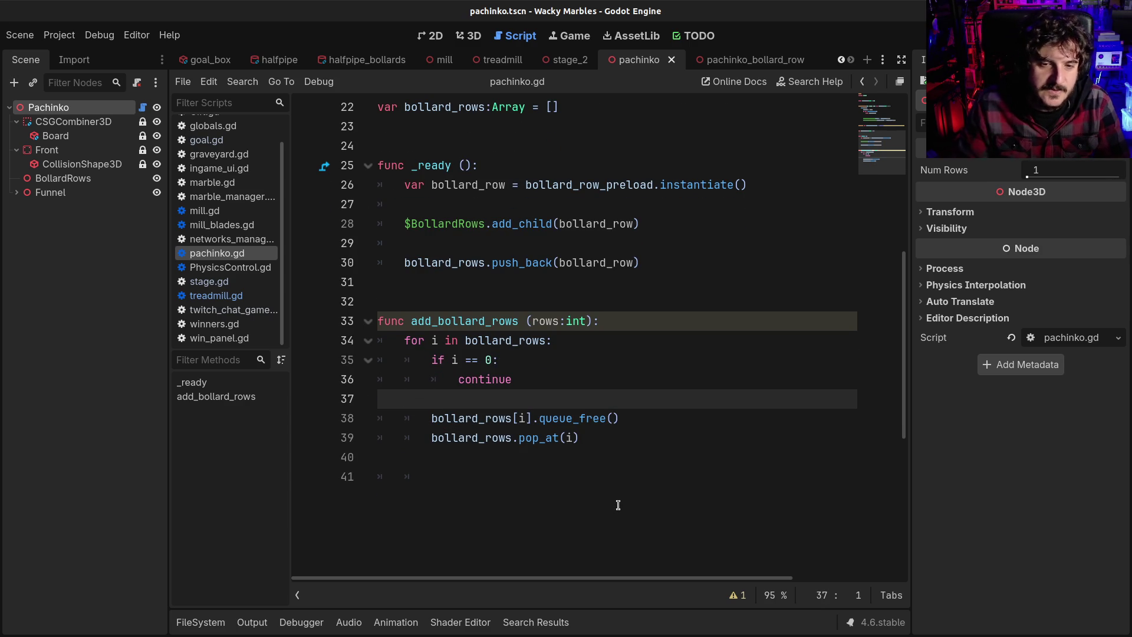
{"action": "left_click", "coordinate": [618, 505]}
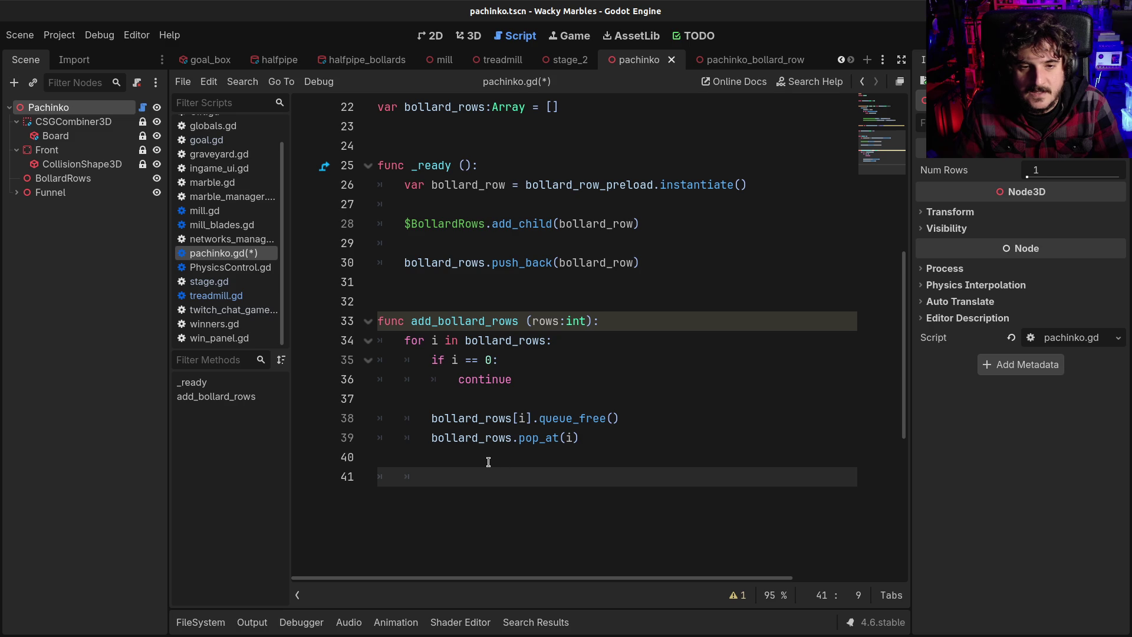
{"action": "key", "text": "BackSpace"}
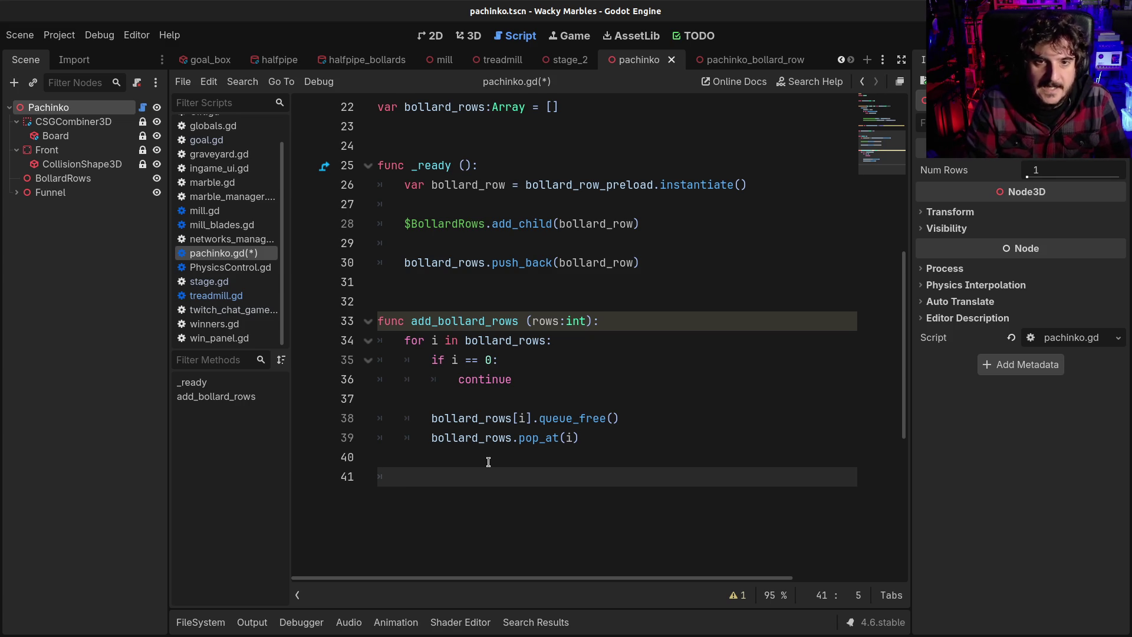
Step: Add an 'if rows == 1:' check with 'return' at the end of add_bollard_rows
{"action": "scroll", "coordinate": [488, 461], "scroll_direction": "up", "scroll_amount": 4}
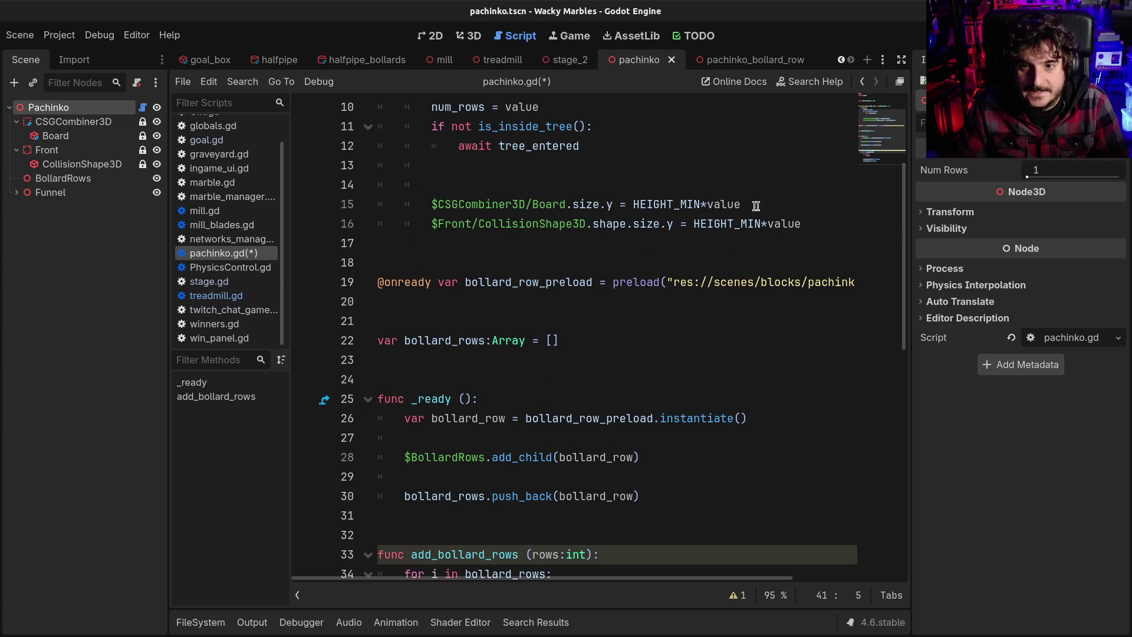
{"action": "scroll", "coordinate": [546, 313], "scroll_direction": "down", "scroll_amount": 4}
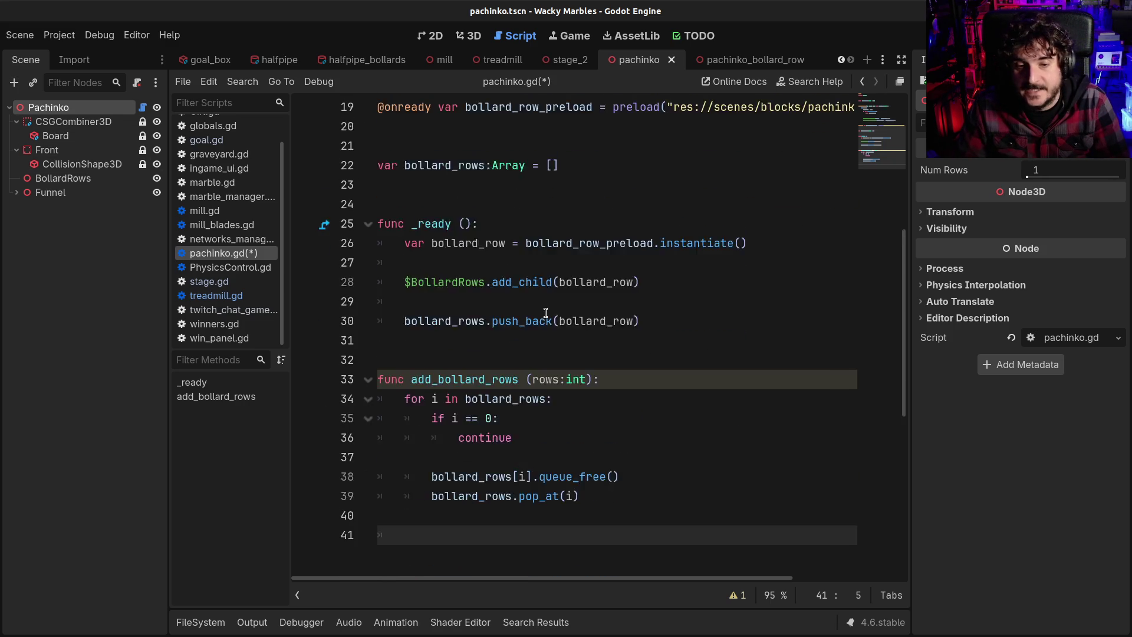
{"action": "type", "text": "num"}
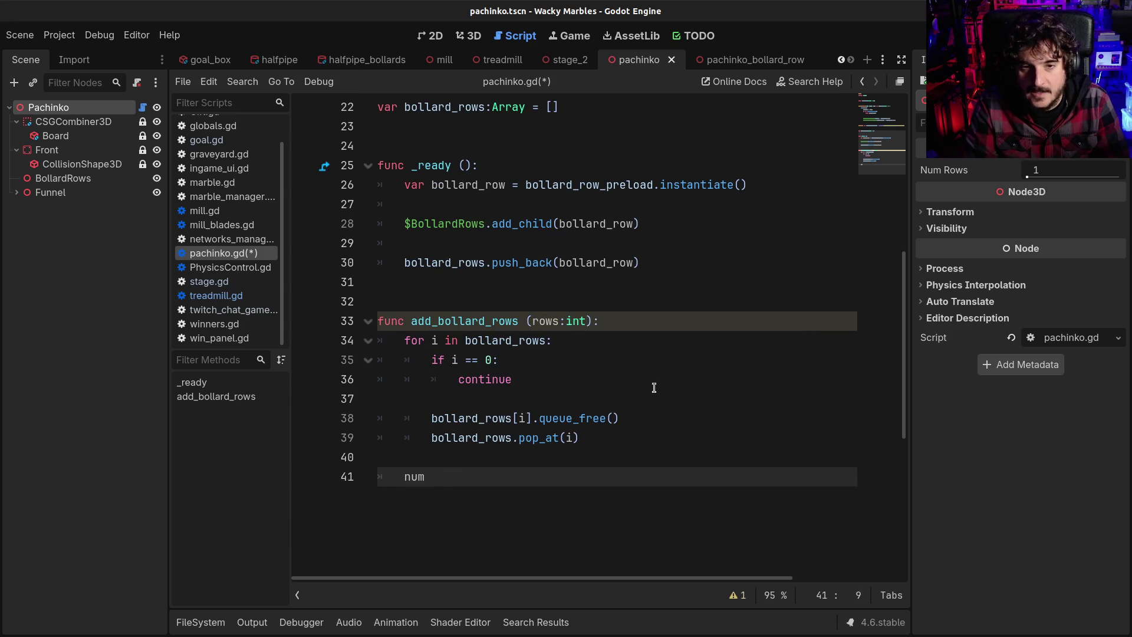
{"action": "key", "text": "BackSpace"}
{"action": "key", "text": "BackSpace"}
{"action": "key", "text": "BackSpace"}
{"action": "type", "text": "if rows == 1:"}
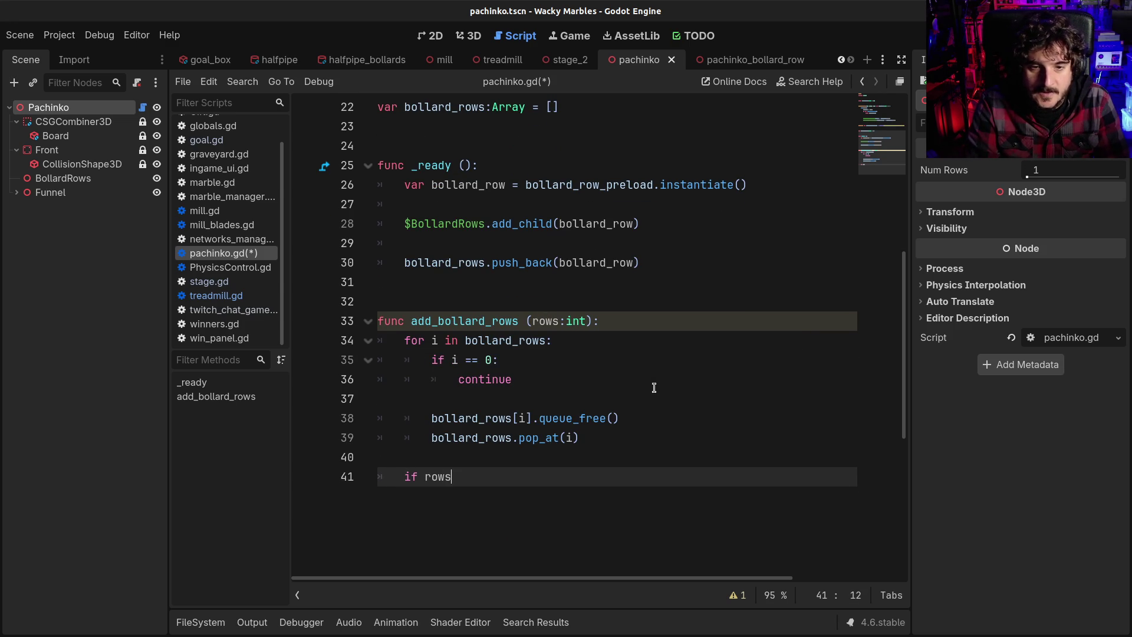
{"action": "key", "text": "Return"}
{"action": "type", "text": "return"}
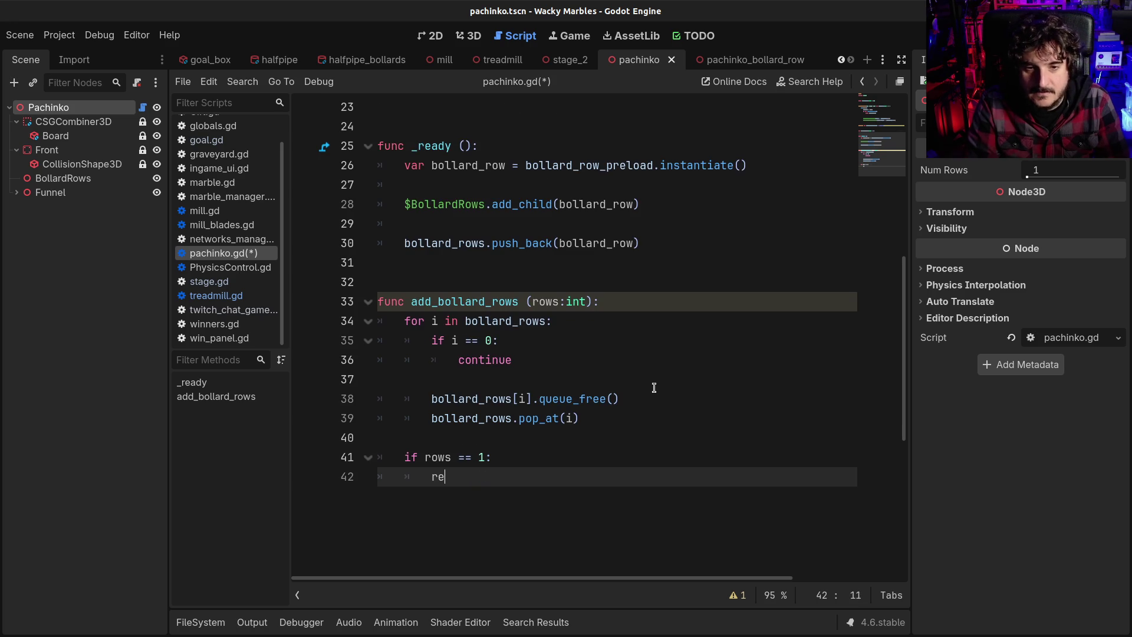
{"action": "key", "text": "Return"}
Step: Open a fresh empty line below the early return
{"action": "left_click_drag", "start_coordinate": [446, 242], "coordinate": [492, 320]}
{"action": "scroll", "coordinate": [431, 246], "scroll_direction": "up", "scroll_amount": 3}
{"action": "left_click_drag", "start_coordinate": [431, 247], "coordinate": [465, 340]}
{"action": "left_click", "coordinate": [466, 340]}
{"action": "scroll", "coordinate": [466, 340], "scroll_direction": "down", "scroll_amount": 3}
{"action": "left_click", "coordinate": [472, 380]}
{"action": "scroll", "coordinate": [462, 414], "scroll_direction": "down", "scroll_amount": 2}
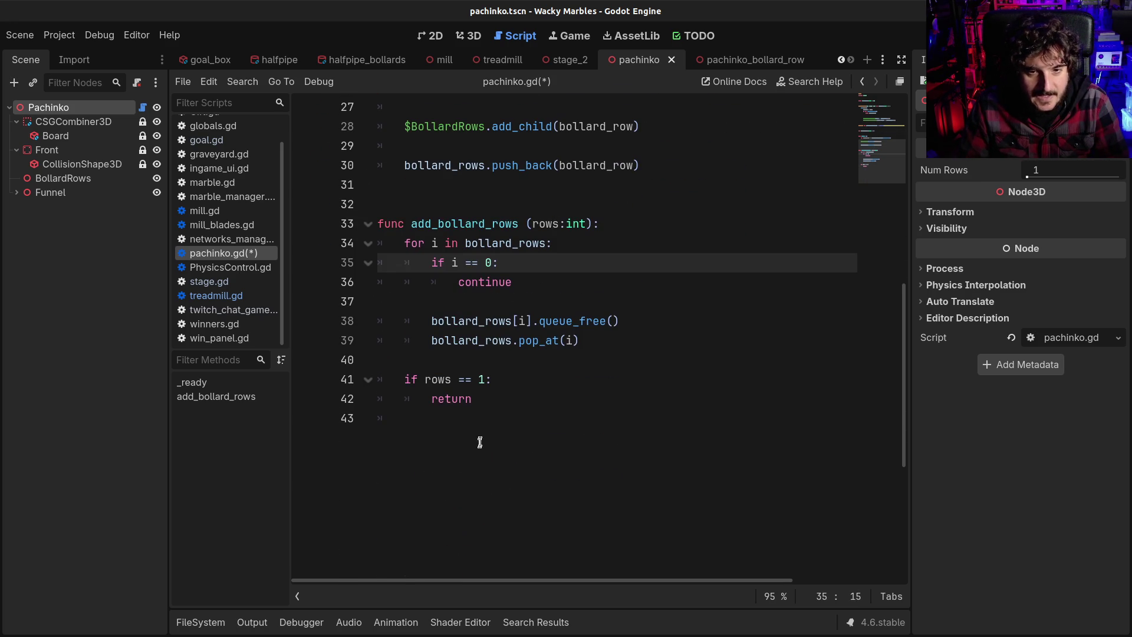
{"action": "left_click", "coordinate": [495, 428]}
{"action": "key", "text": "Return"}
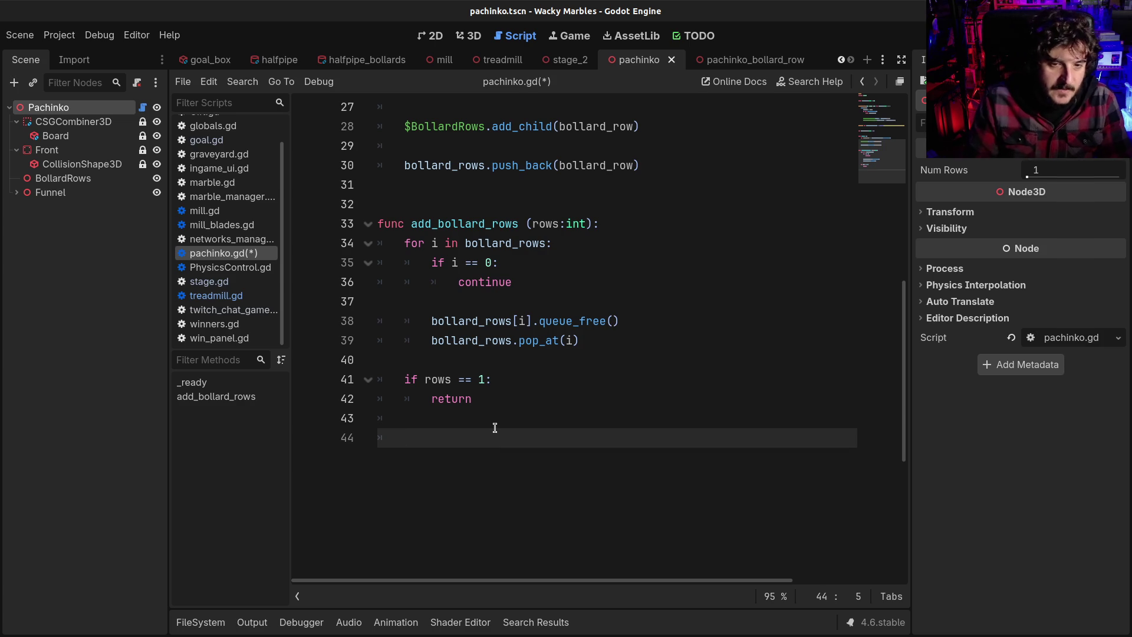
Step: Add 'rows = rows - 1' and save pachinko.gd
{"action": "type", "text": "rows =?"}
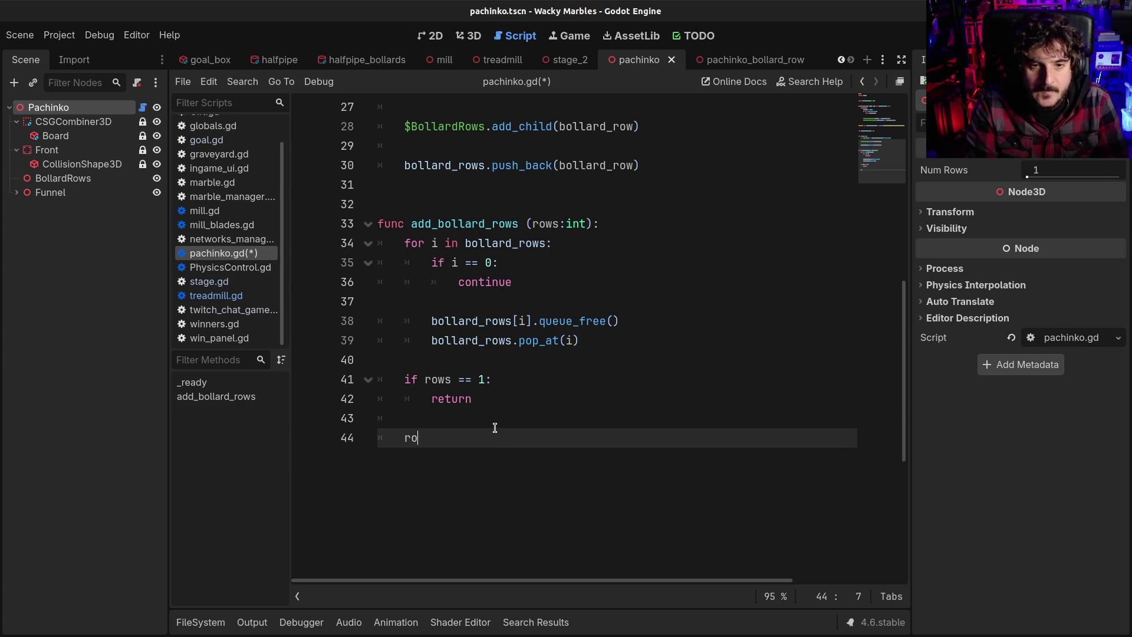
{"action": "key", "text": "BackSpace"}
{"action": "type", "text": "rows - 1"}
{"action": "key", "text": "ctrl+s"}
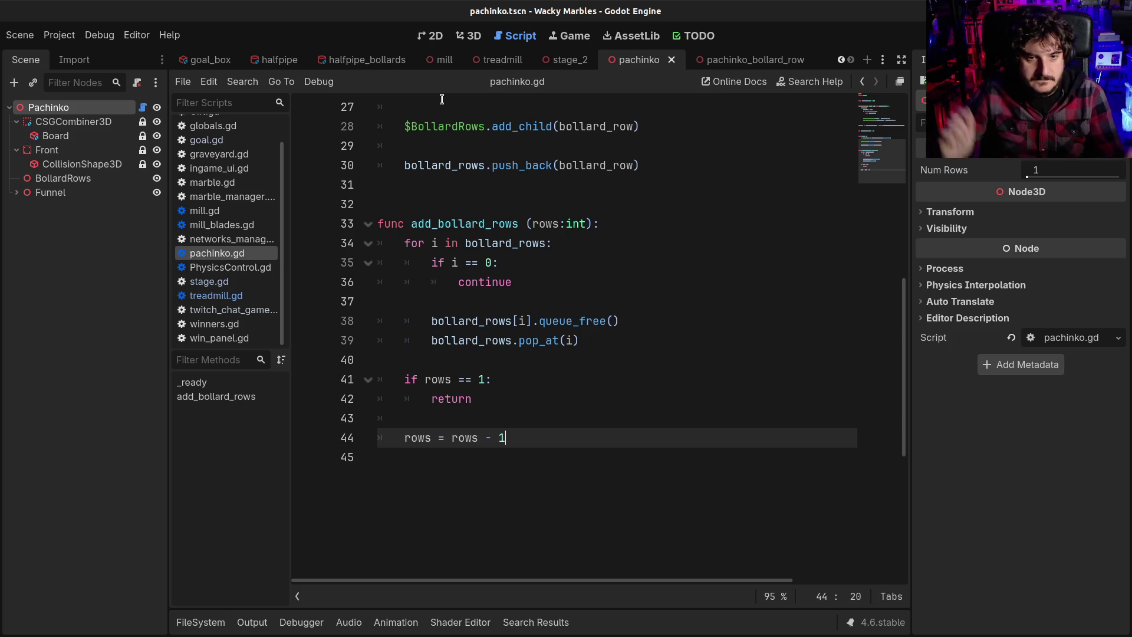
Step: Declare the counters 'var even:int = 0' and 'var odds:int = 0'
{"action": "key", "text": "Return"}
{"action": "type", "text": "var even_"}
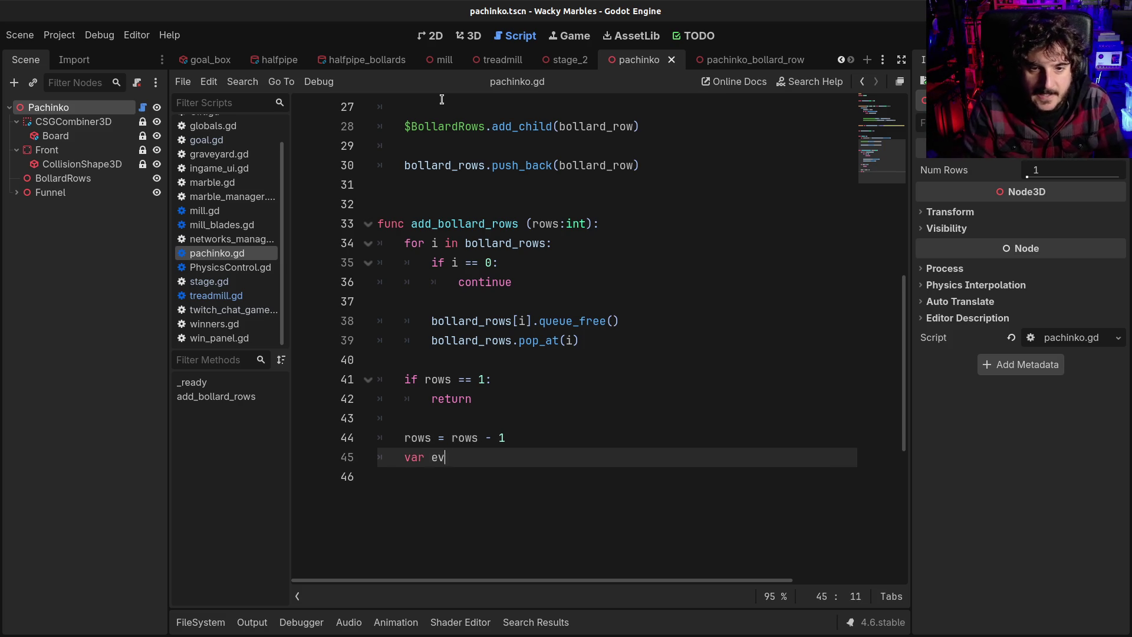
{"action": "key", "text": "BackSpace"}
{"action": "type", "text": ":int = 0"}
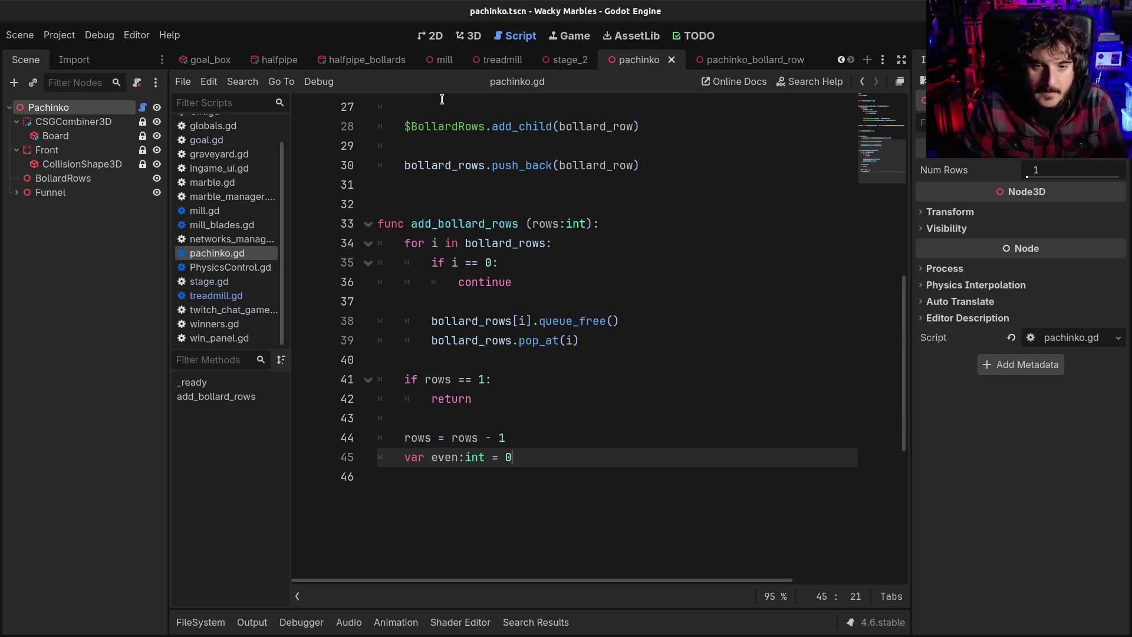
{"action": "key", "text": "Return"}
{"action": "type", "text": "var odd:"}
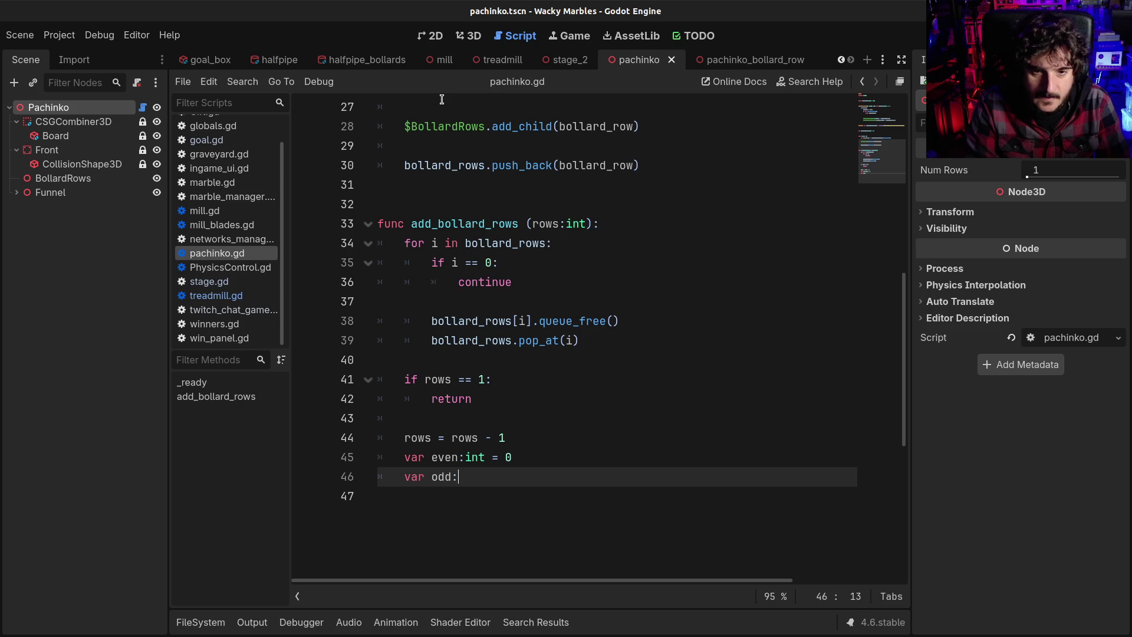
{"action": "key", "text": "BackSpace"}
{"action": "type", "text": "s:"}
{"action": "type", "text": "int = "}
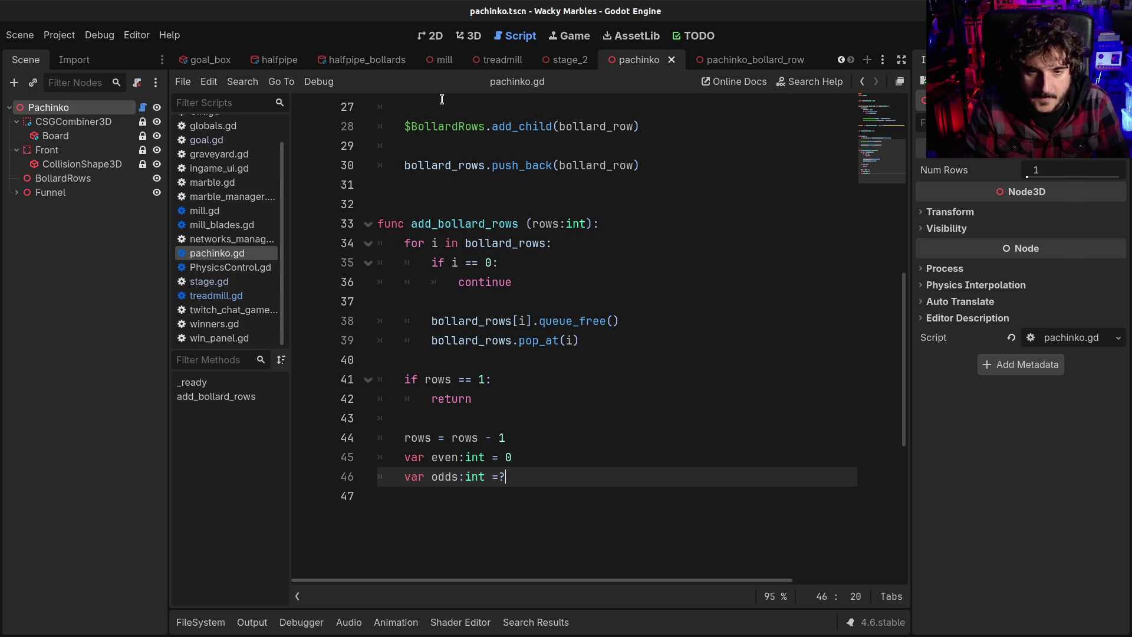
{"action": "type", "text": "0"}
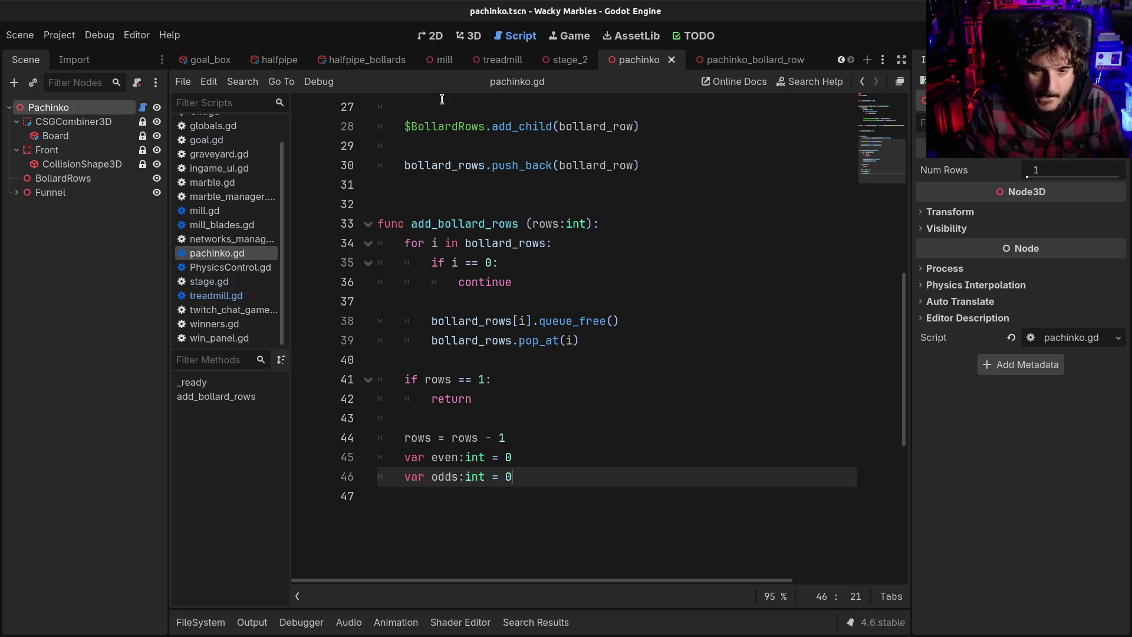
{"action": "key", "text": "Return"}
{"action": "key", "text": "Return"}
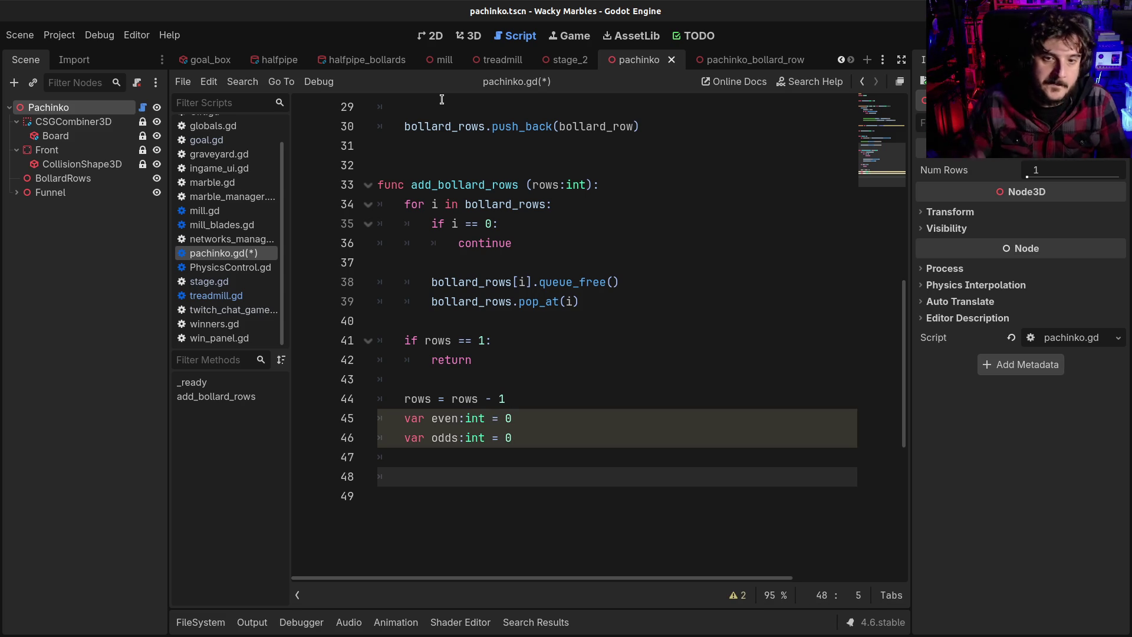
Step: Start a 'for' line and insert 'var first_row = 1' above it
{"action": "type", "text": "for"}
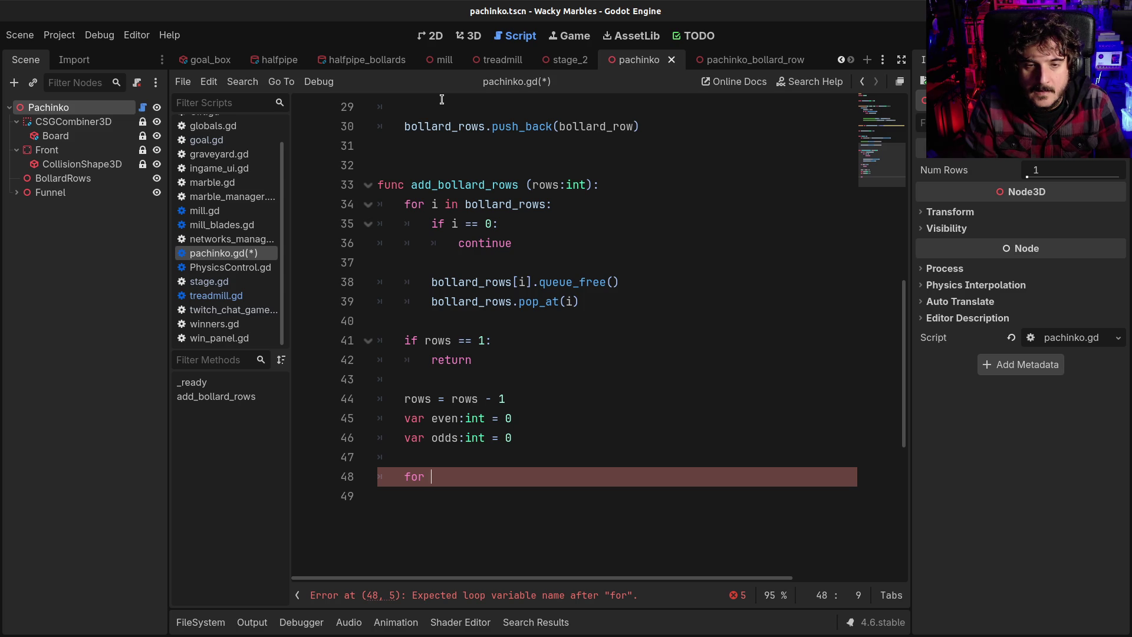
{"action": "key", "text": "ctrl+shift+Return"}
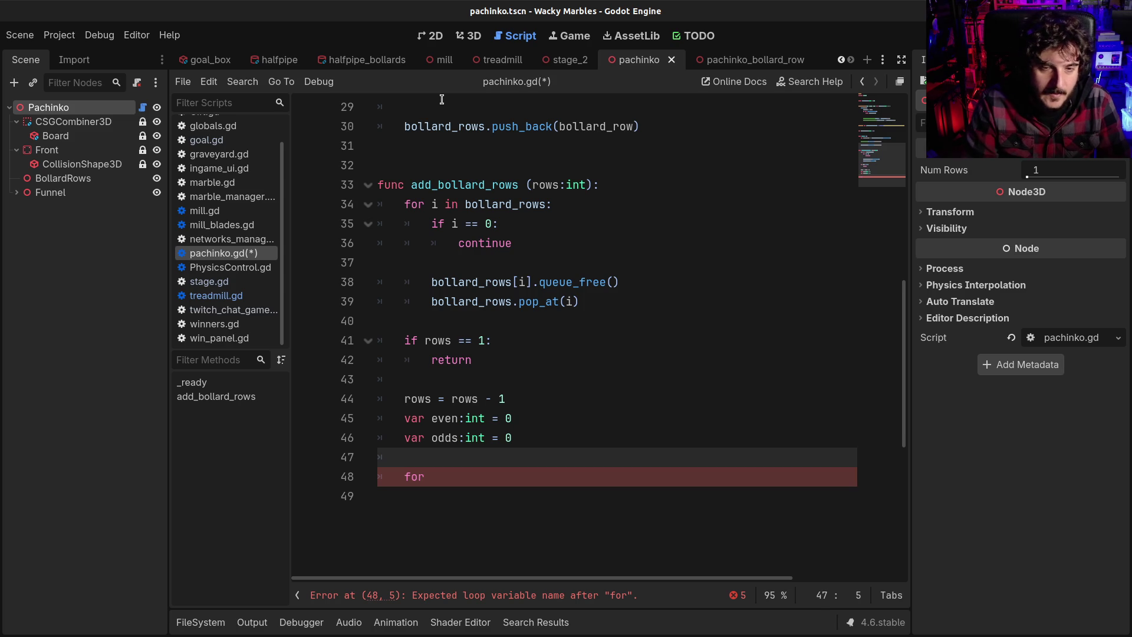
{"action": "type", "text": "var firs"}
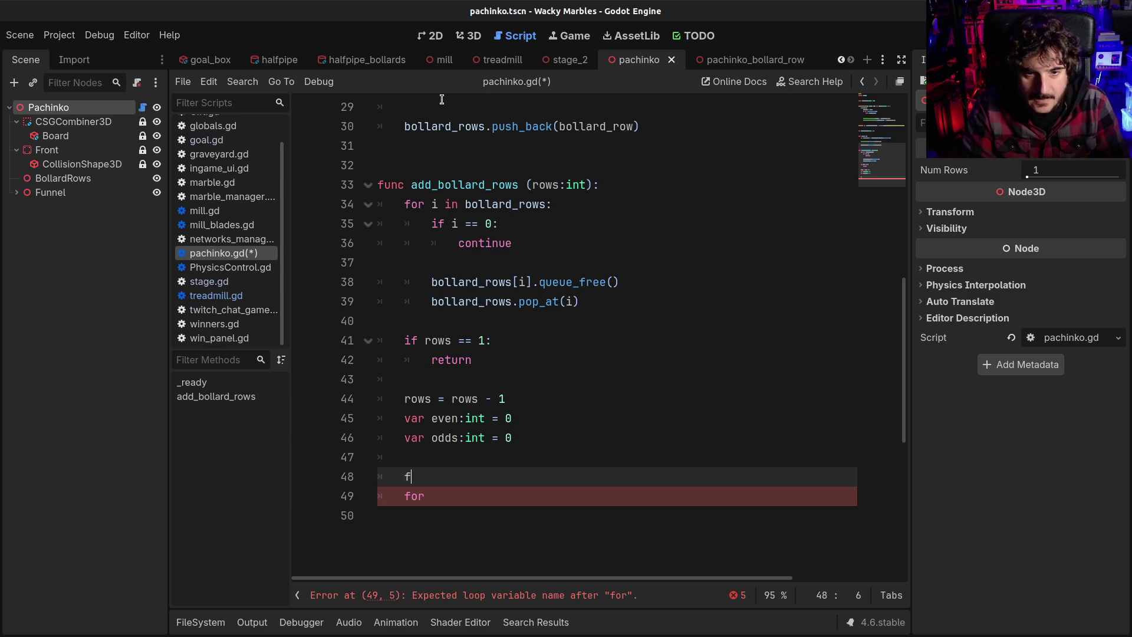
{"action": "type", "text": "t_row = 1"}
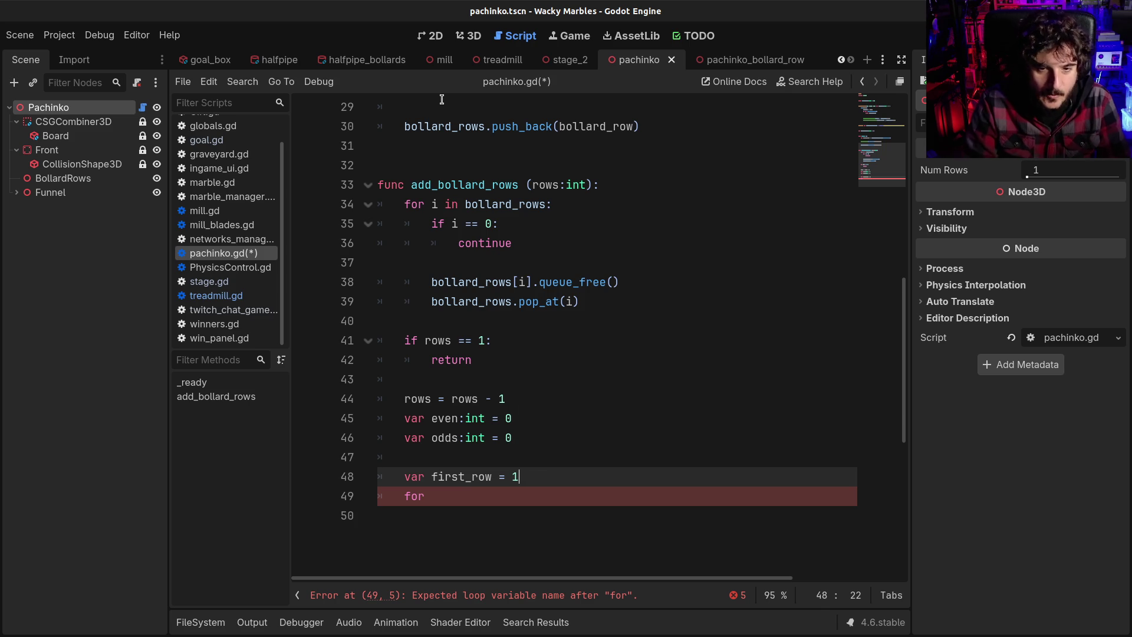
{"action": "key", "text": "Down"}
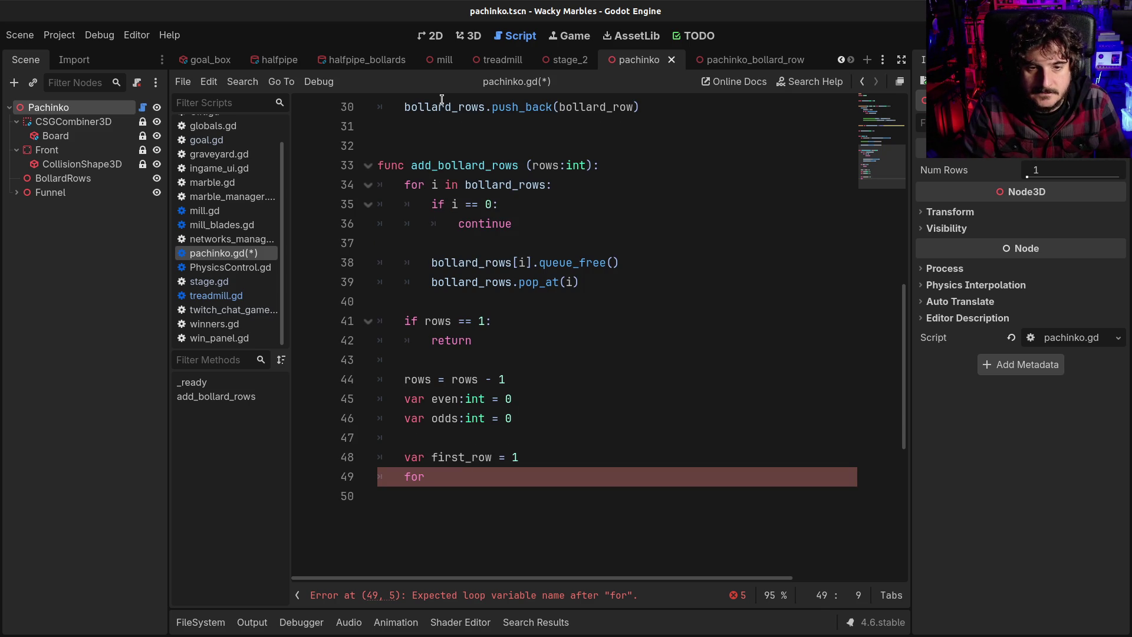
Step: Complete 'for row in range(rows):' and add 'if row % 2 == 0:' in its body
{"action": "type", "text": "row in range"}
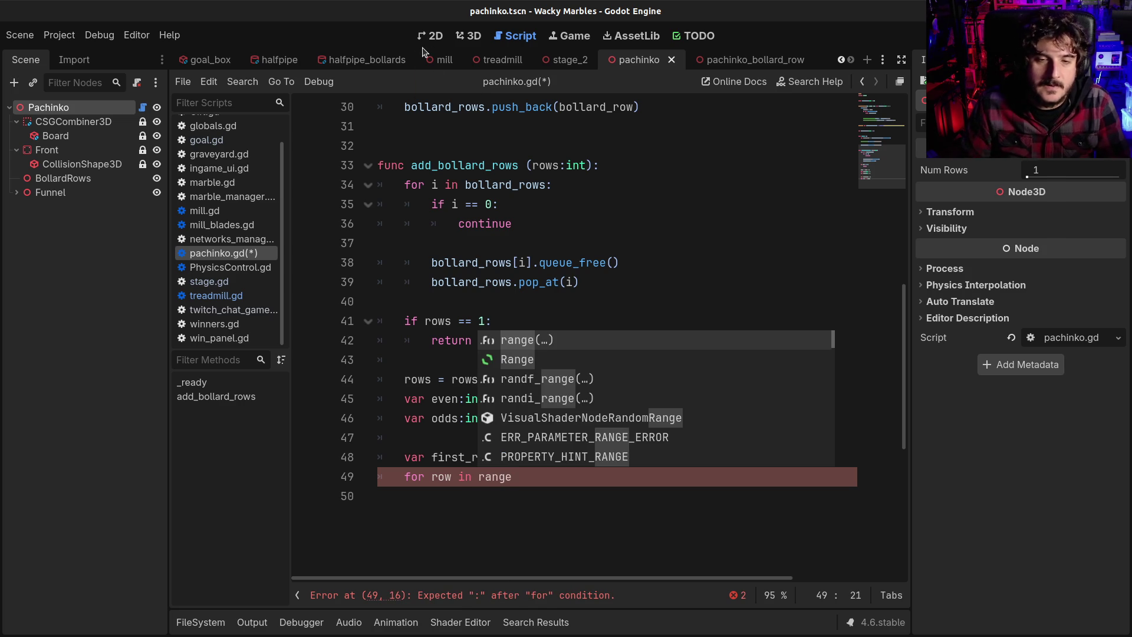
{"action": "type", "text": "(r"}
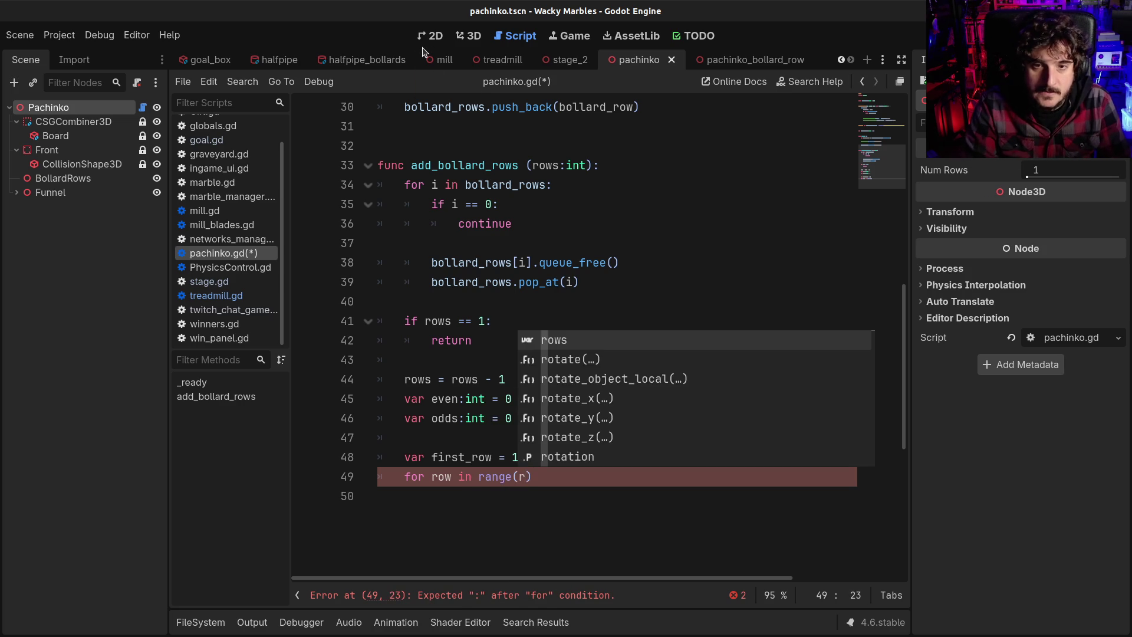
{"action": "type", "text": "ows):"}
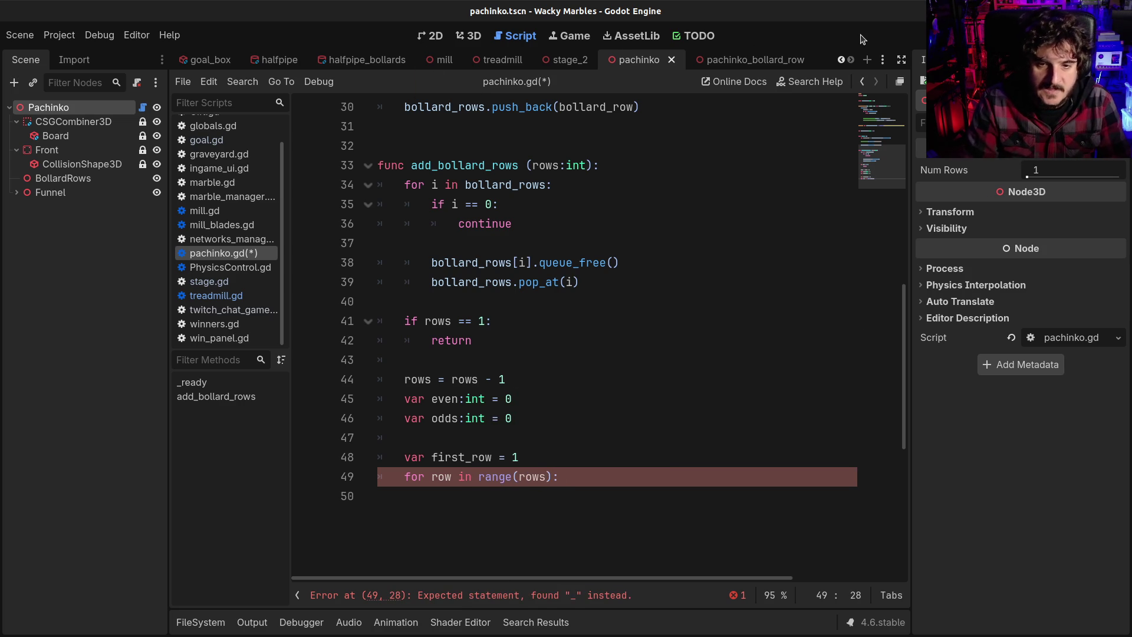
{"action": "key", "text": "Return"}
{"action": "scroll", "coordinate": [636, 288], "scroll_direction": "down", "scroll_amount": 1}
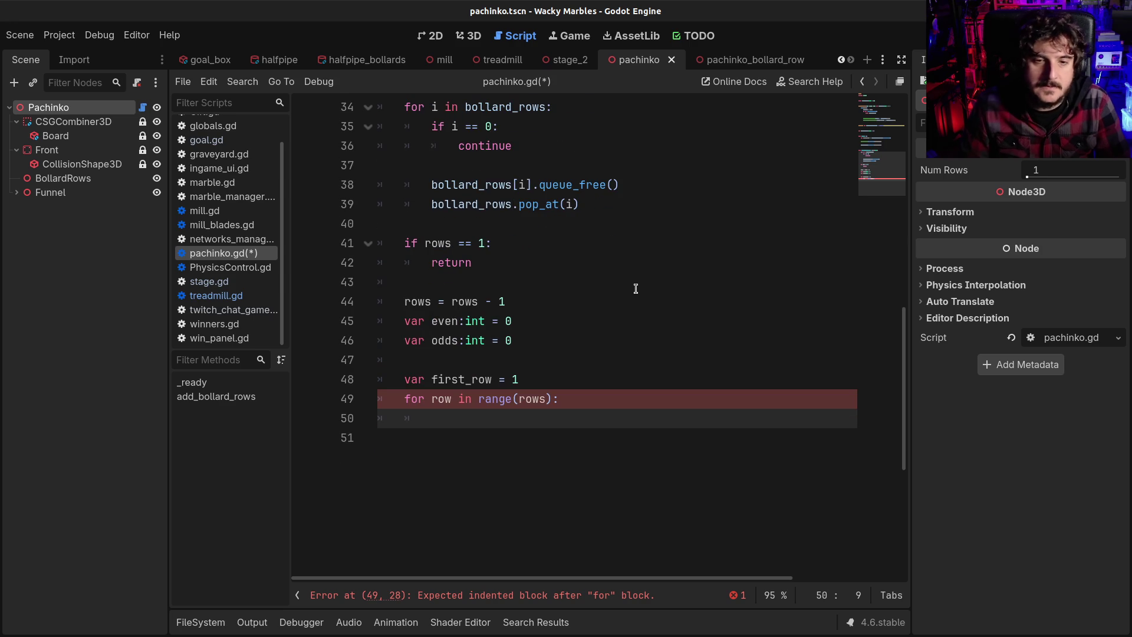
{"action": "type", "text": "if row % 2 = 0"}
{"action": "key", "text": "BackSpace"}
{"action": "type", "text": "= 0:"}
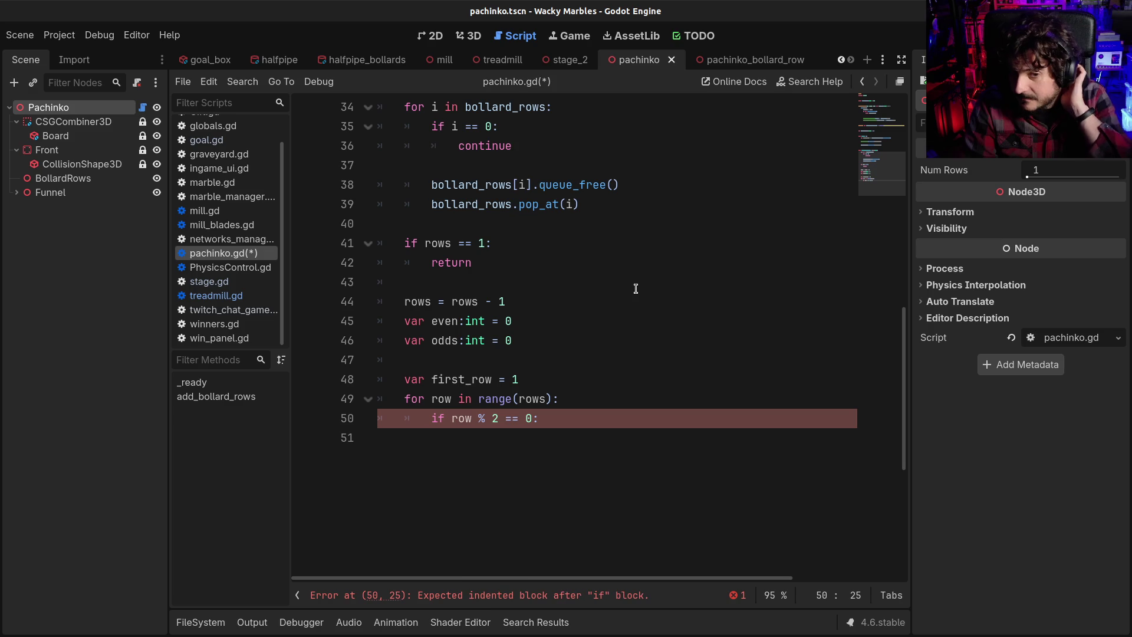
Step: Insert 'var bollard_row =' above the even-row check
{"action": "key", "text": "ctrl+shift+Return"}
{"action": "type", "text": "var "}
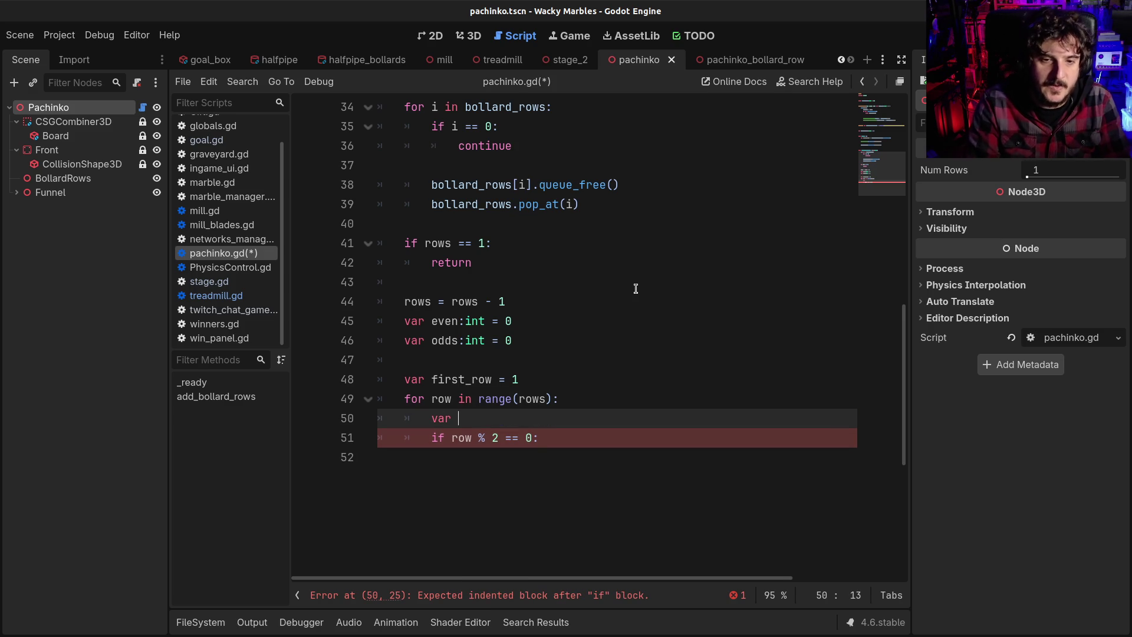
{"action": "type", "text": "bollard =?"}
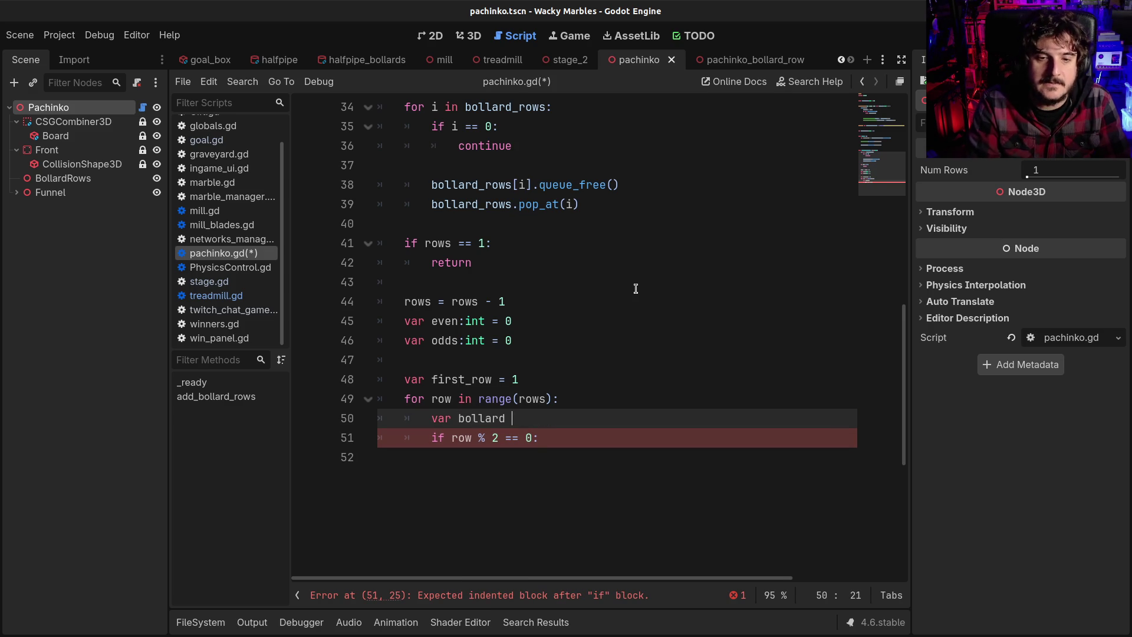
{"action": "key", "text": "BackSpace"}
{"action": "key", "text": "Left"}
{"action": "key", "text": "Left"}
{"action": "type", "text": "_row"}
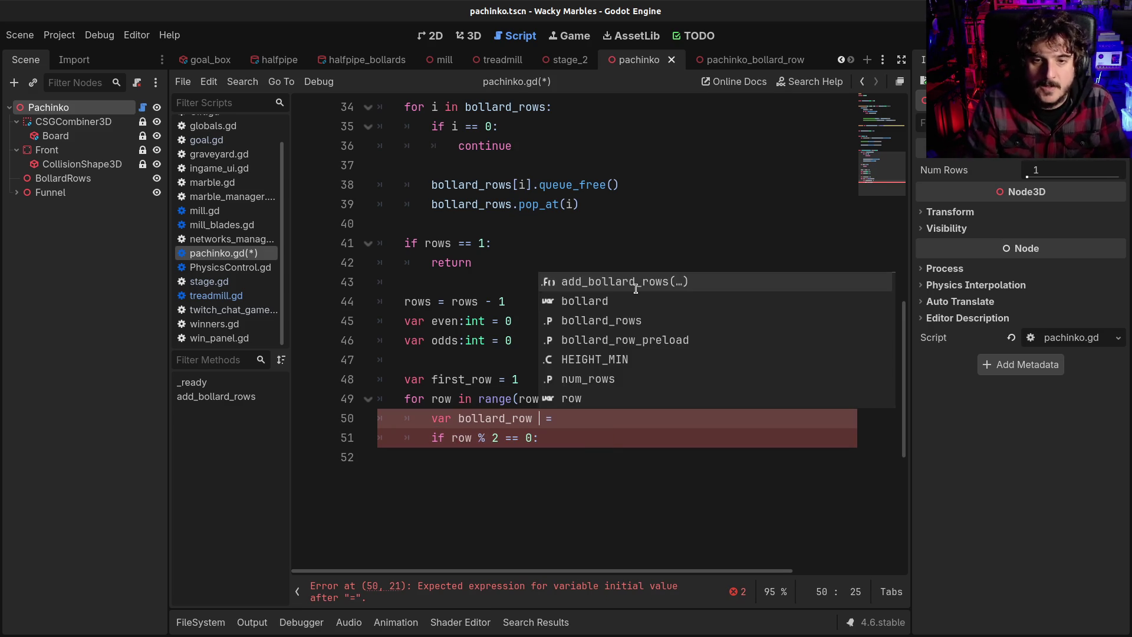
{"action": "scroll", "coordinate": [581, 309], "scroll_direction": "up", "scroll_amount": 2}
Step: Copy the bollard_row_preload.instantiate() statement from _ready onto line 50 in the loop
{"action": "scroll", "coordinate": [581, 309], "scroll_direction": "up", "scroll_amount": 2}
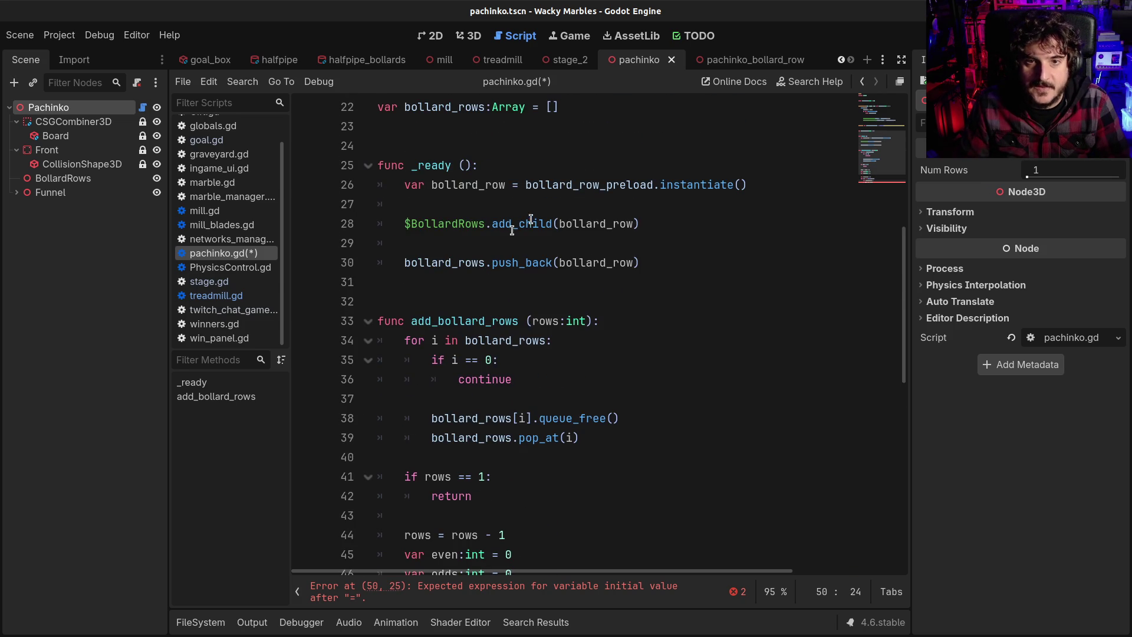
{"action": "left_click", "coordinate": [507, 184]}
{"action": "left_click", "coordinate": [748, 185]}
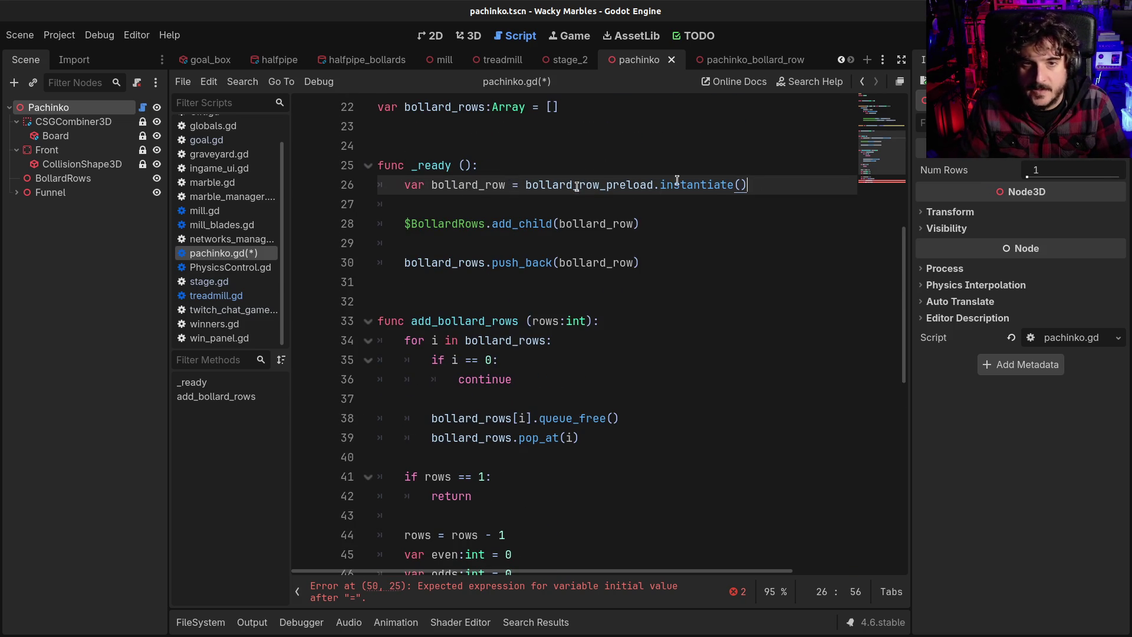
{"action": "left_click", "coordinate": [405, 184], "text": "shift"}
{"action": "scroll", "coordinate": [432, 201], "scroll_direction": "down", "scroll_amount": 4}
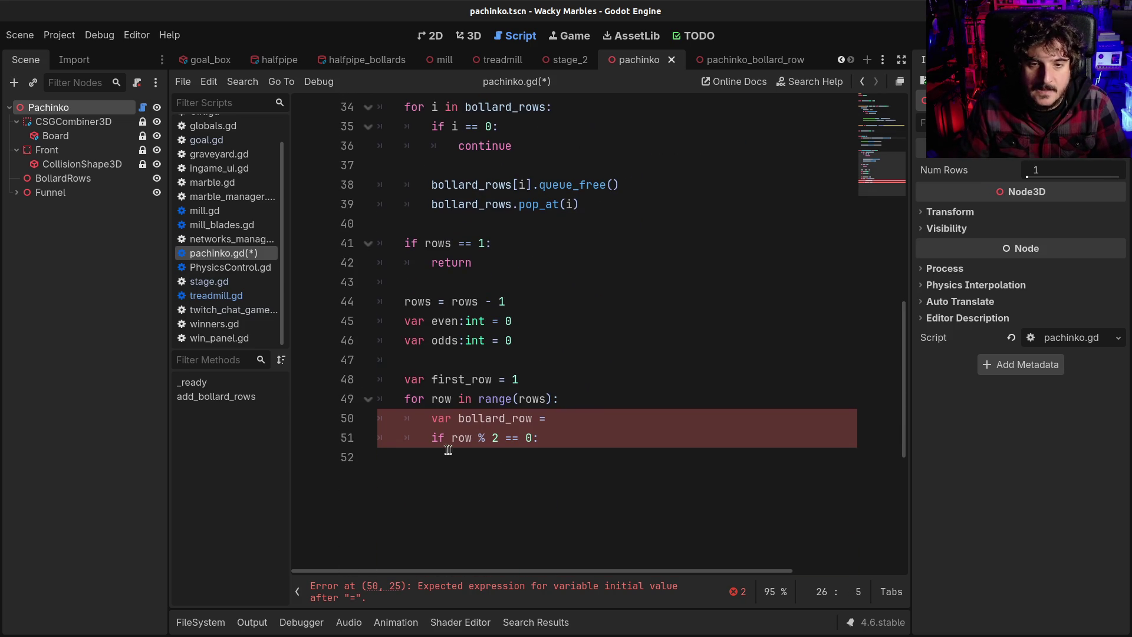
{"action": "left_click_drag", "start_coordinate": [431, 418], "coordinate": [569, 408]}
{"action": "type", "text": "var bollard_row = bollard_row_preload.instantiate()"}
Step: Open an indented line under the even-row check and select the even and odds lines
{"action": "left_click", "coordinate": [627, 429]}
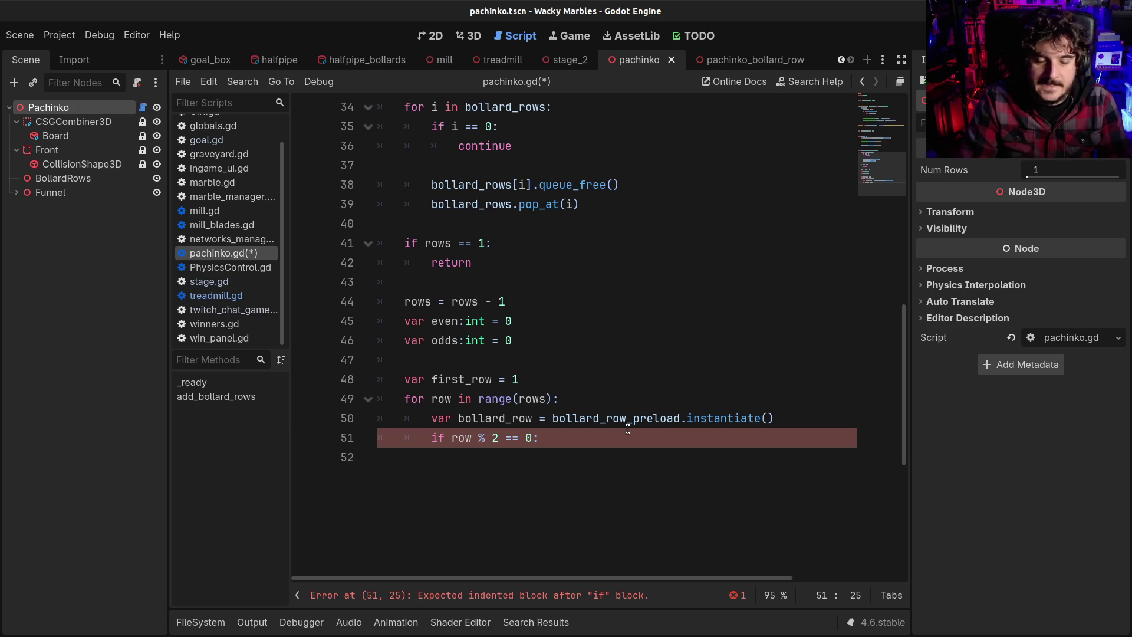
{"action": "key", "text": "Return"}
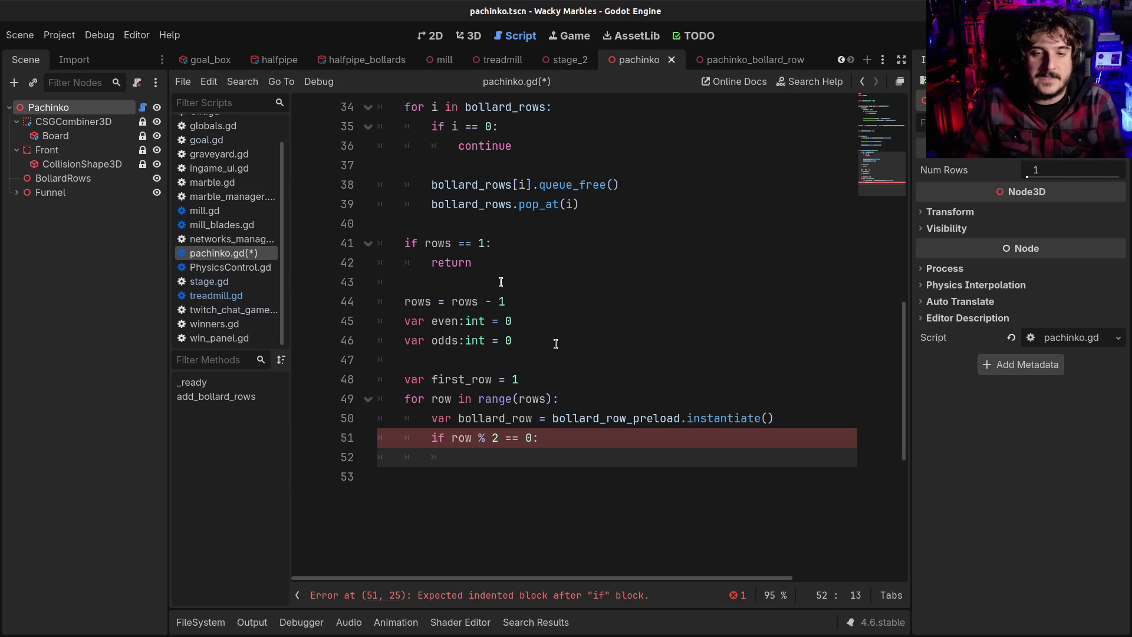
{"action": "left_click_drag", "start_coordinate": [565, 337], "coordinate": [331, 317]}
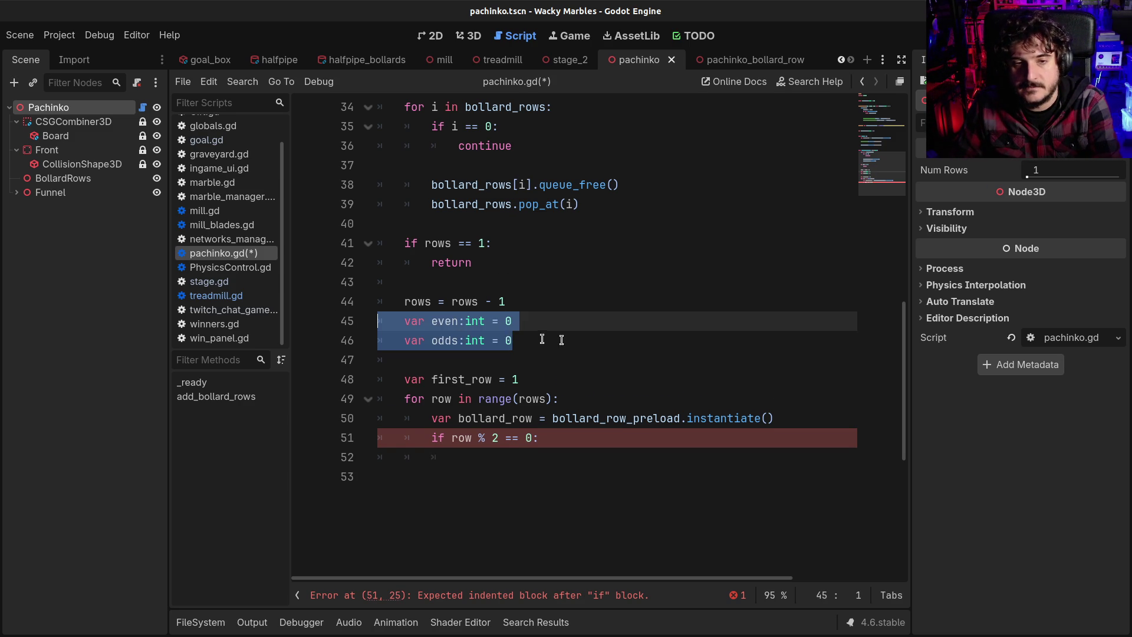
Step: Delete the var even and var odds declarations
{"action": "key", "text": "BackSpace"}
{"action": "left_click", "coordinate": [563, 423]}
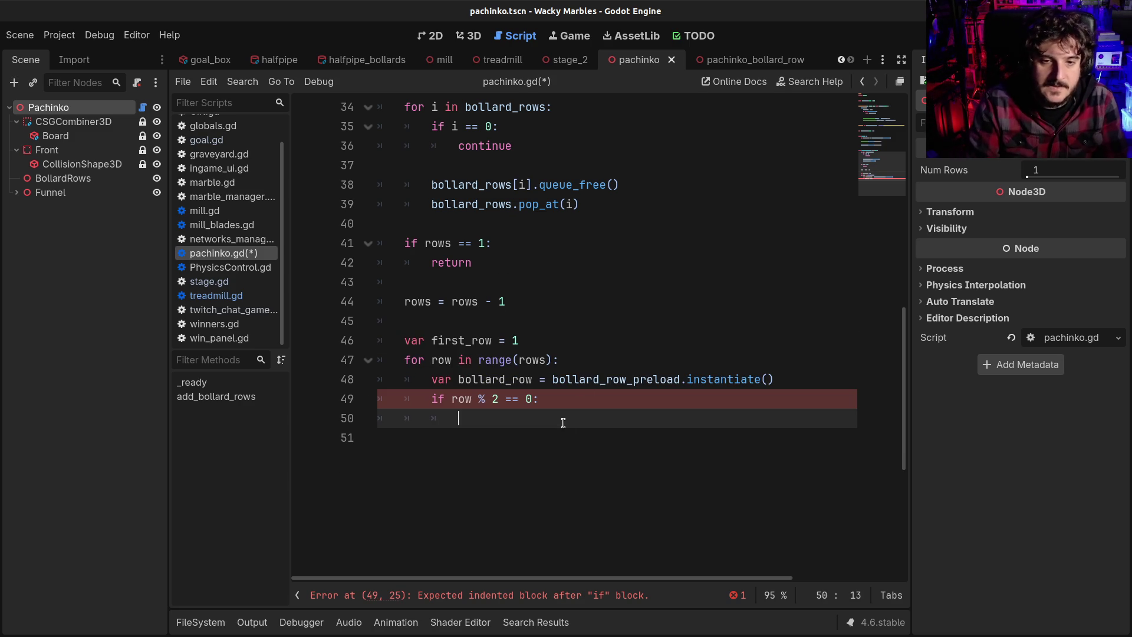
{"action": "type", "text": "boll"}
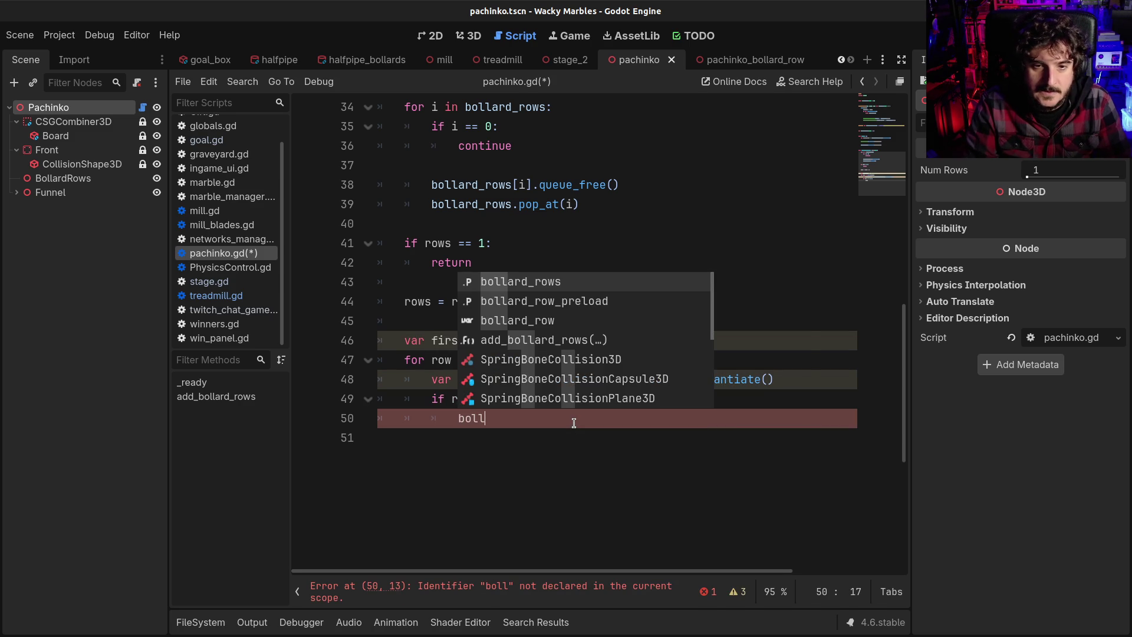
{"action": "key", "text": "BackSpace"}
{"action": "key", "text": "BackSpace"}
{"action": "key", "text": "BackSpace"}
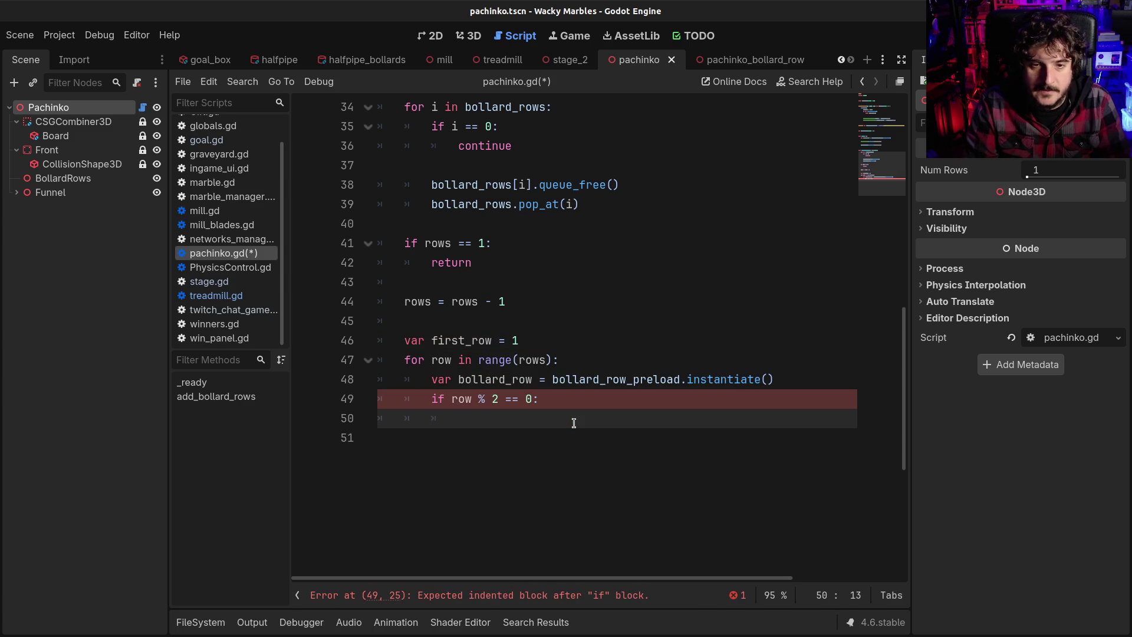
{"action": "type", "text": "bol"}
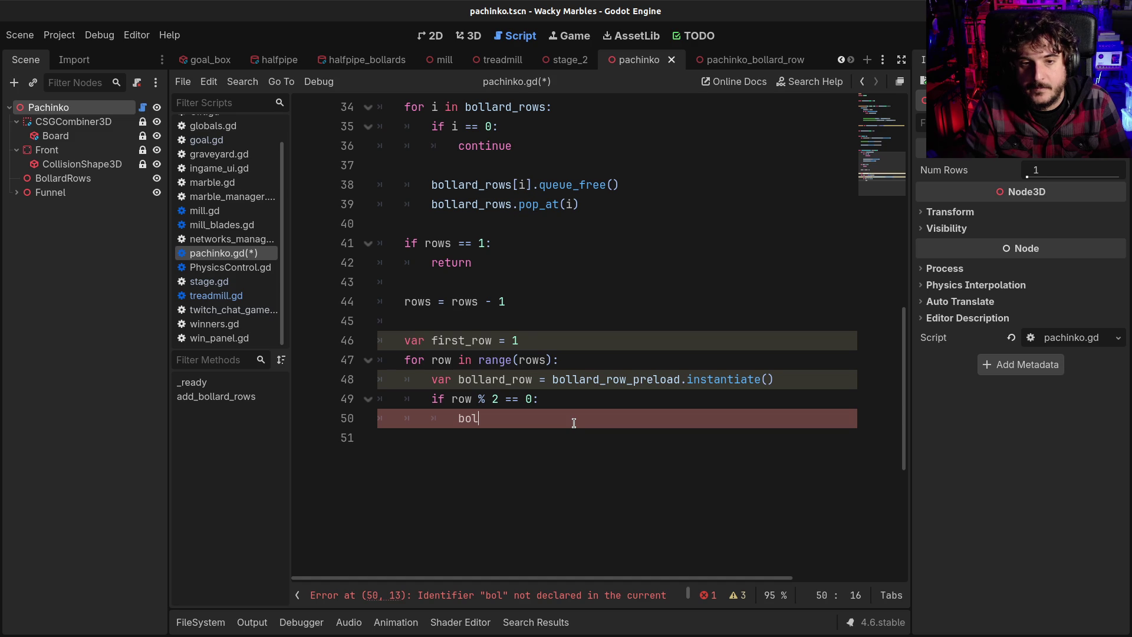
{"action": "key", "text": "BackSpace"}
{"action": "key", "text": "BackSpace"}
{"action": "key", "text": "BackSpace"}
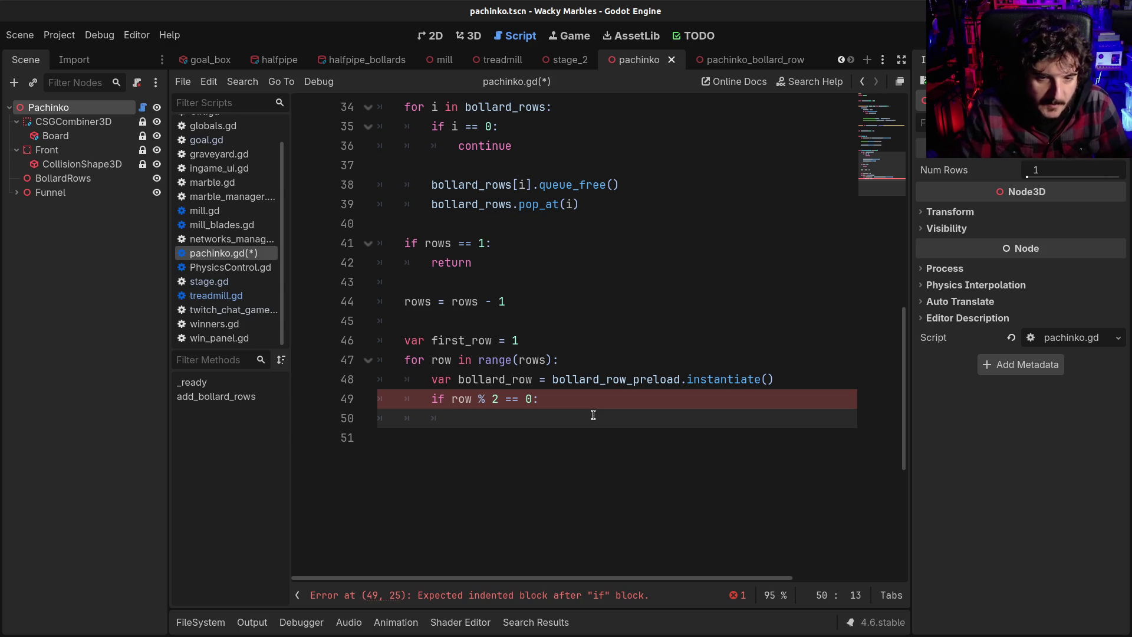
Step: Delete the var first_row declaration and add blank lines before the row loop
{"action": "key", "text": "Up"}
{"action": "key", "text": "Up"}
{"action": "key", "text": "Up"}
{"action": "key", "text": "End"}
{"action": "key", "text": "shift+Home"}
{"action": "key", "text": "BackSpace"}
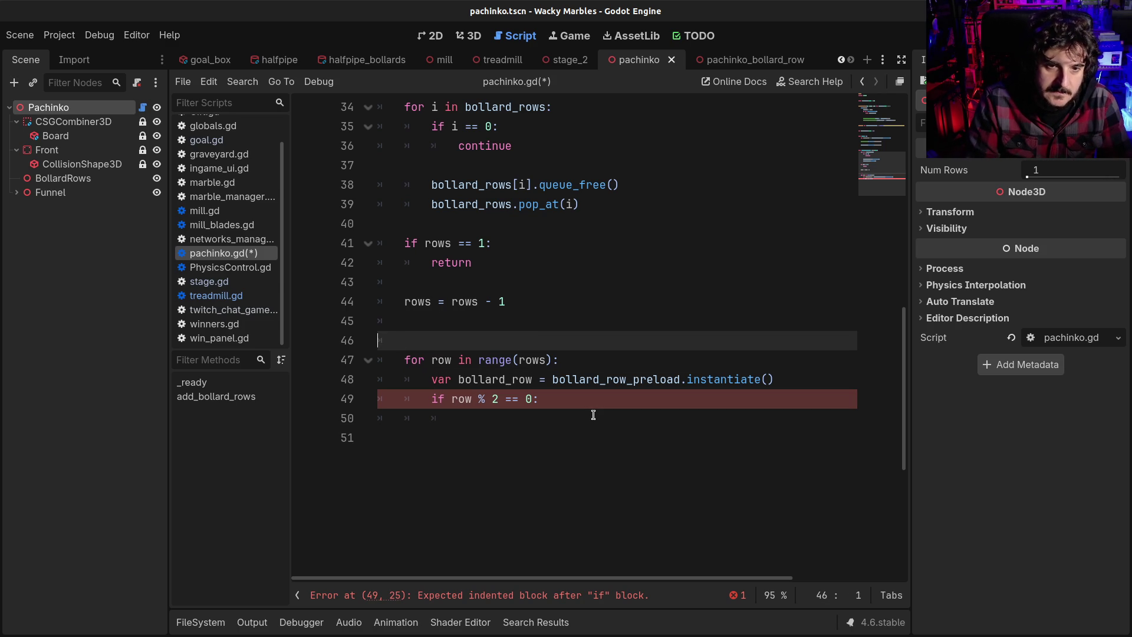
{"action": "key", "text": "BackSpace"}
{"action": "key", "text": "BackSpace"}
{"action": "key", "text": "BackSpace"}
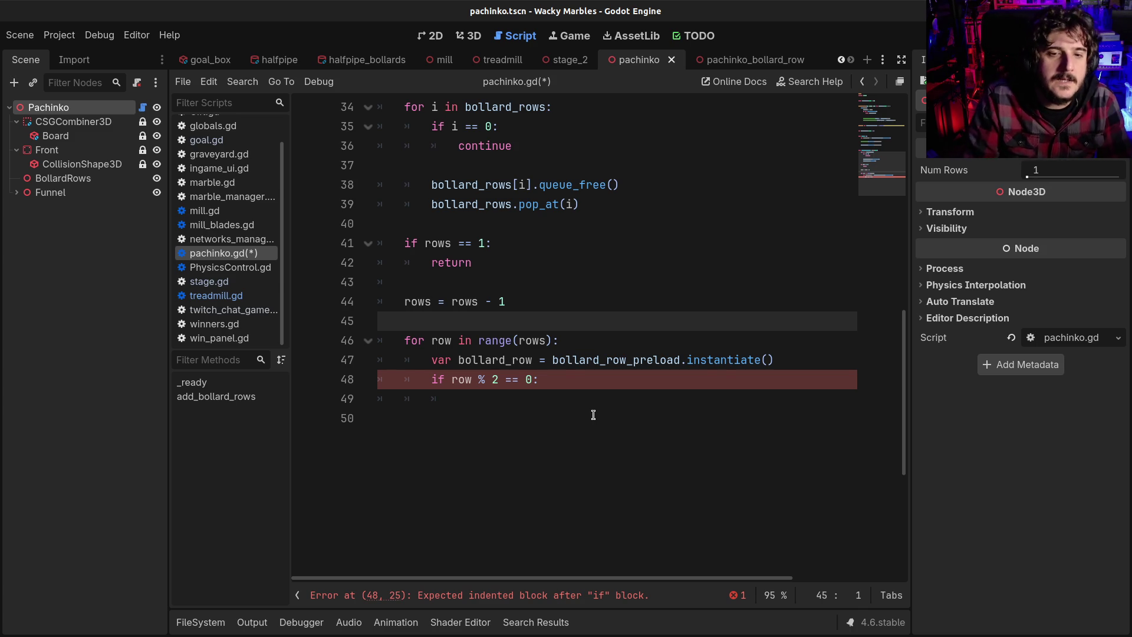
{"action": "key", "text": "Return"}
{"action": "key", "text": "Up"}
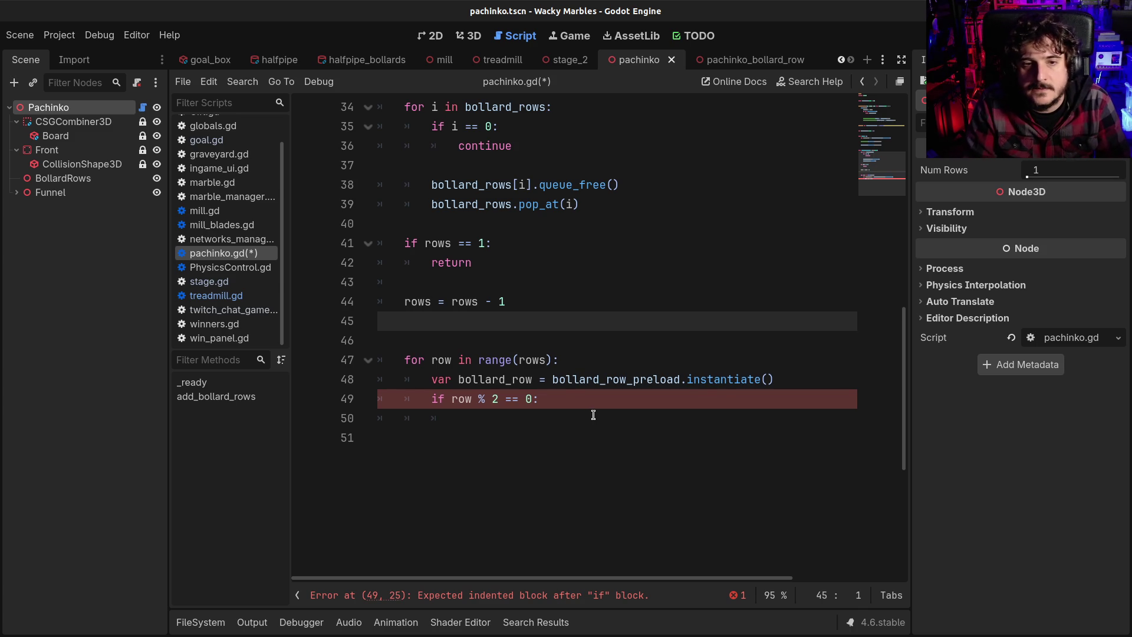
{"action": "key", "text": "Return"}
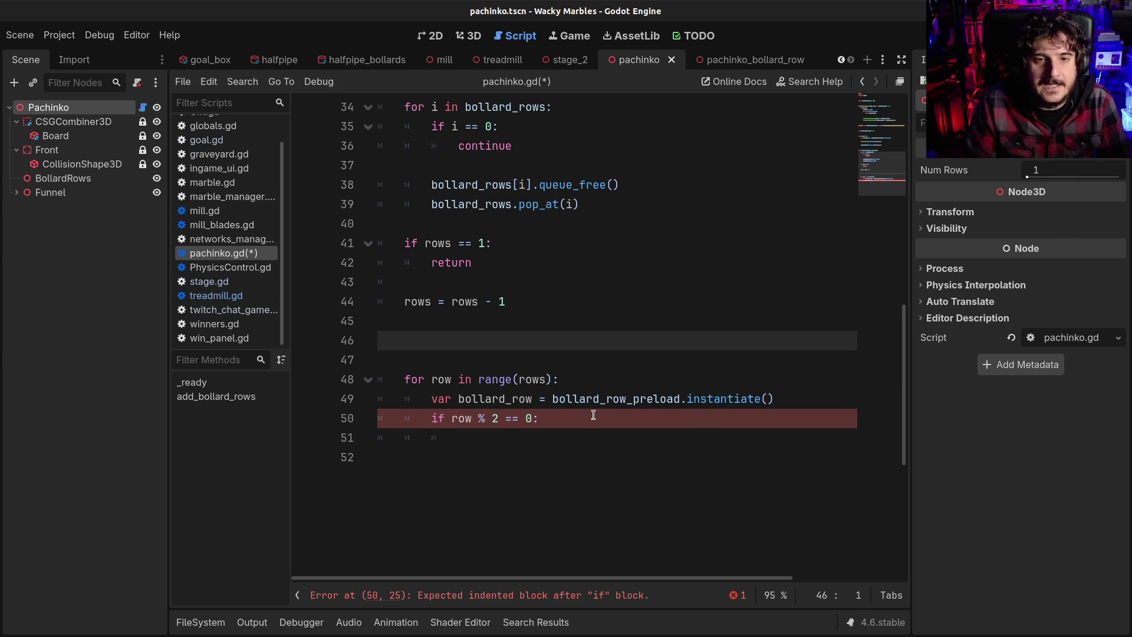
Step: Trim the doubled blank line so a single blank line precedes the row loop
{"action": "scroll", "coordinate": [593, 416], "scroll_direction": "up", "scroll_amount": 10}
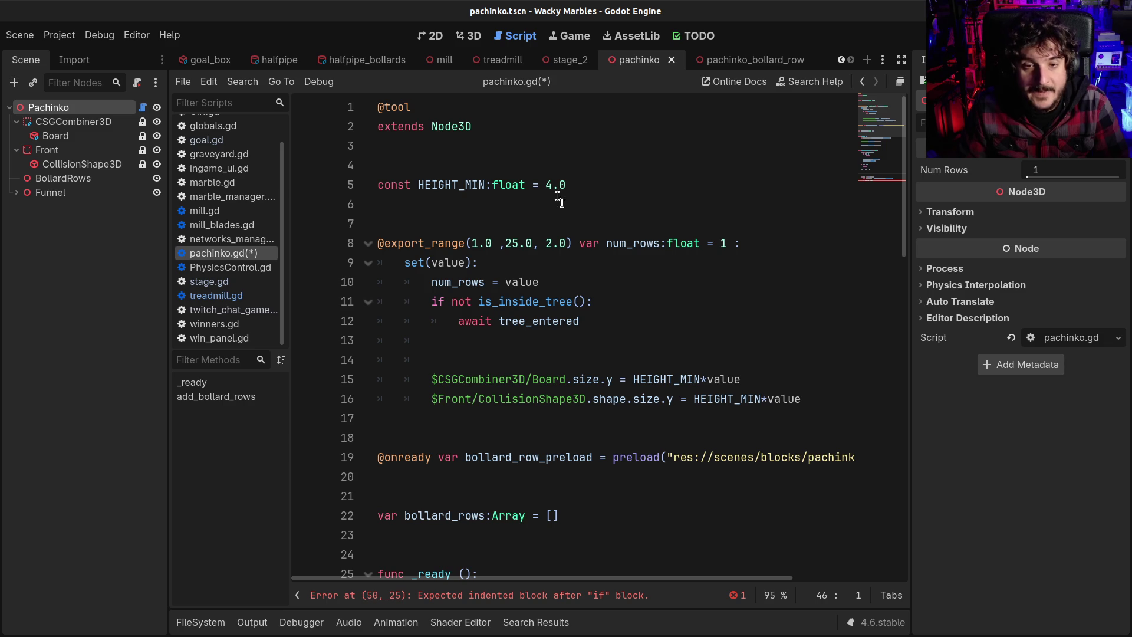
{"action": "left_click_drag", "start_coordinate": [546, 185], "coordinate": [560, 186]}
{"action": "left_click", "coordinate": [566, 185]}
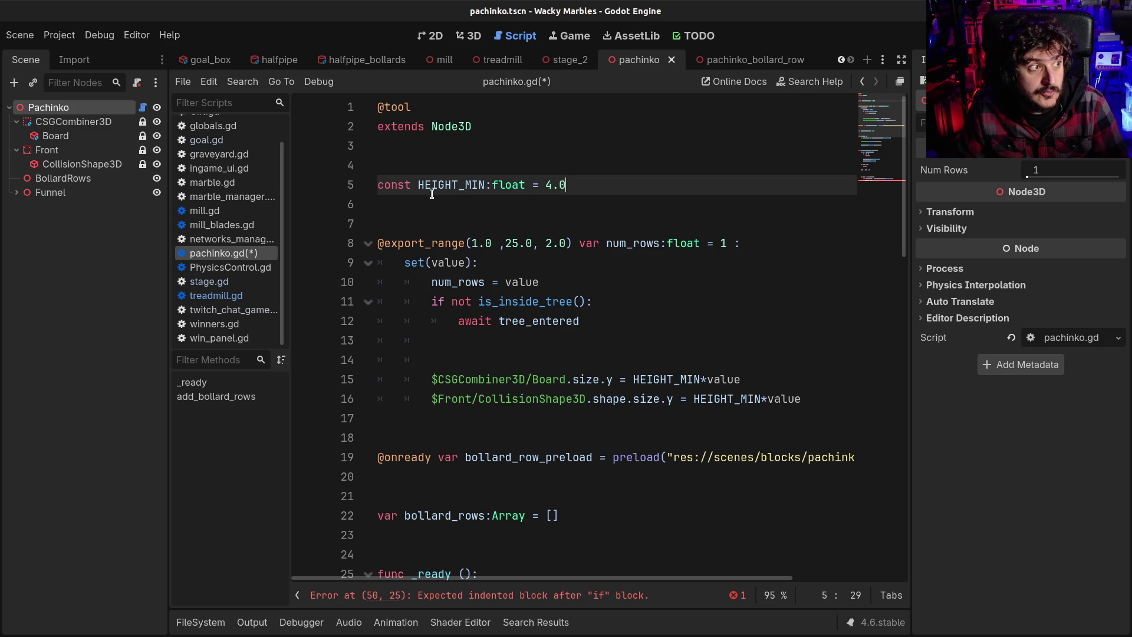
{"action": "scroll", "coordinate": [482, 413], "scroll_direction": "down", "scroll_amount": 10}
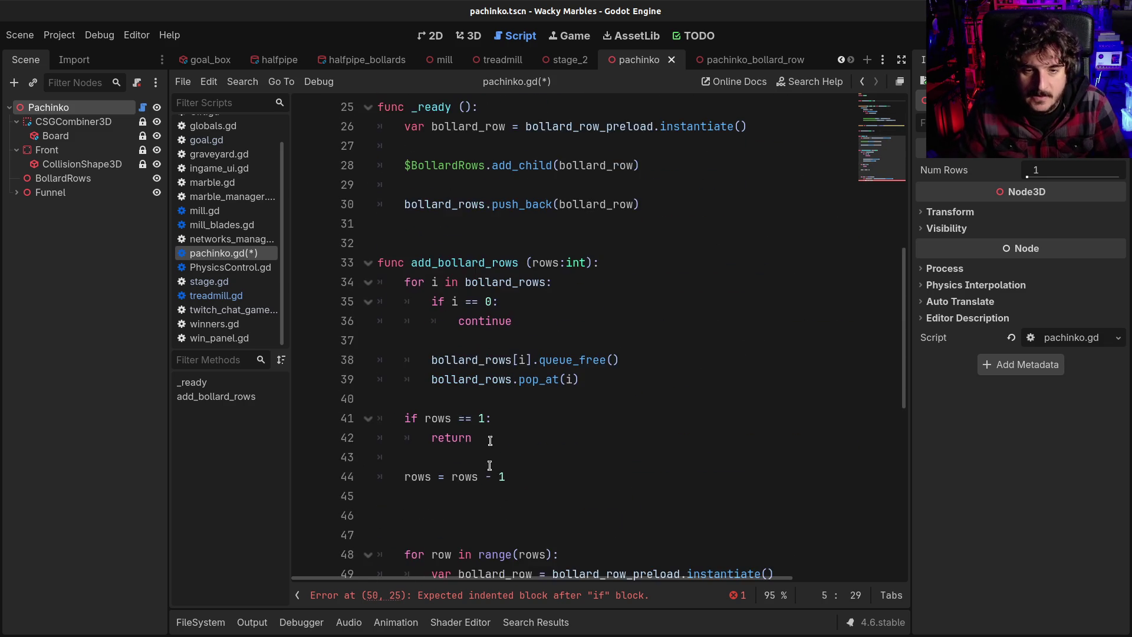
{"action": "left_click", "coordinate": [465, 401]}
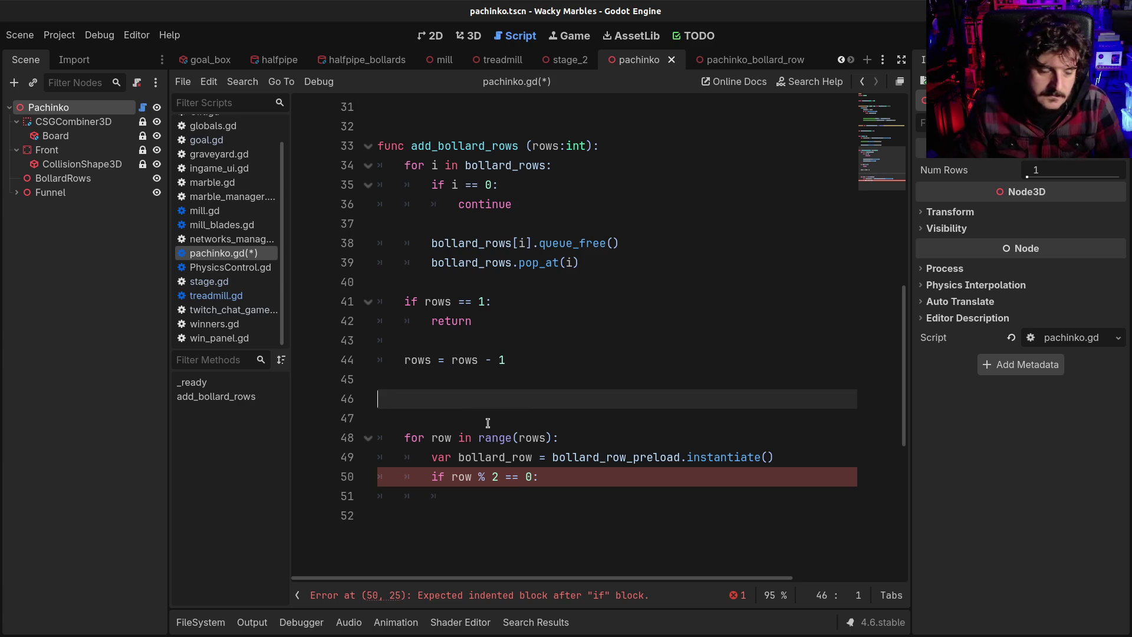
{"action": "key", "text": "BackSpace"}
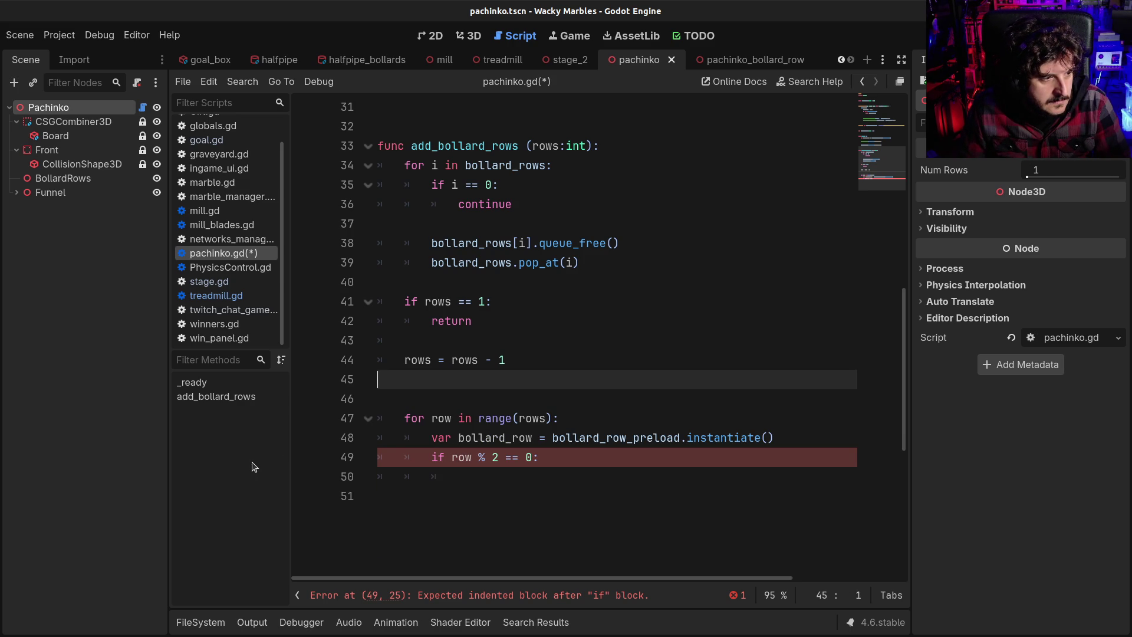
{"action": "left_click", "coordinate": [607, 416]}
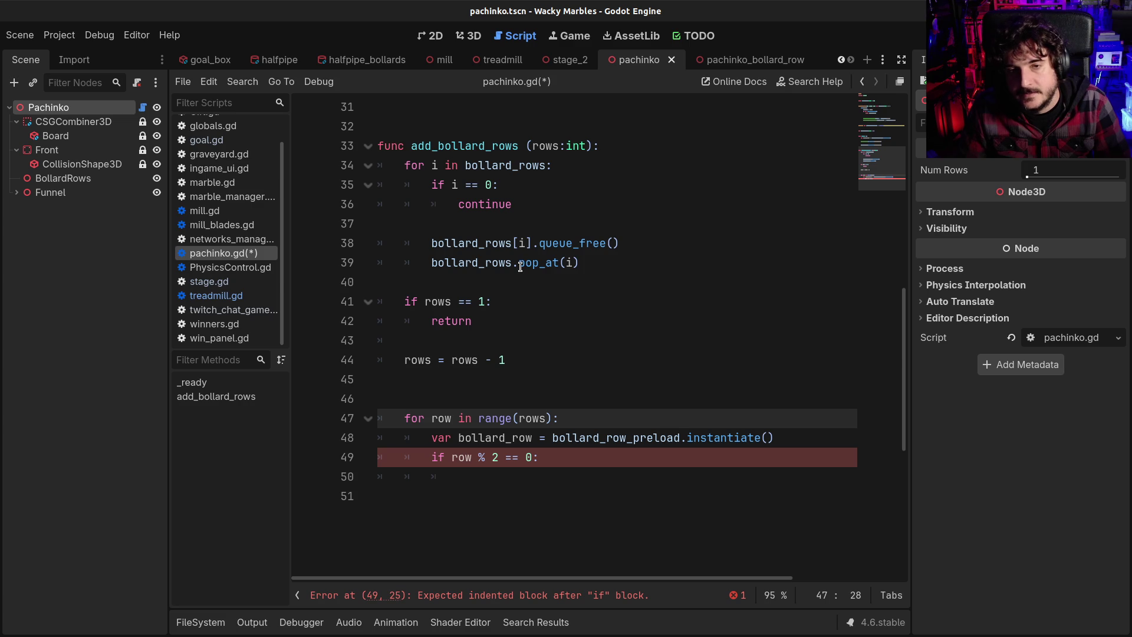
{"action": "mouse_move", "coordinate": [520, 267]}
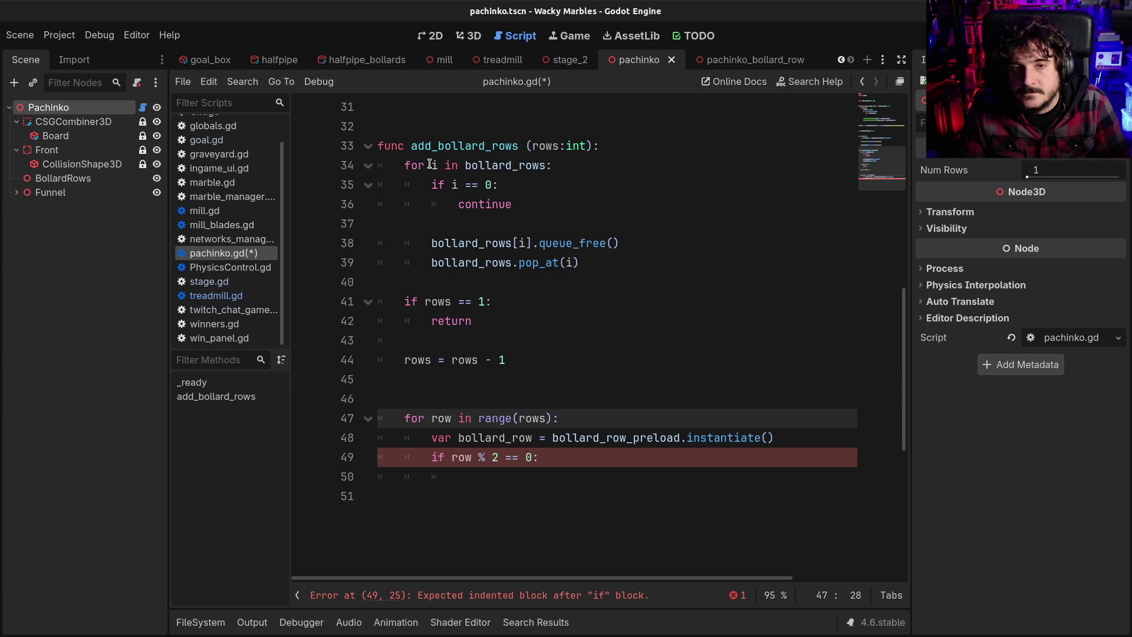
{"action": "double_click", "coordinate": [492, 165]}
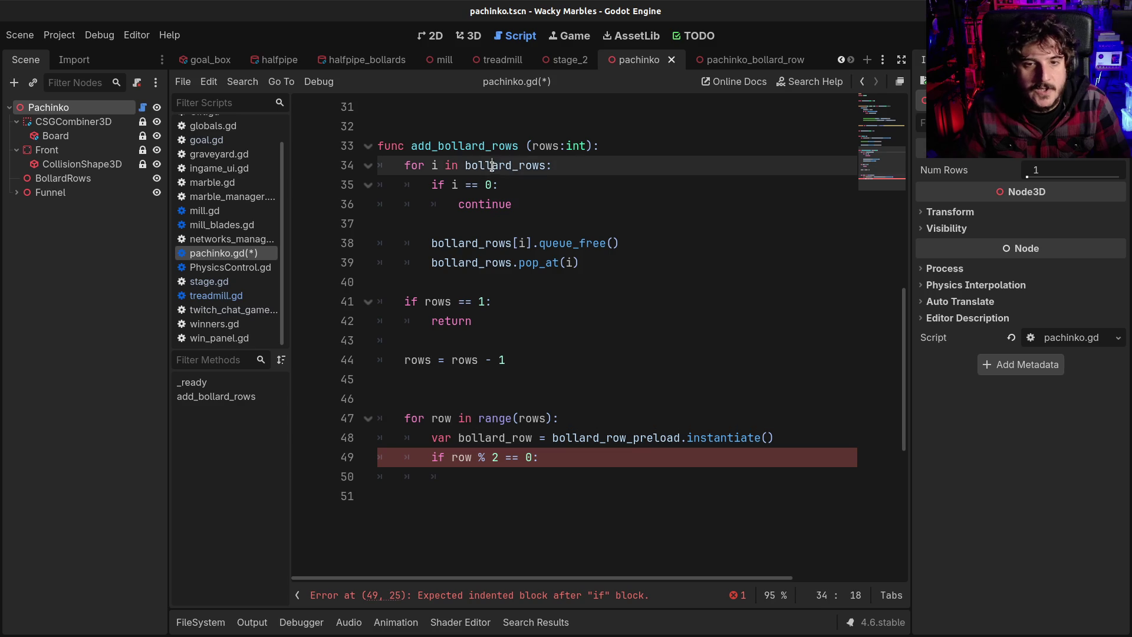
{"action": "left_click", "coordinate": [432, 166]}
{"action": "double_click", "coordinate": [434, 165]}
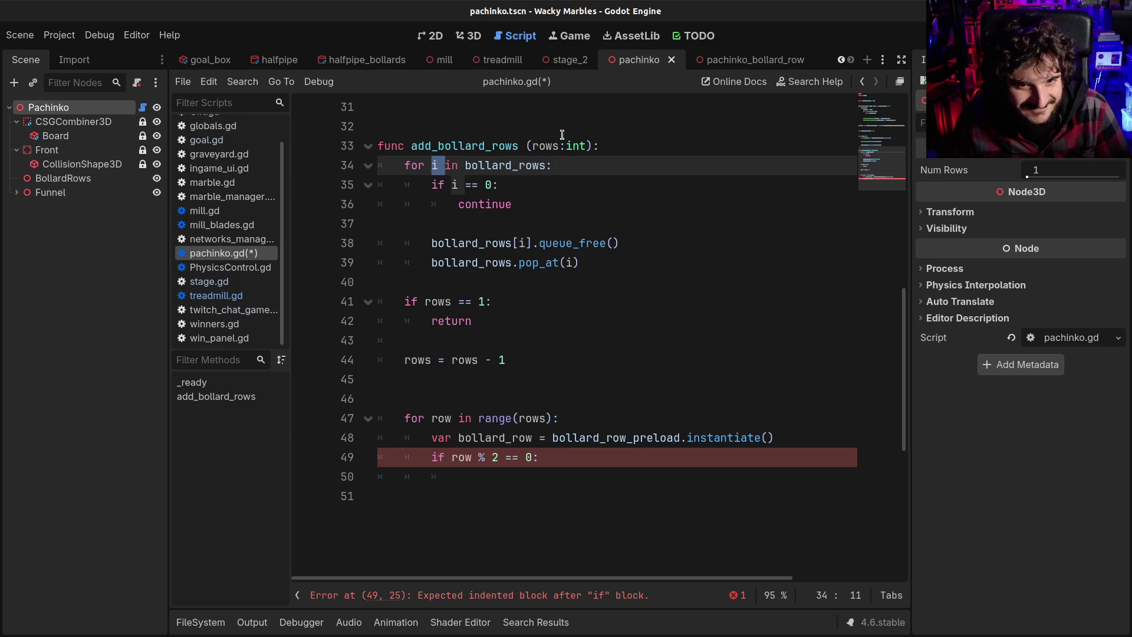
{"action": "key", "text": "BackSpace"}
{"action": "key", "text": "BackSpace"}
{"action": "type", "text": "bollard"}
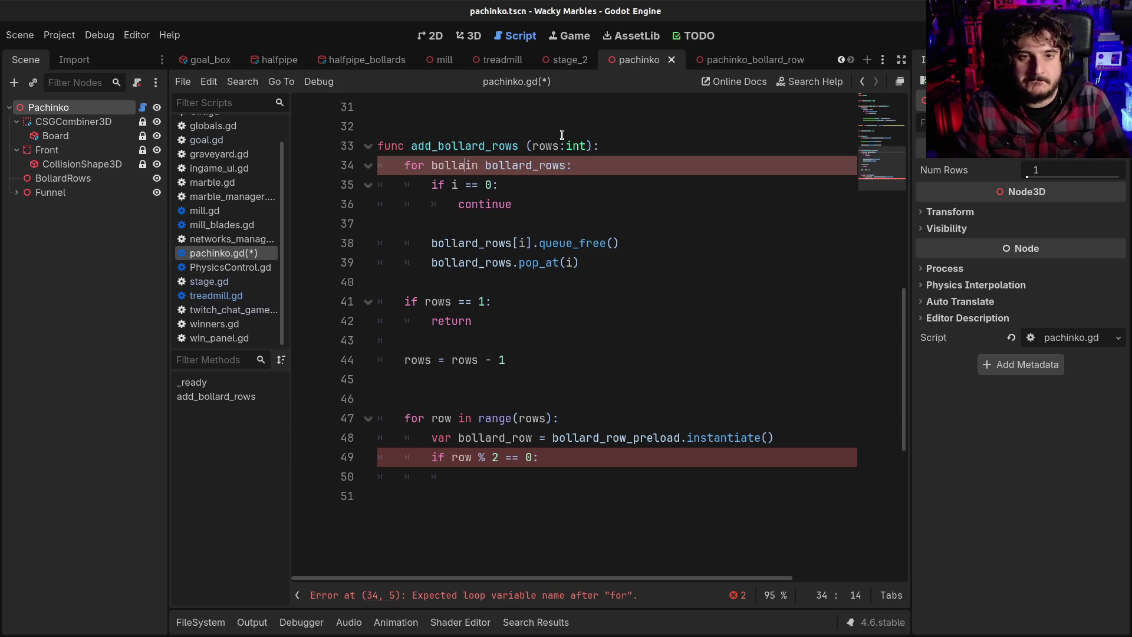
{"action": "double_click", "coordinate": [443, 166]}
{"action": "key", "text": "ctrl+c"}
{"action": "left_click_drag", "start_coordinate": [431, 243], "coordinate": [536, 247]}
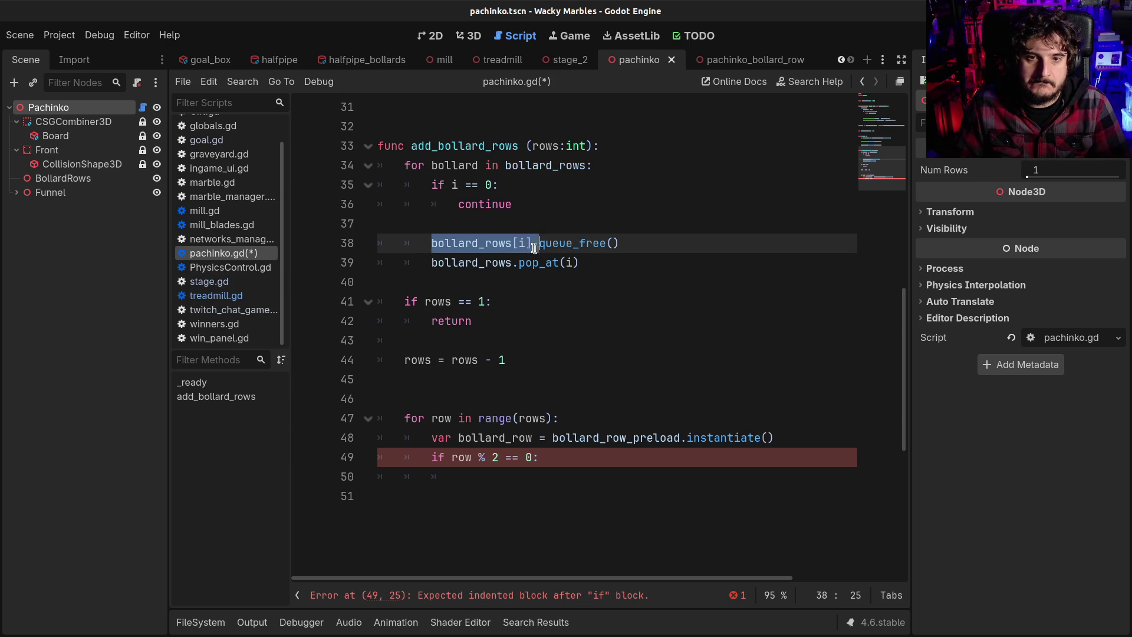
{"action": "key", "text": "ctrl+v"}
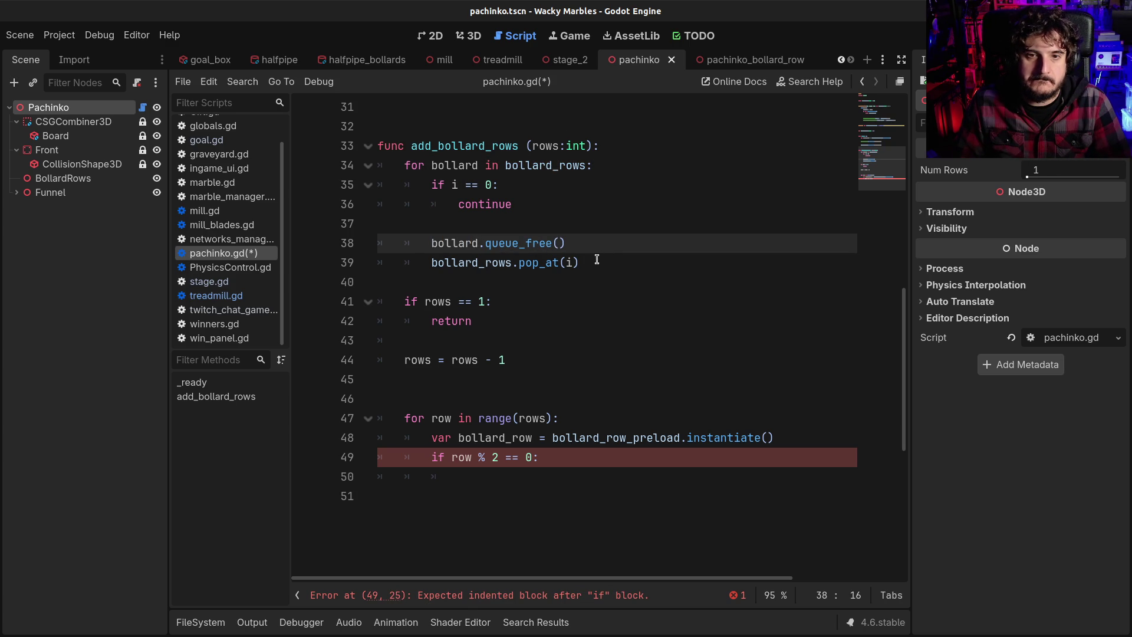
{"action": "left_click_drag", "start_coordinate": [432, 261], "coordinate": [510, 261]}
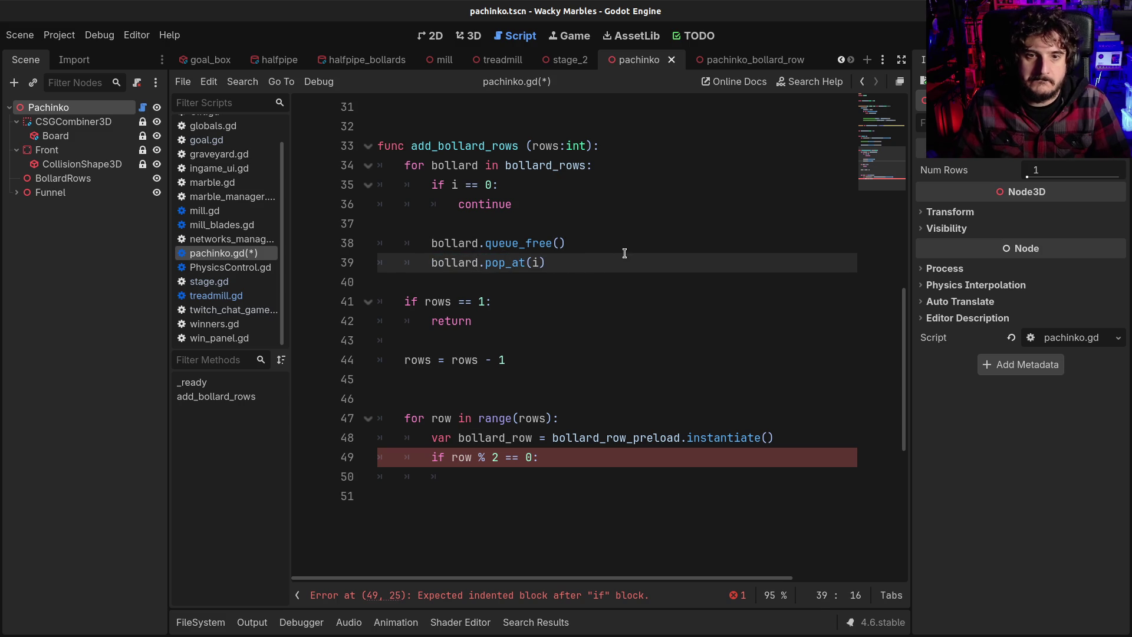
{"action": "type", "text": "_rows"}
{"action": "key", "text": "ctrl+s"}
{"action": "left_click", "coordinate": [496, 240]}
{"action": "double_click", "coordinate": [451, 165]}
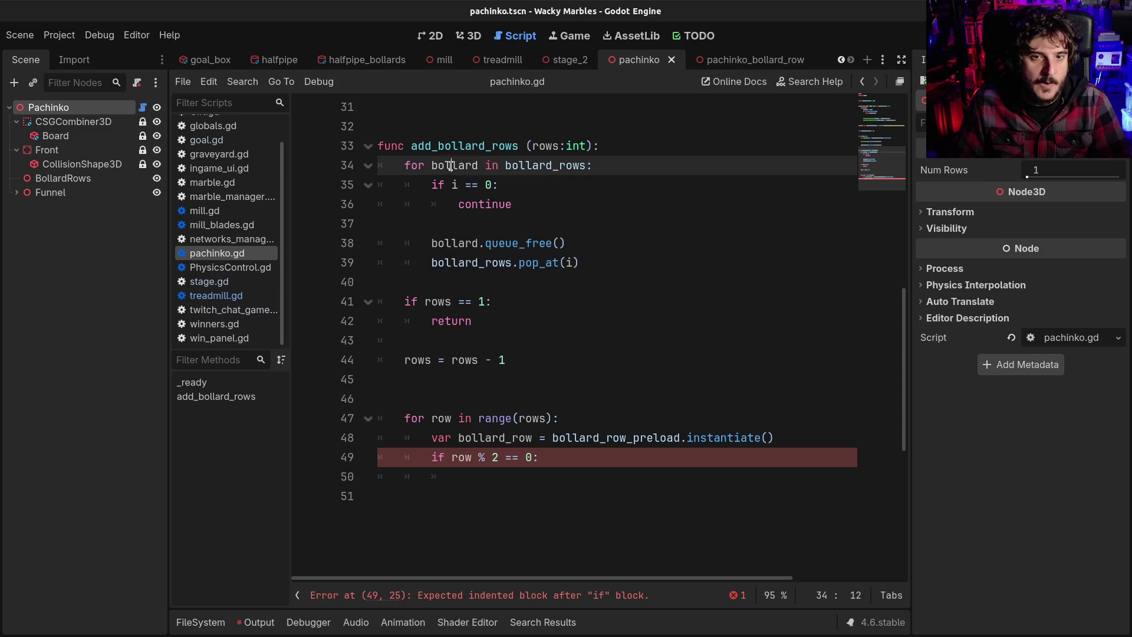
{"action": "double_click", "coordinate": [568, 262]}
{"action": "key", "text": "ctrl+v"}
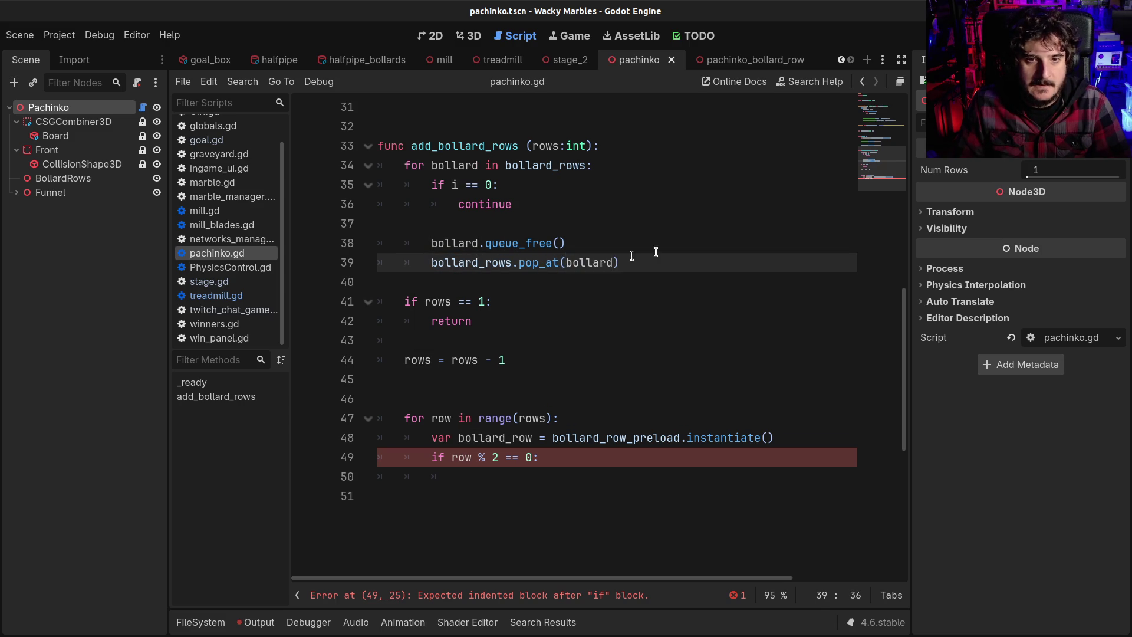
{"action": "double_click", "coordinate": [536, 166]}
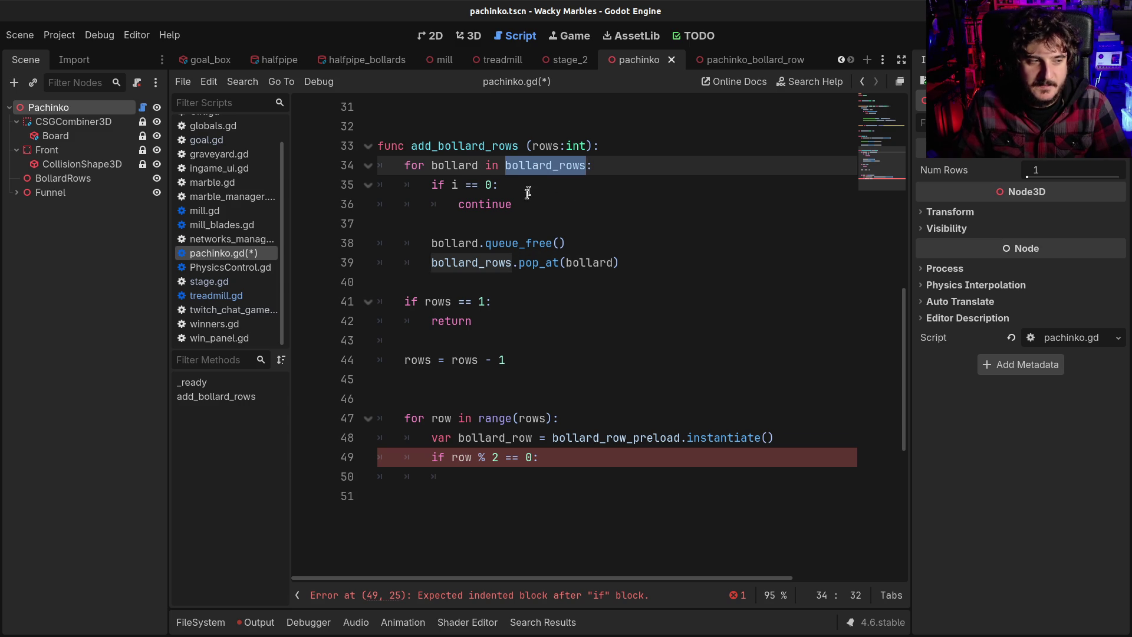
{"action": "scroll", "coordinate": [528, 191], "scroll_direction": "up", "scroll_amount": 1}
{"action": "scroll", "coordinate": [522, 229], "scroll_direction": "up", "scroll_amount": 3}
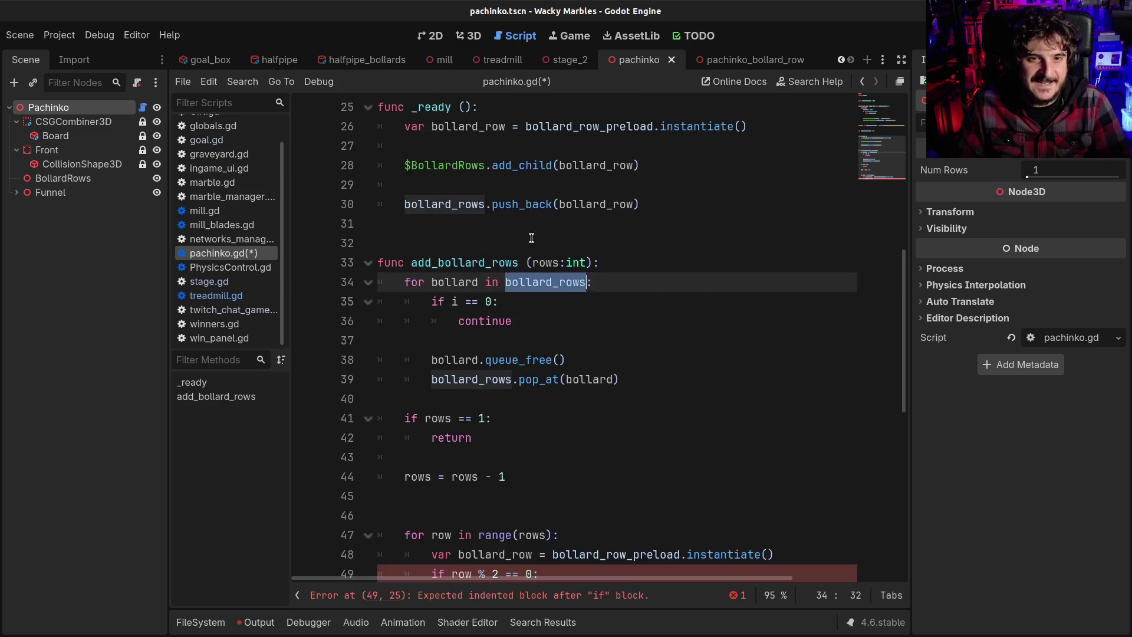
{"action": "double_click", "coordinate": [450, 166]}
{"action": "scroll", "coordinate": [506, 334], "scroll_direction": "down", "scroll_amount": 1}
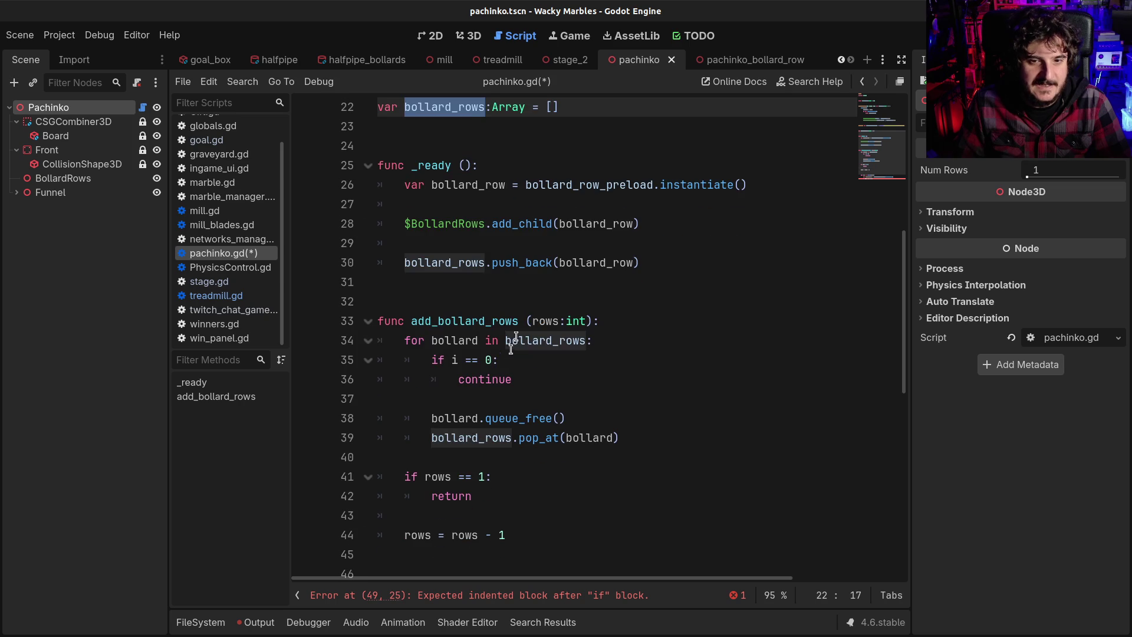
{"action": "double_click", "coordinate": [537, 340]}
{"action": "scroll", "coordinate": [558, 412], "scroll_direction": "down", "scroll_amount": 1}
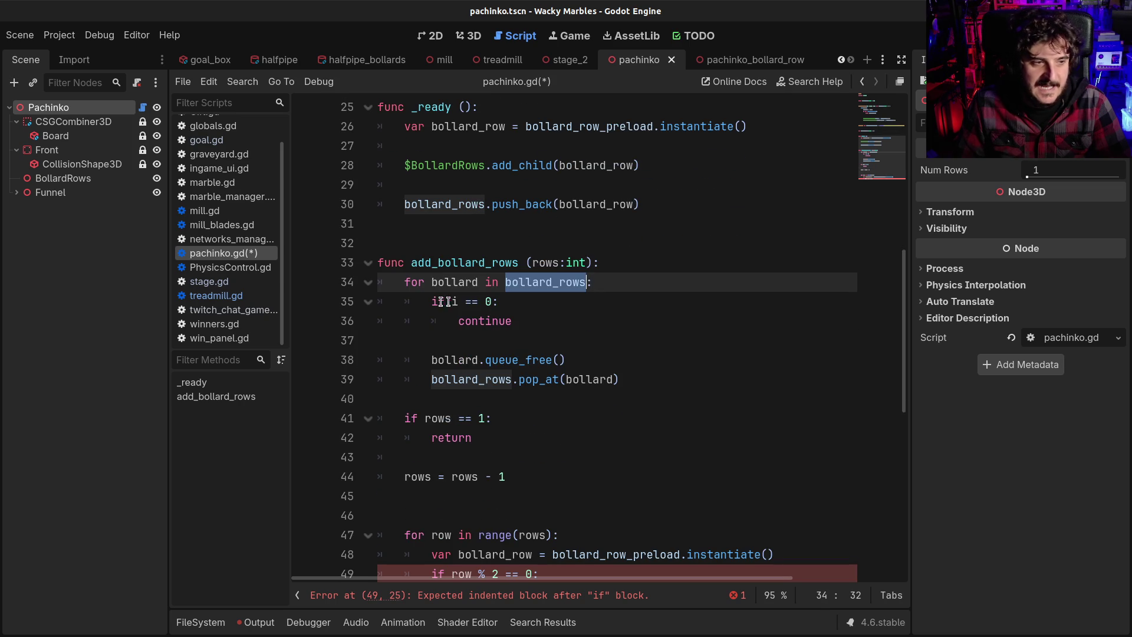
{"action": "double_click", "coordinate": [453, 282]}
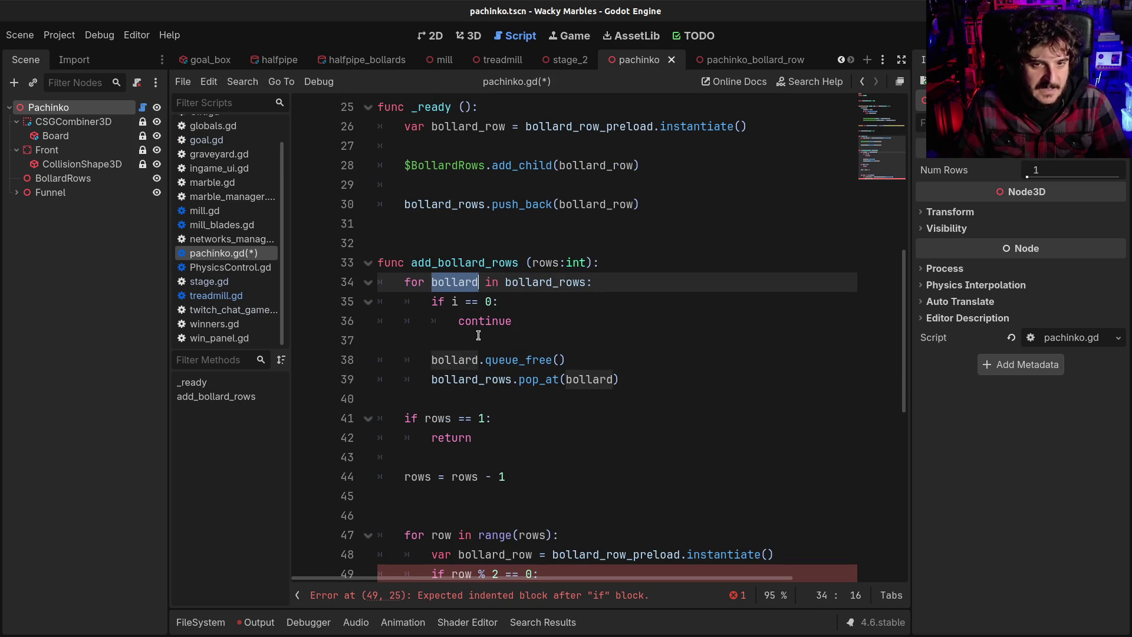
Step: Declare 'var i = 0' at the top of add_bollard_rows
{"action": "scroll", "coordinate": [475, 342], "scroll_direction": "down", "scroll_amount": 2}
{"action": "mouse_move", "coordinate": [429, 184]}
{"action": "left_mouse_down"}
{"action": "mouse_move", "coordinate": [515, 191]}
{"action": "mouse_move", "coordinate": [522, 206]}
{"action": "left_mouse_up"}
{"action": "left_click", "coordinate": [621, 148]}
{"action": "key", "text": "Return"}
{"action": "scroll", "coordinate": [624, 146], "scroll_direction": "up", "scroll_amount": 1}
{"action": "type", "text": "var i = 0"}
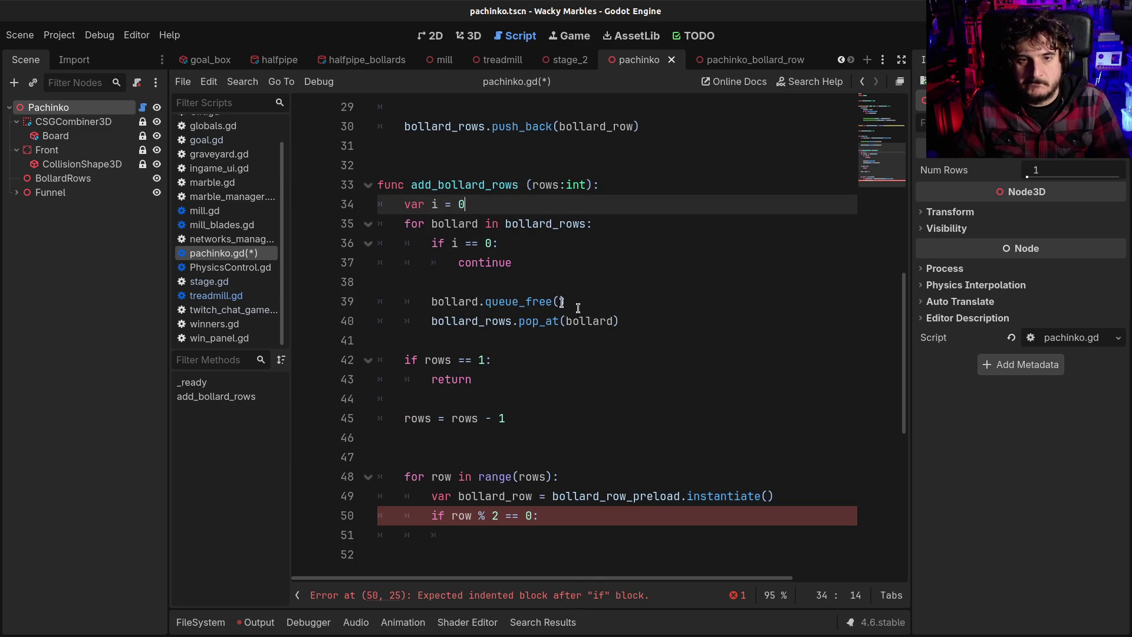
Step: Add 'i +=' inside the if i == 0 block and 'i += 1' after the pop_at line
{"action": "left_click", "coordinate": [600, 226]}
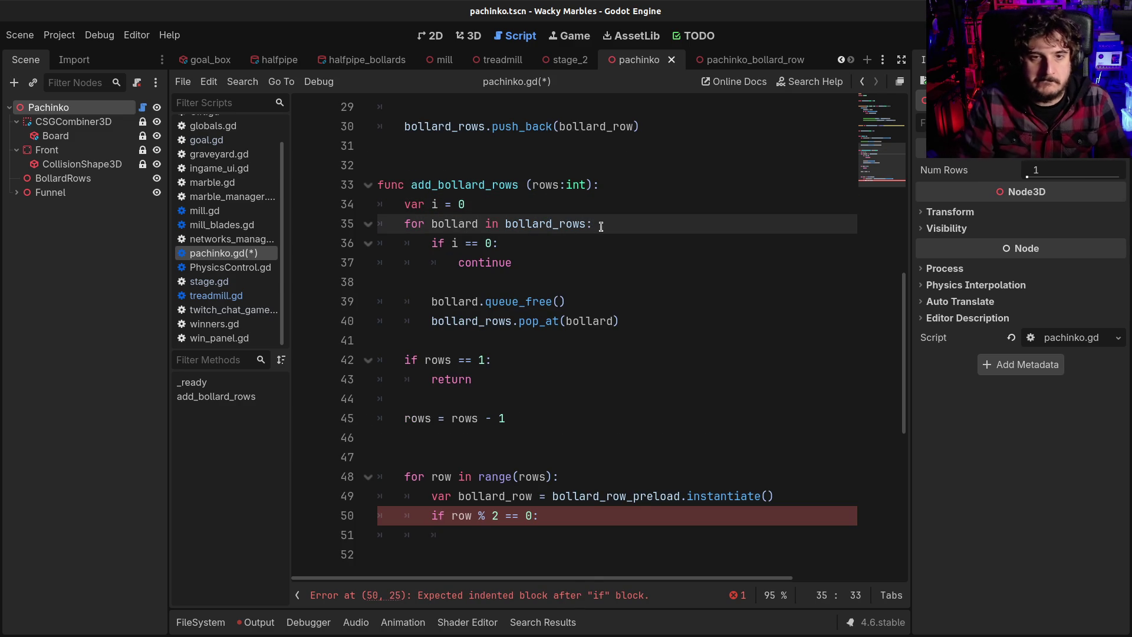
{"action": "key", "text": "Down"}
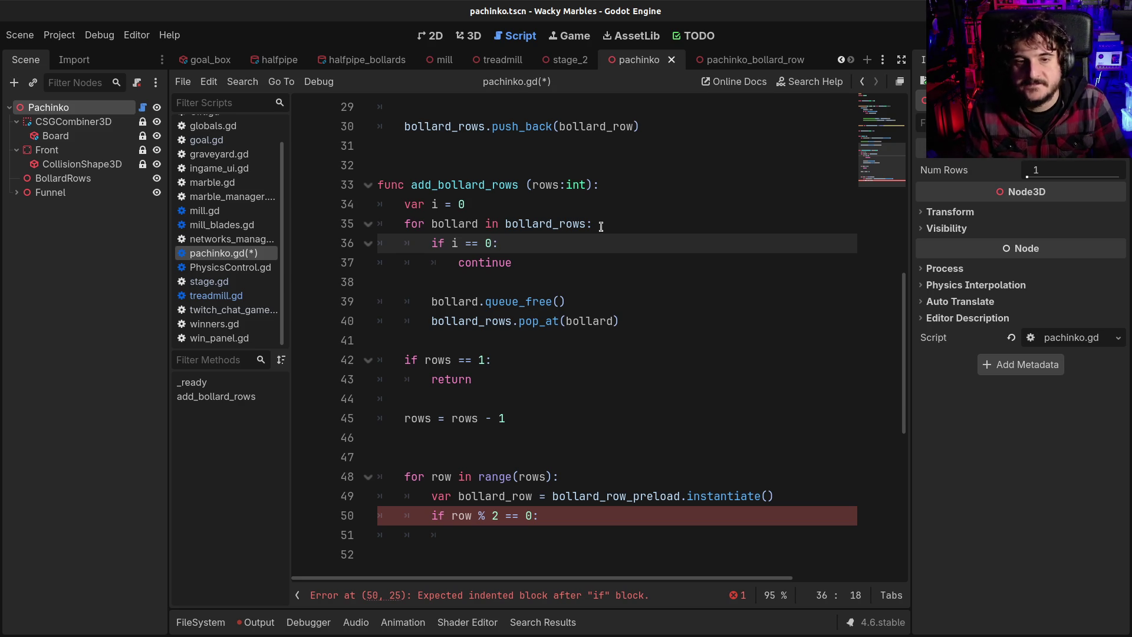
{"action": "key", "text": "Return"}
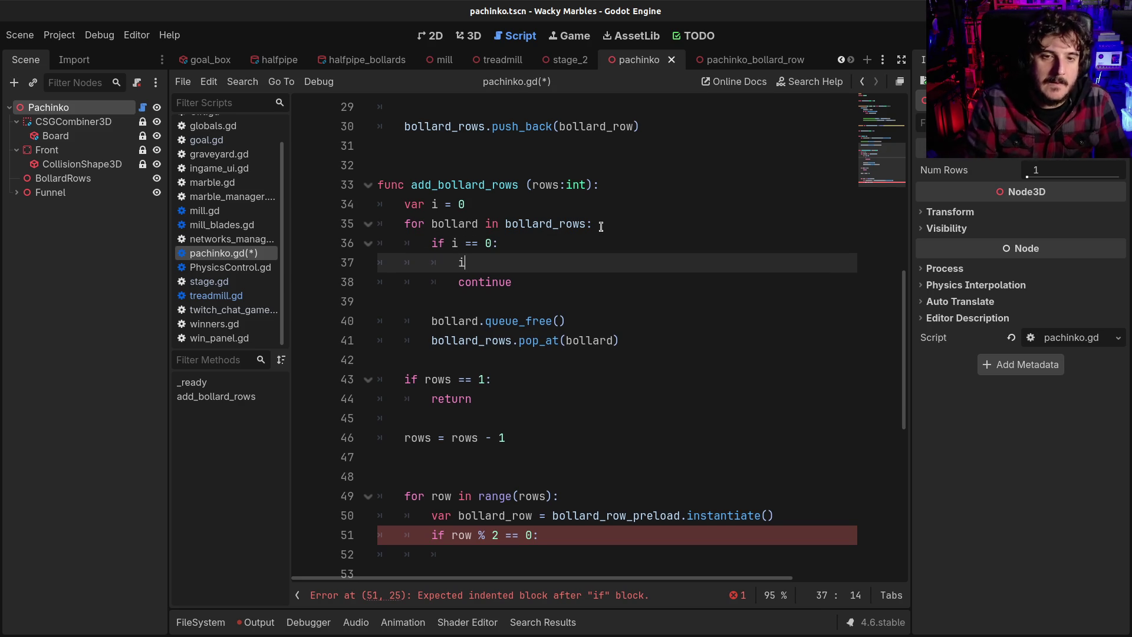
{"action": "type", "text": "i +="}
{"action": "key", "text": "Down"}
{"action": "key", "text": "Down"}
{"action": "key", "text": "Down"}
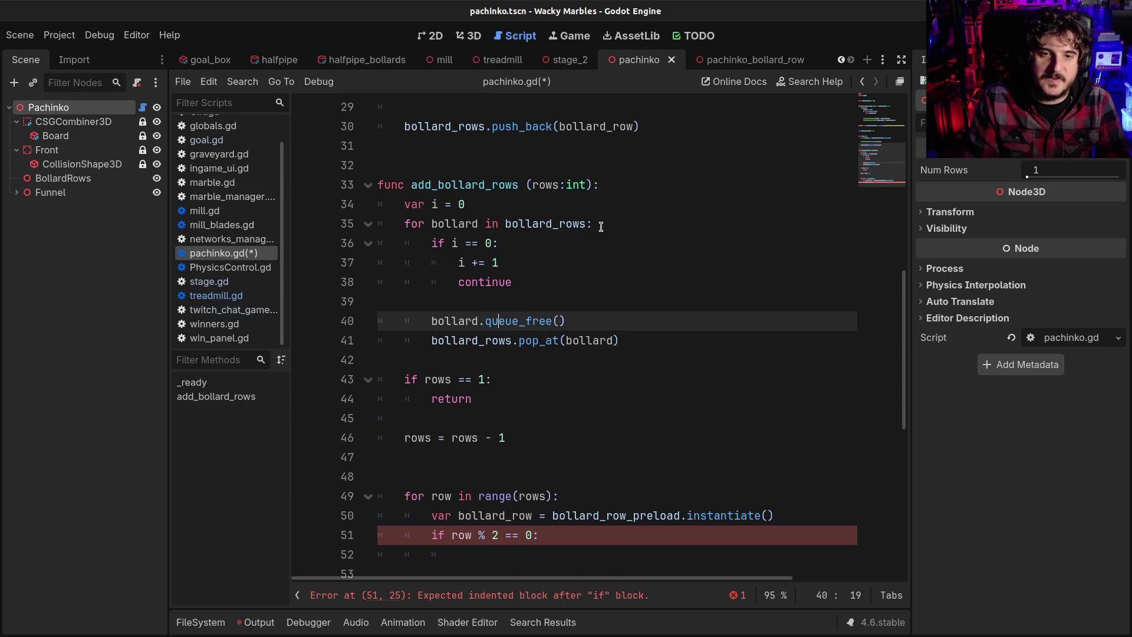
{"action": "key", "text": "End"}
{"action": "key", "text": "Return"}
{"action": "type", "text": "i"}
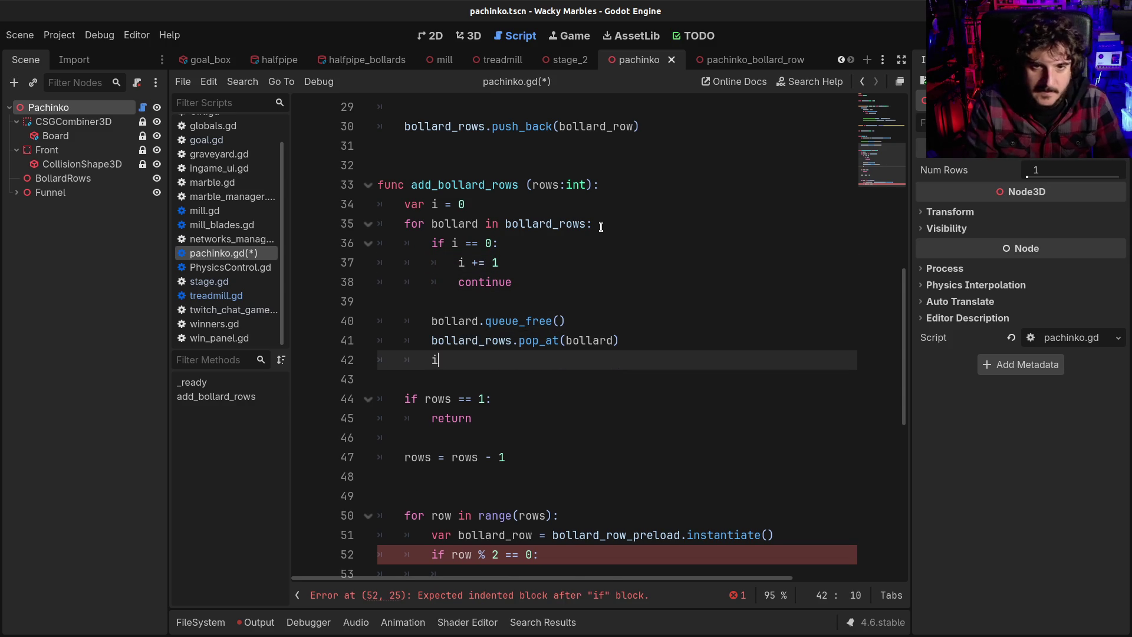
{"action": "type", "text": " += 1"}
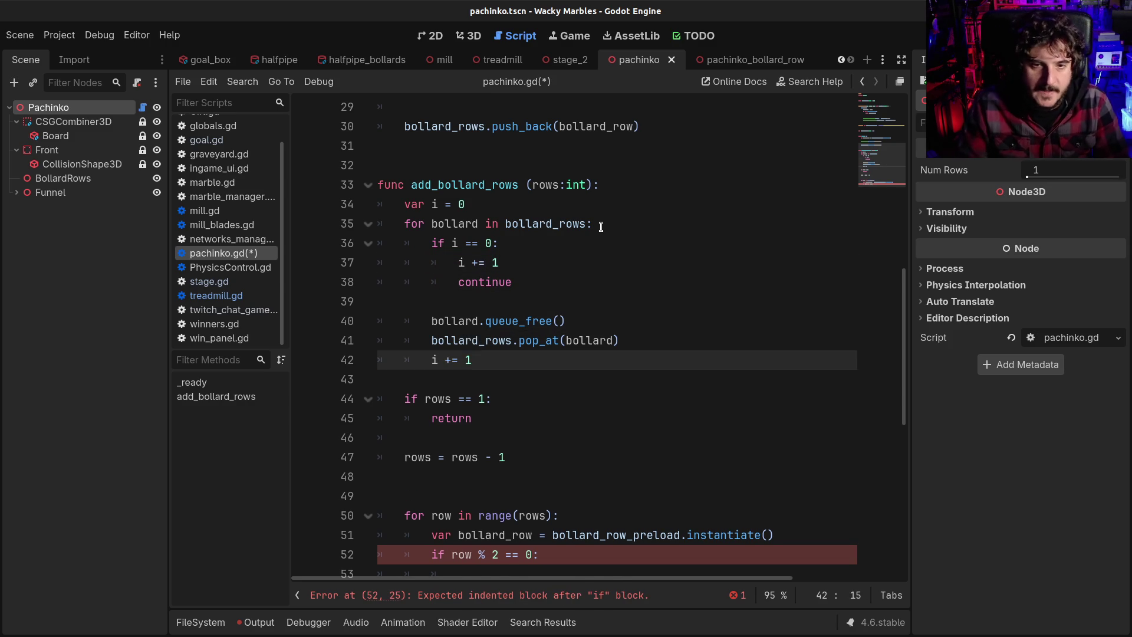
Step: Inspect bollard_rows in the loop header and the bollard argument of pop_at
{"action": "left_click", "coordinate": [455, 349]}
{"action": "left_click", "coordinate": [527, 210]}
{"action": "double_click", "coordinate": [528, 221]}
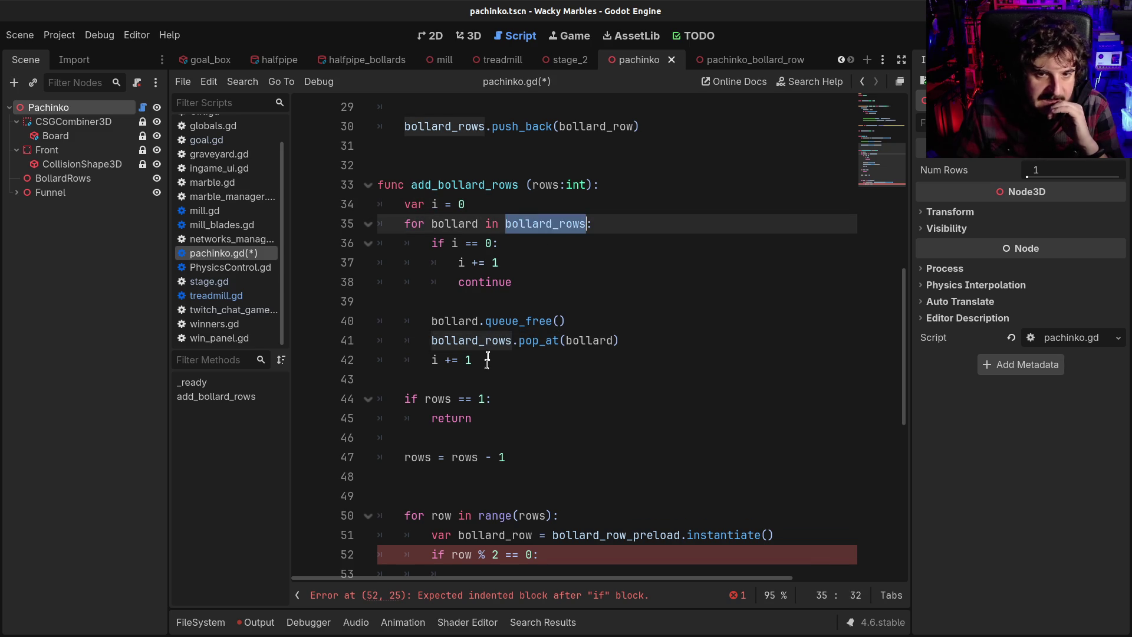
{"action": "left_click", "coordinate": [477, 341]}
{"action": "double_click", "coordinate": [586, 342]}
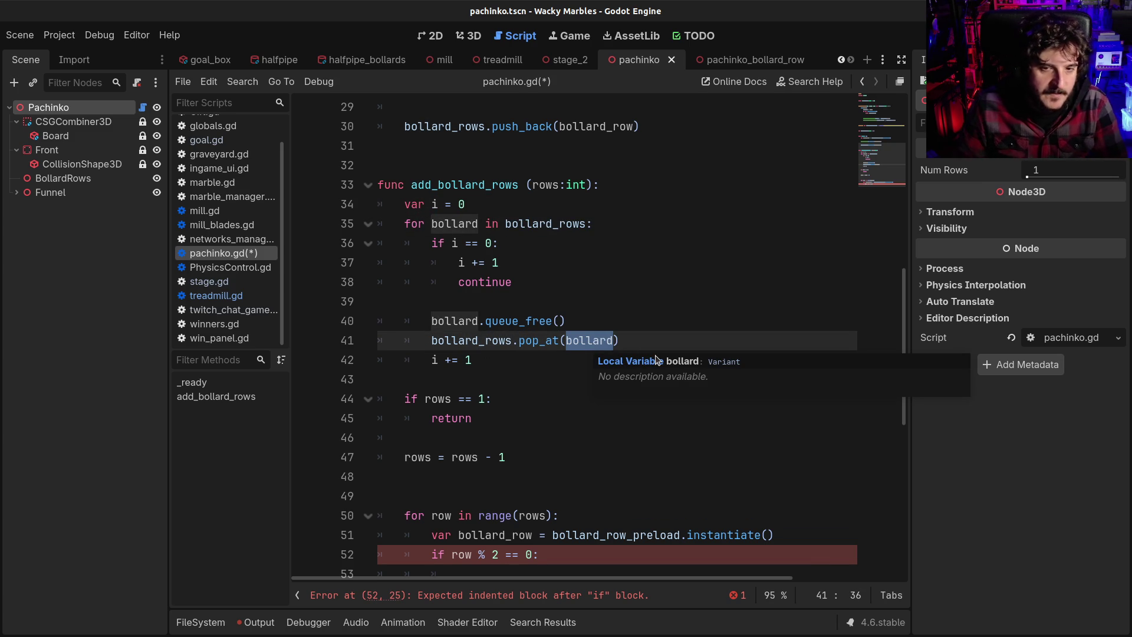
{"action": "left_click", "coordinate": [516, 341]}
Step: Replace pop_at(bollard) with pop_at(1) on the clearing loop's line
{"action": "key", "text": "shift+End"}
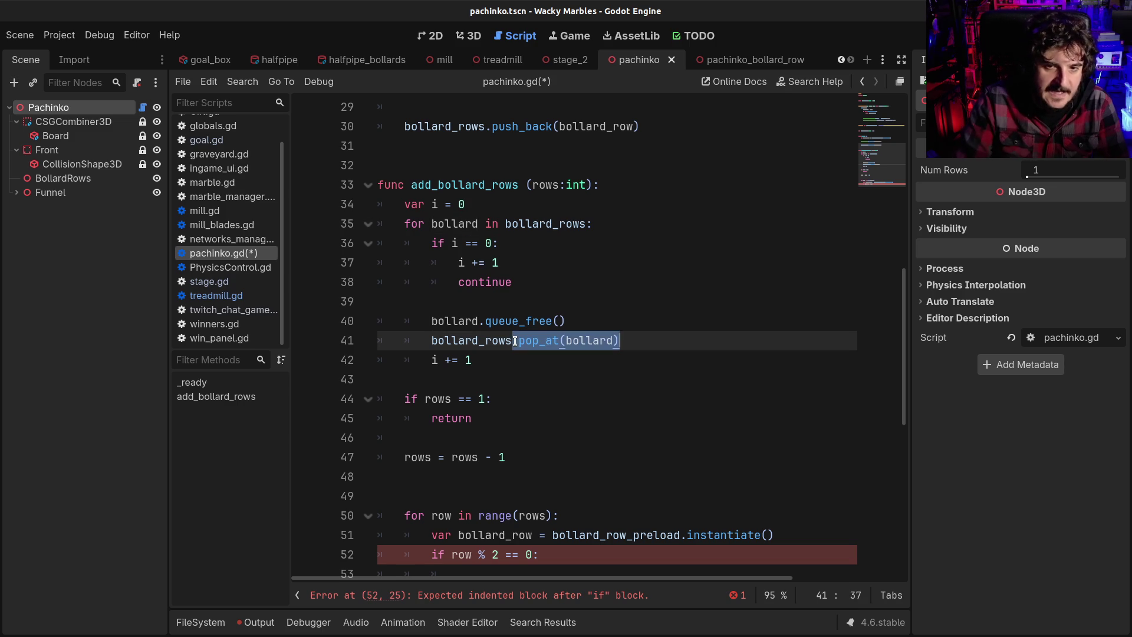
{"action": "key", "text": "BackSpace"}
{"action": "key", "text": "BackSpace"}
{"action": "key", "text": "BackSpace"}
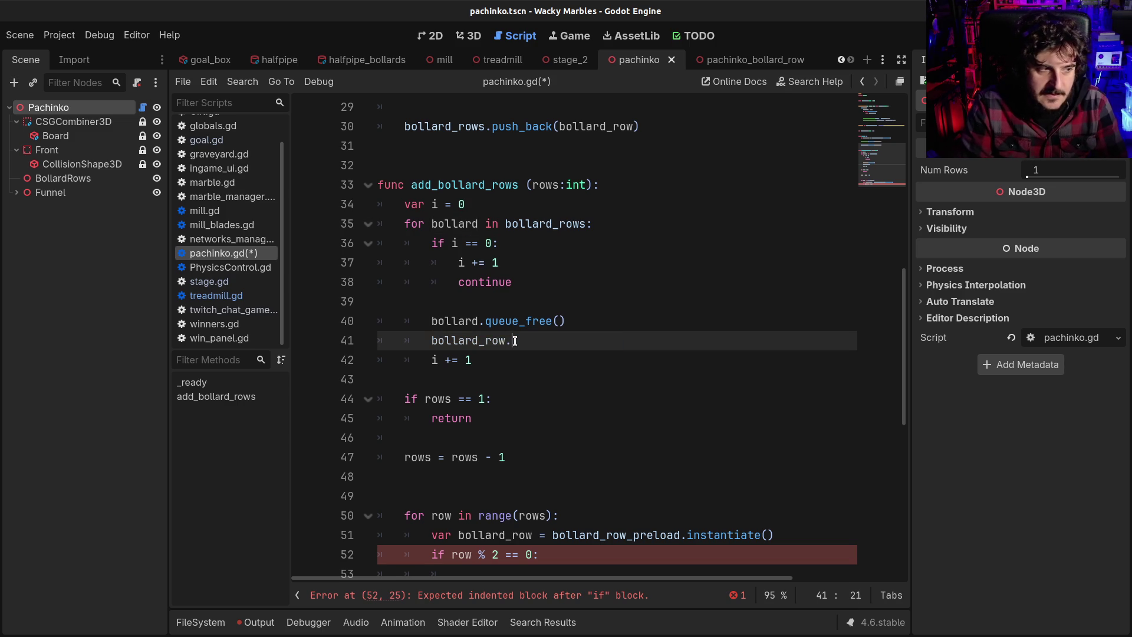
{"action": "type", "text": ".re"}
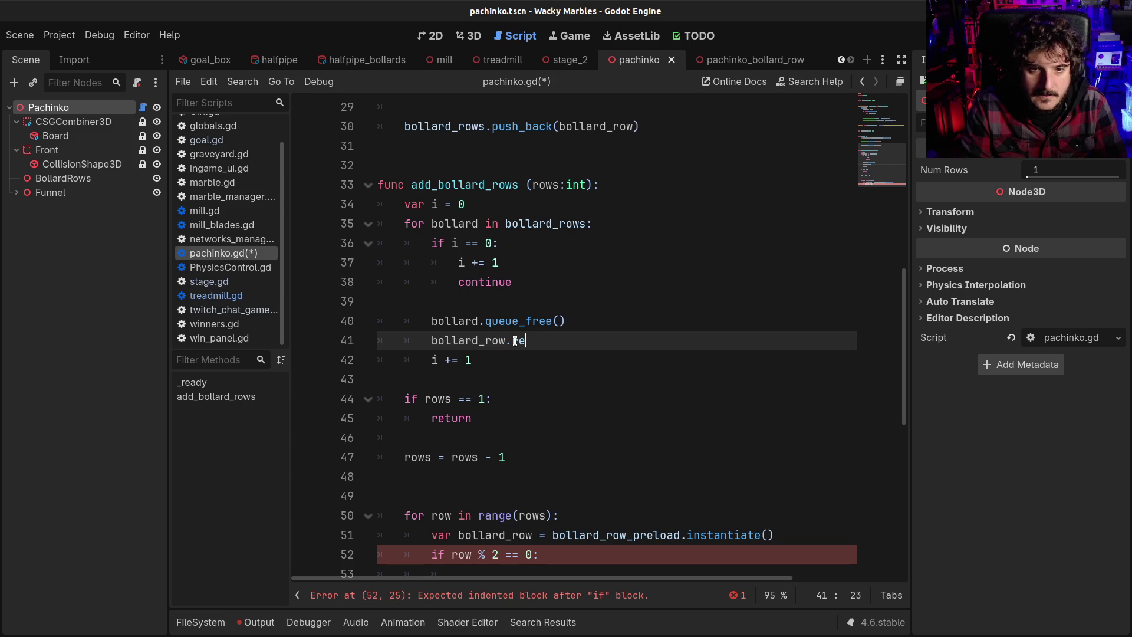
{"action": "type", "text": "move"}
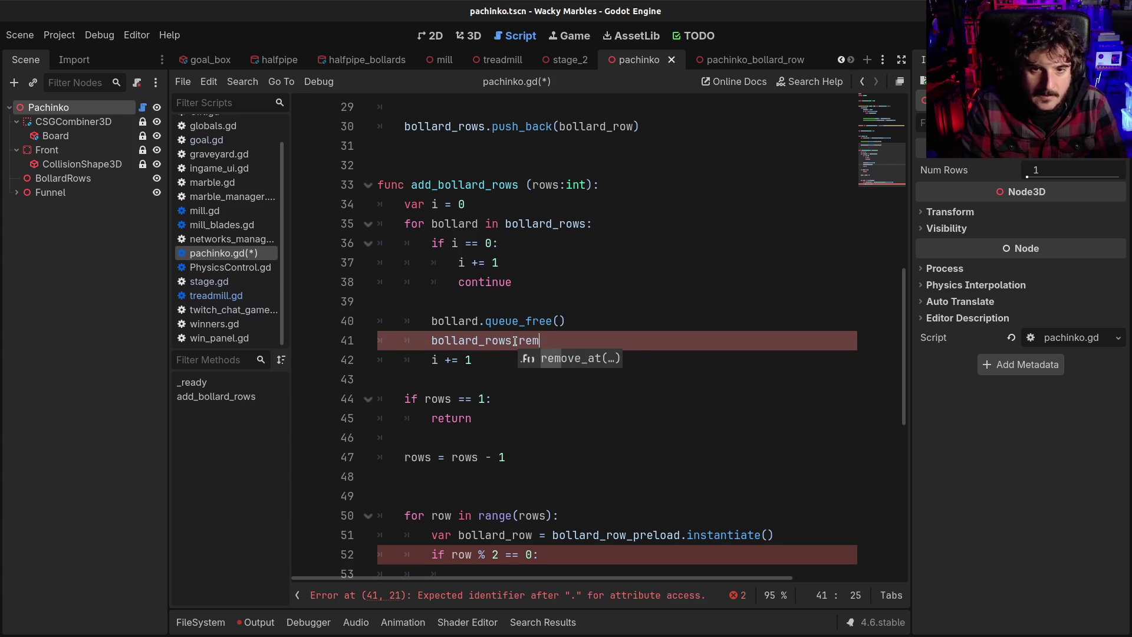
{"action": "key", "text": "BackSpace"}
{"action": "key", "text": "BackSpace"}
{"action": "key", "text": "BackSpace"}
{"action": "key", "text": "BackSpace"}
{"action": "key", "text": "BackSpace"}
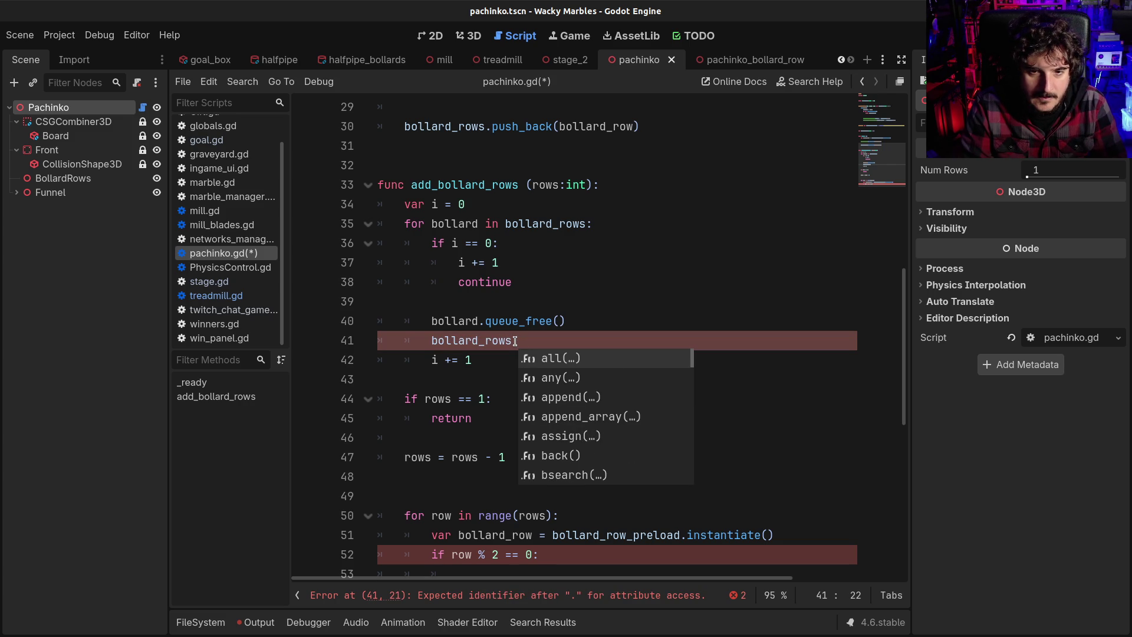
{"action": "key", "text": "Down"}
{"action": "key", "text": "Down"}
{"action": "key", "text": "Down"}
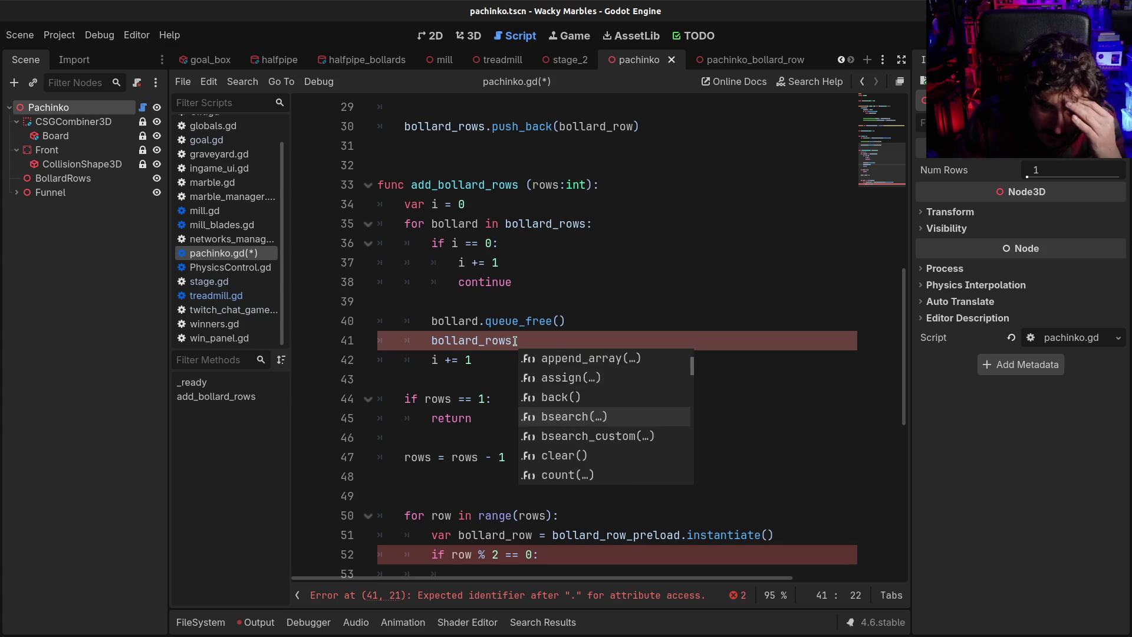
{"action": "key", "text": "Down"}
{"action": "key", "text": "Down"}
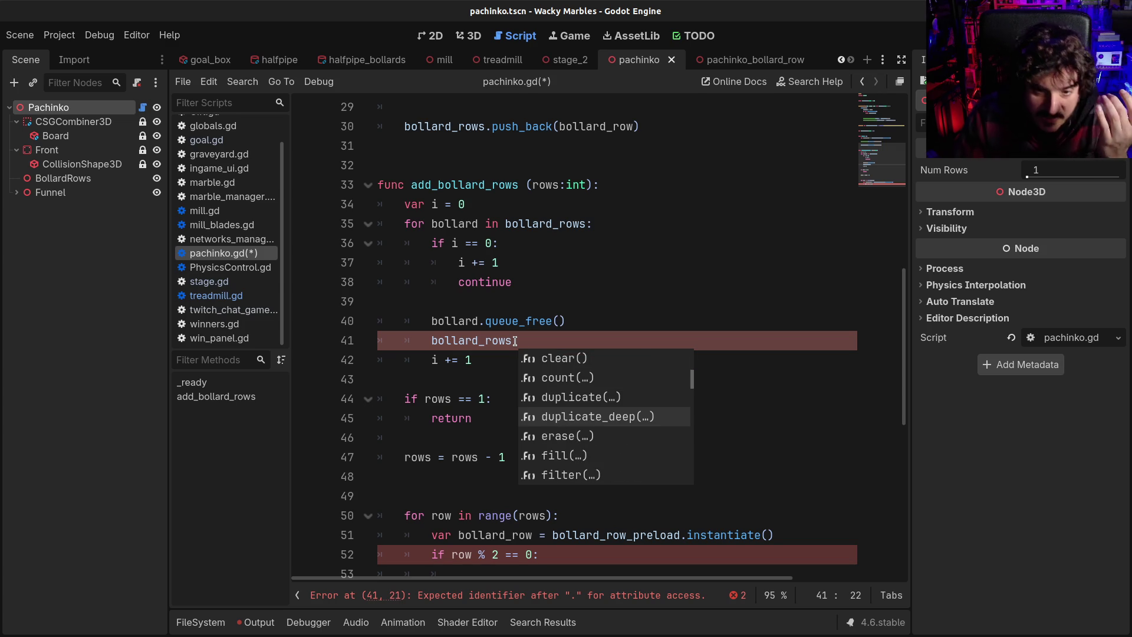
{"action": "key", "text": "Escape"}
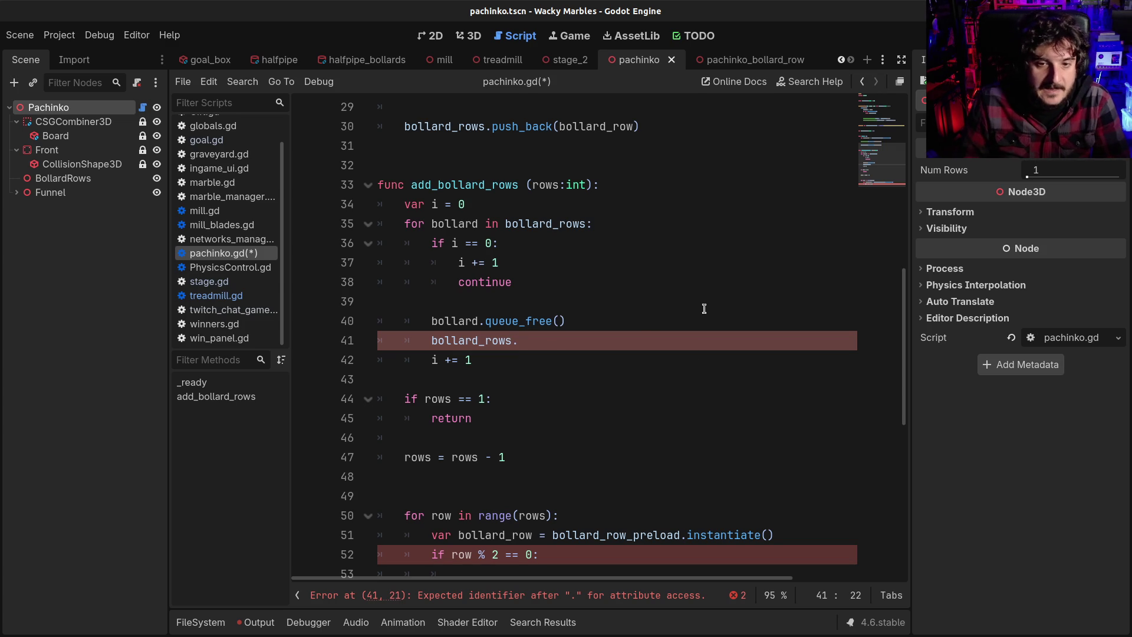
{"action": "type", "text": "pop_at(1"}
Step: Save pachinko.gd with the pop_at(1) change
{"action": "left_click", "coordinate": [628, 281]}
{"action": "key", "text": "ctrl+s"}
{"action": "left_click", "coordinate": [612, 319]}
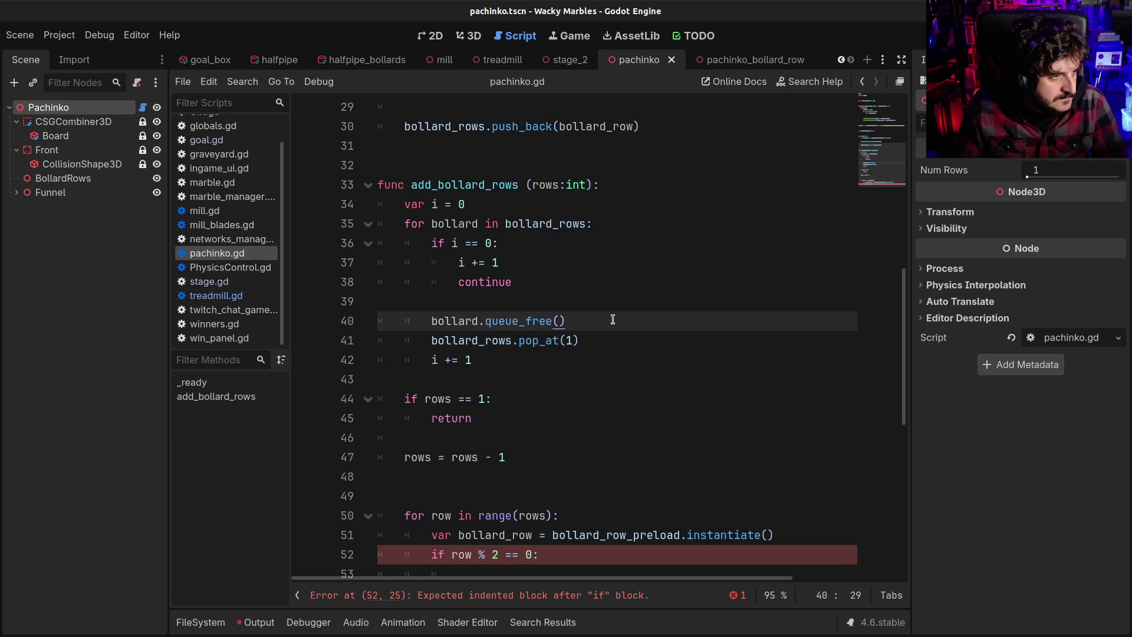
{"action": "left_click", "coordinate": [674, 342]}
{"action": "scroll", "coordinate": [639, 411], "scroll_direction": "down", "scroll_amount": 1}
{"action": "scroll", "coordinate": [638, 411], "scroll_direction": "down", "scroll_amount": 2}
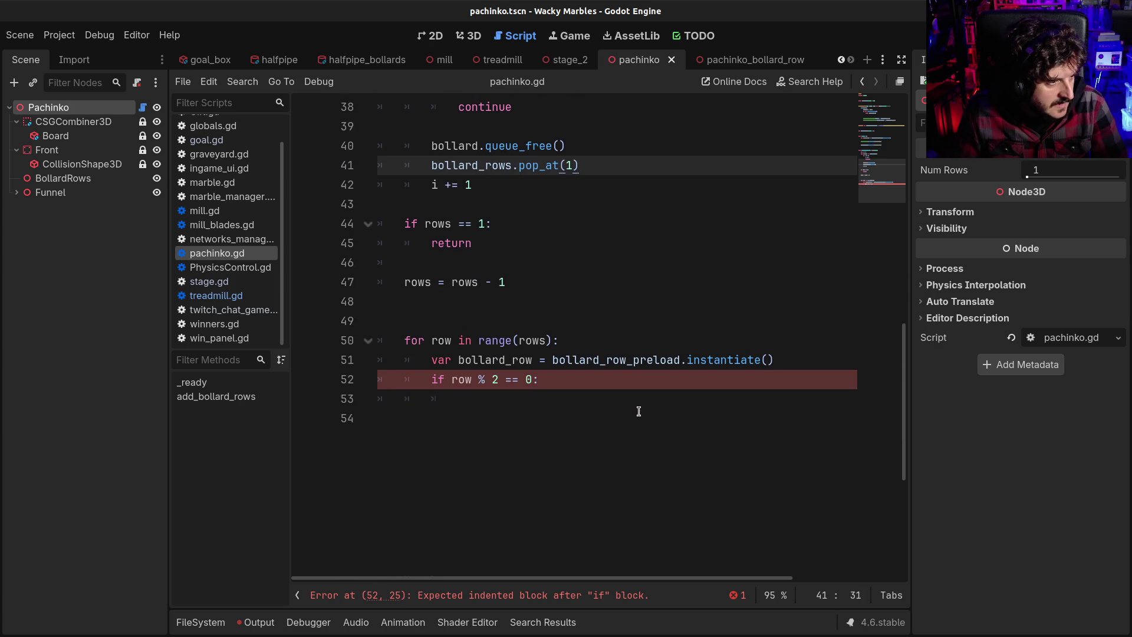
{"action": "scroll", "coordinate": [639, 411], "scroll_direction": "up", "scroll_amount": 1}
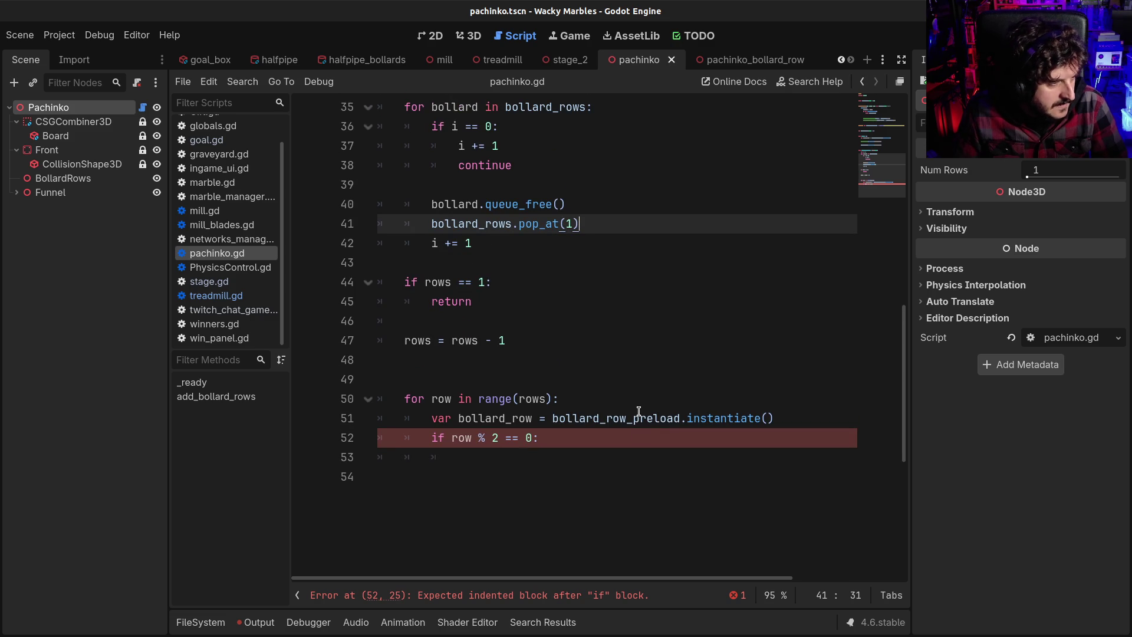
{"action": "scroll", "coordinate": [639, 411], "scroll_direction": "up", "scroll_amount": 2}
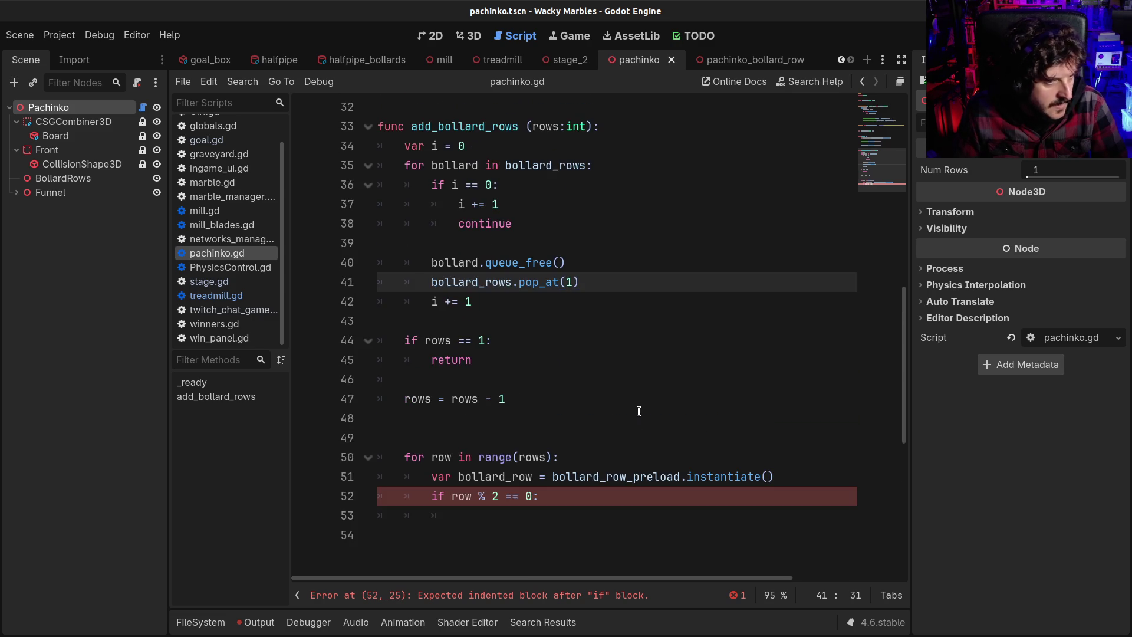
{"action": "key", "text": "ctrl+z"}
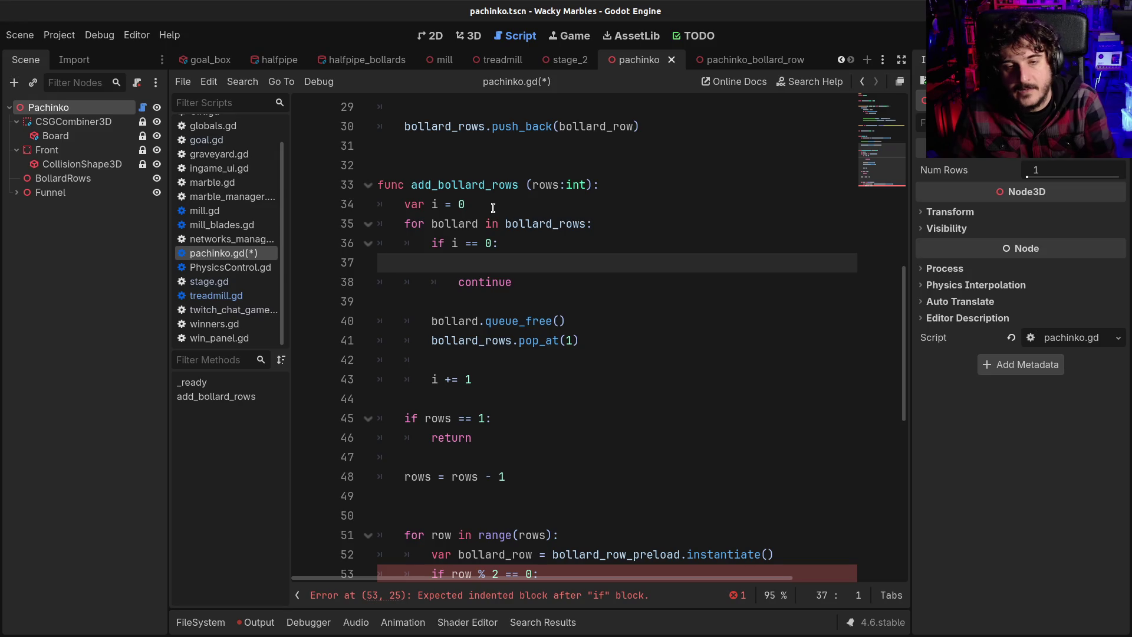
{"action": "key", "text": "ctrl+shift+z"}
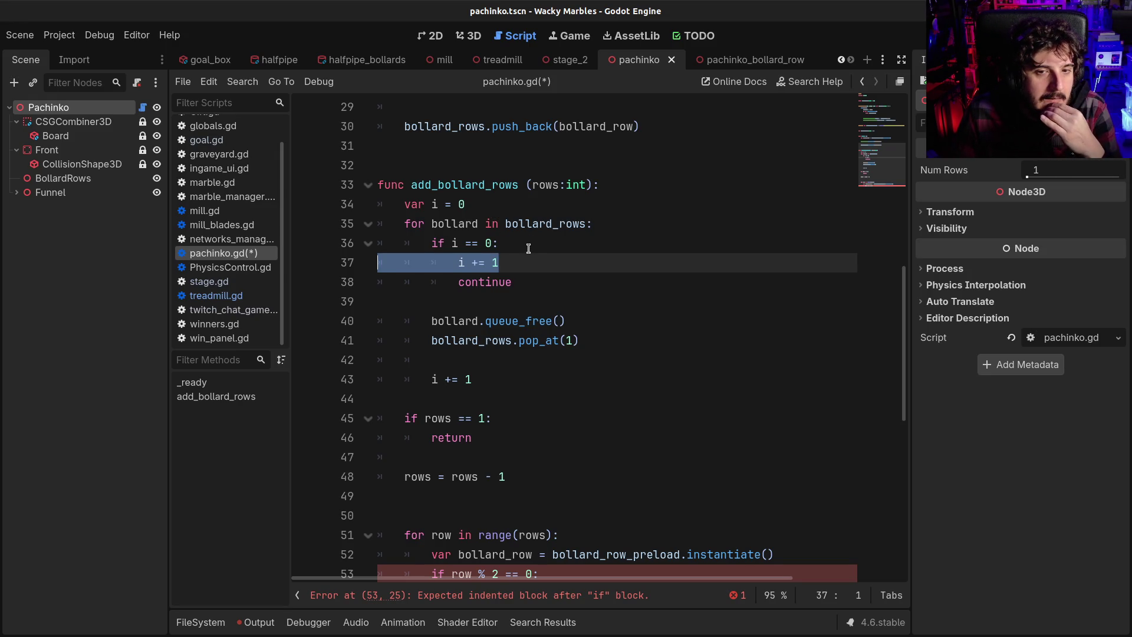
{"action": "left_click", "coordinate": [524, 260]}
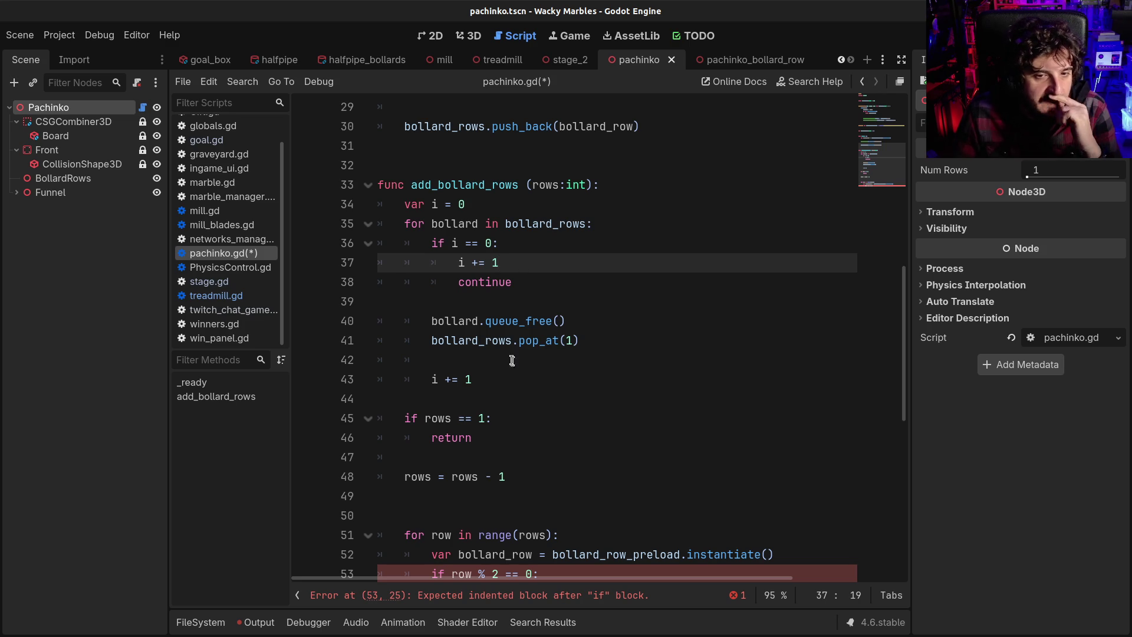
{"action": "double_click", "coordinate": [510, 341]}
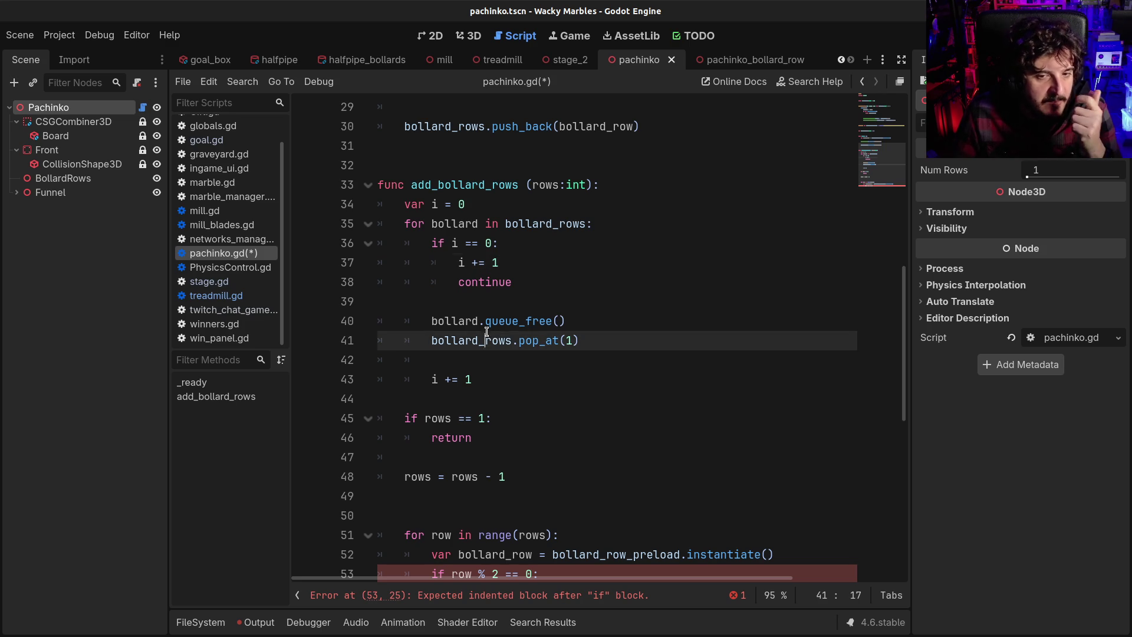
{"action": "double_click", "coordinate": [537, 223]}
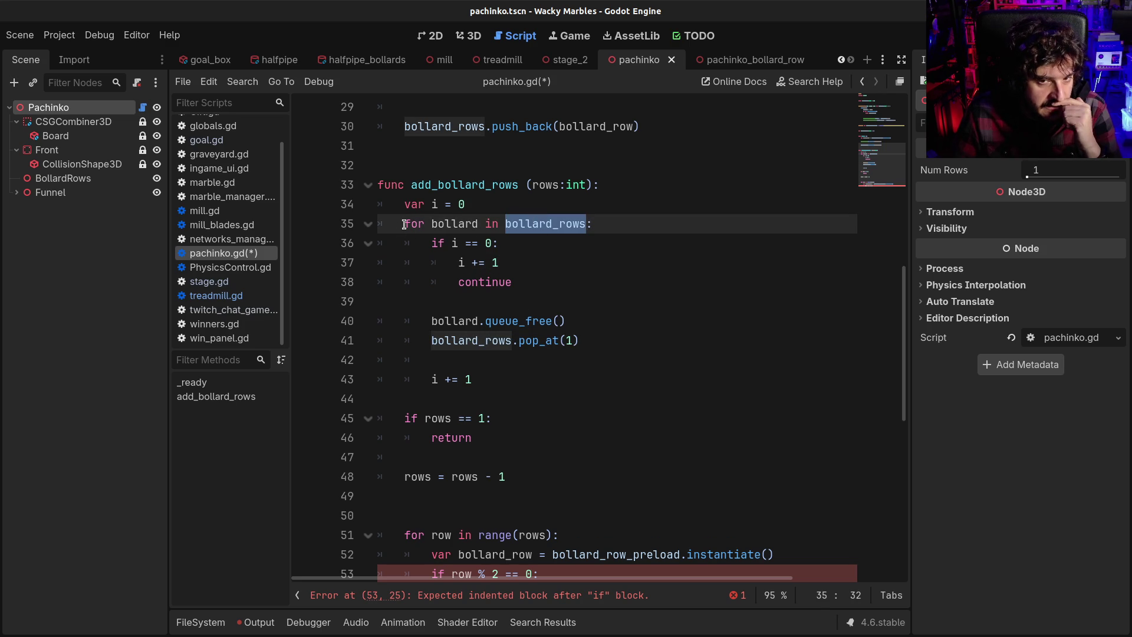
{"action": "left_click", "coordinate": [472, 341]}
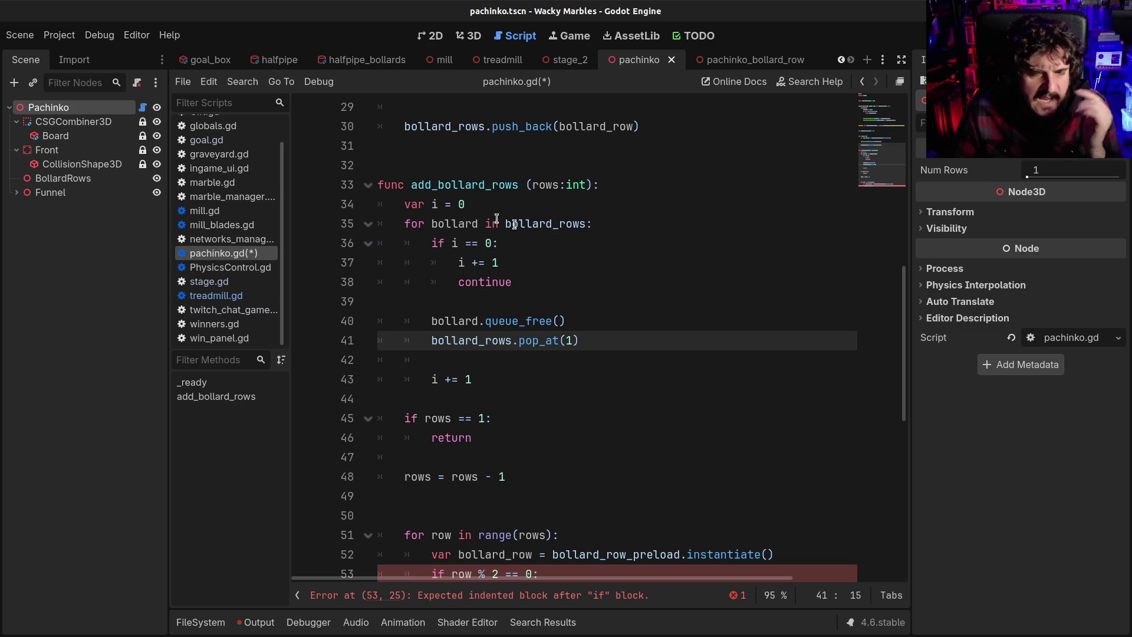
{"action": "scroll", "coordinate": [625, 306], "scroll_direction": "up", "scroll_amount": 2}
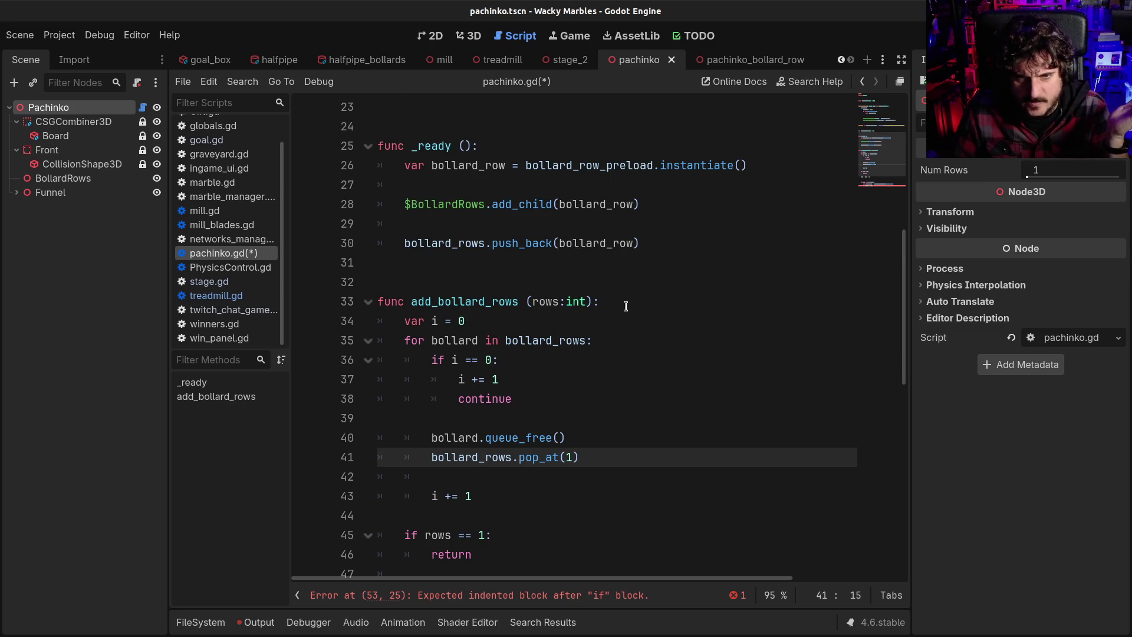
{"action": "left_click_drag", "start_coordinate": [646, 243], "coordinate": [177, 200]}
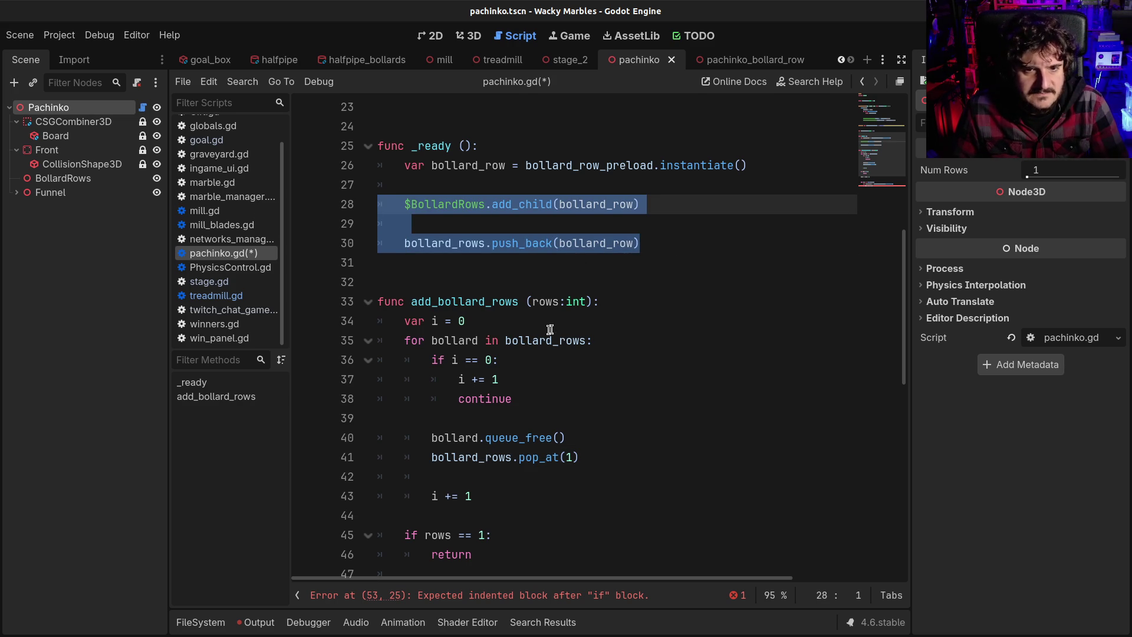
{"action": "left_click_drag", "start_coordinate": [531, 320], "coordinate": [262, 310]}
{"action": "left_click", "coordinate": [263, 310]}
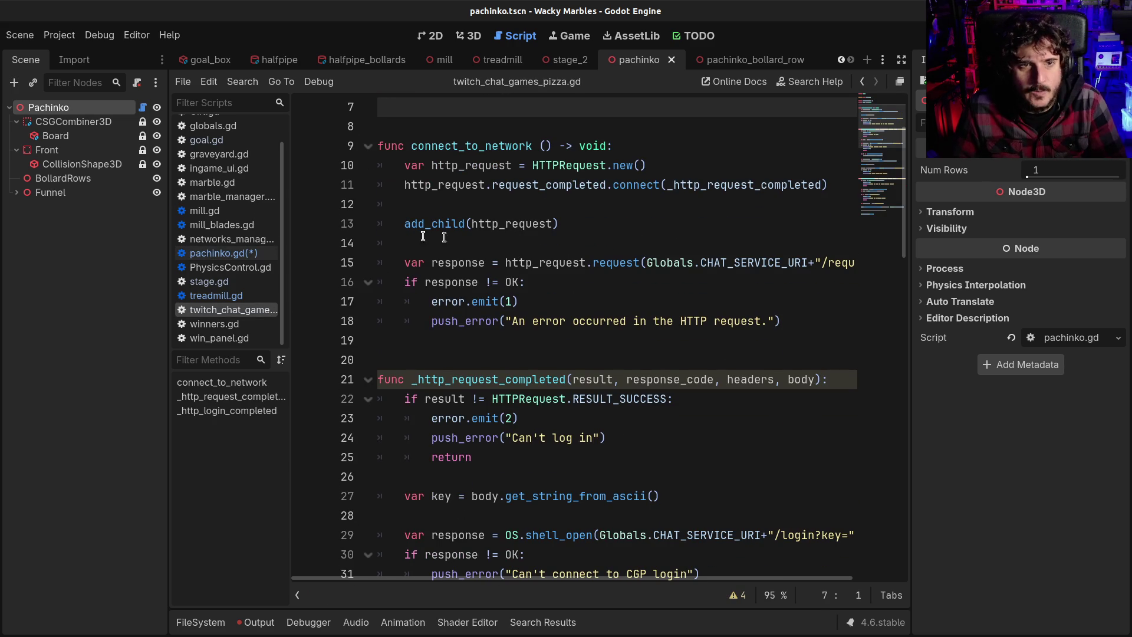
{"action": "left_click", "coordinate": [862, 81]}
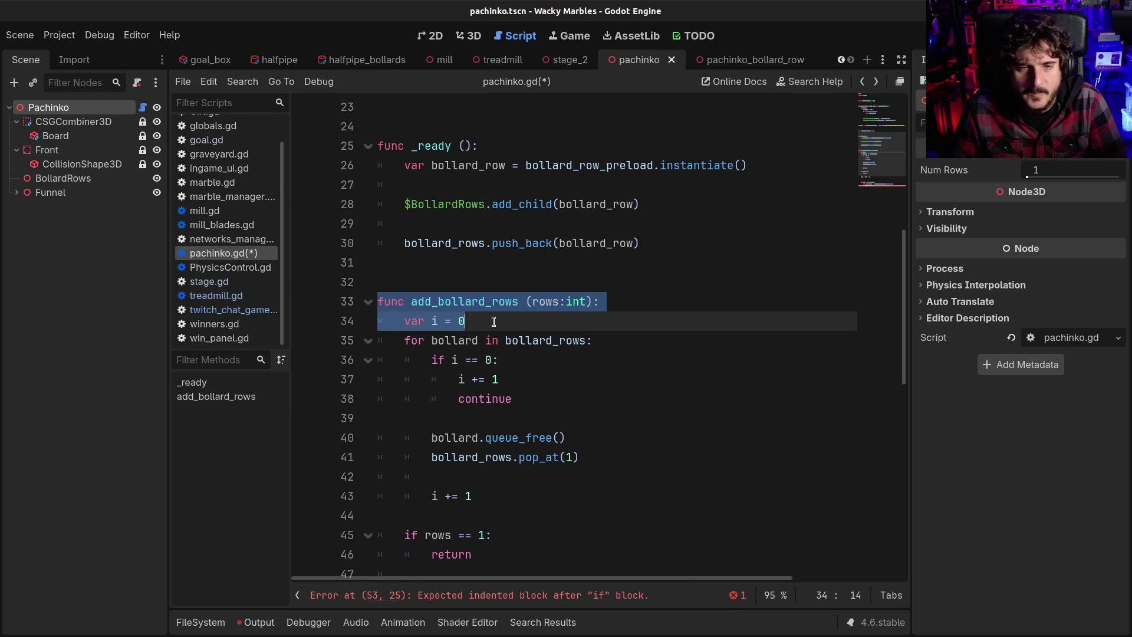
Step: Remove var i = 0, the if i == 0 block, the pop_at line and the i += 1 counter
{"action": "left_click", "coordinate": [506, 301]}
{"action": "left_click_drag", "start_coordinate": [506, 322], "coordinate": [351, 320]}
{"action": "key", "text": "ctrl+x"}
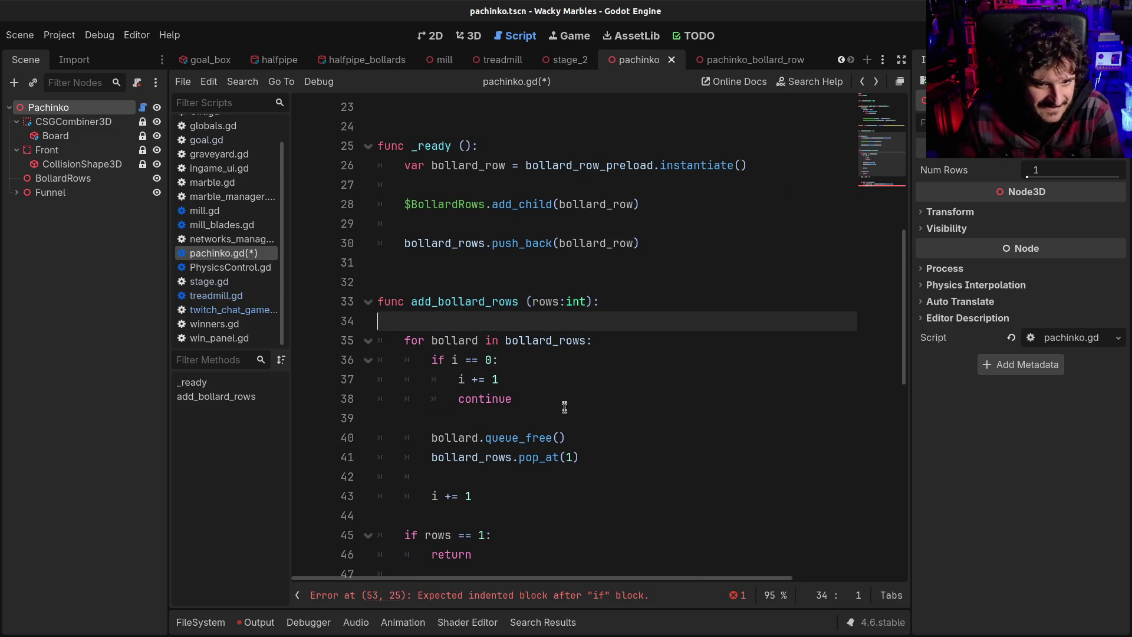
{"action": "mouse_move", "coordinate": [527, 399]}
{"action": "left_mouse_down"}
{"action": "mouse_move", "coordinate": [352, 392]}
{"action": "mouse_move", "coordinate": [353, 359]}
{"action": "left_mouse_up"}
{"action": "key", "text": "BackSpace"}
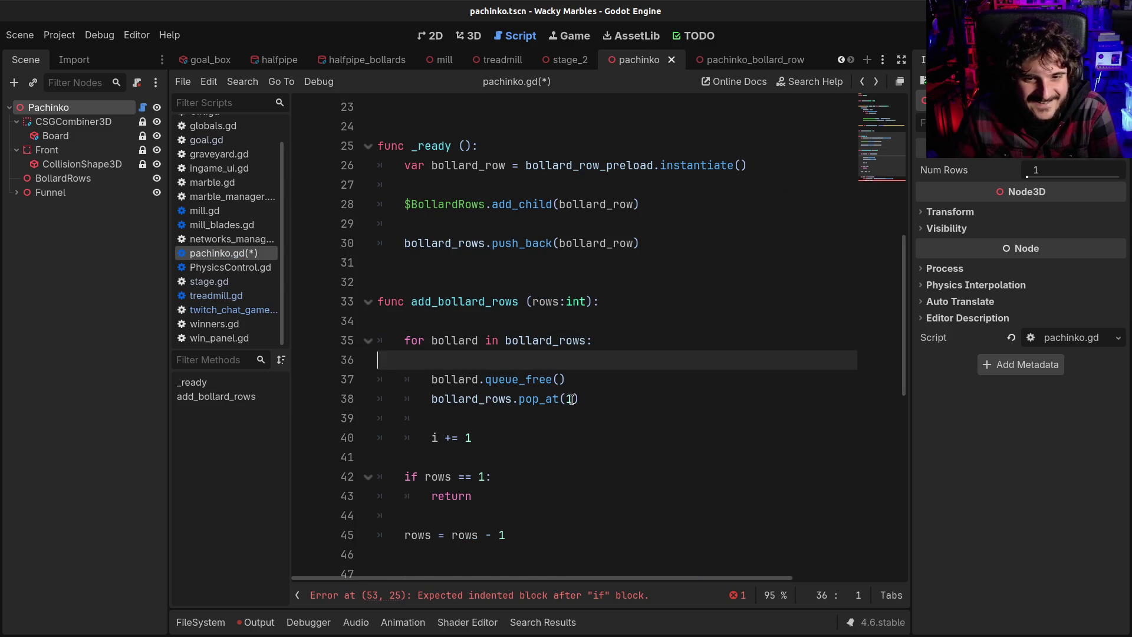
{"action": "key", "text": "BackSpace"}
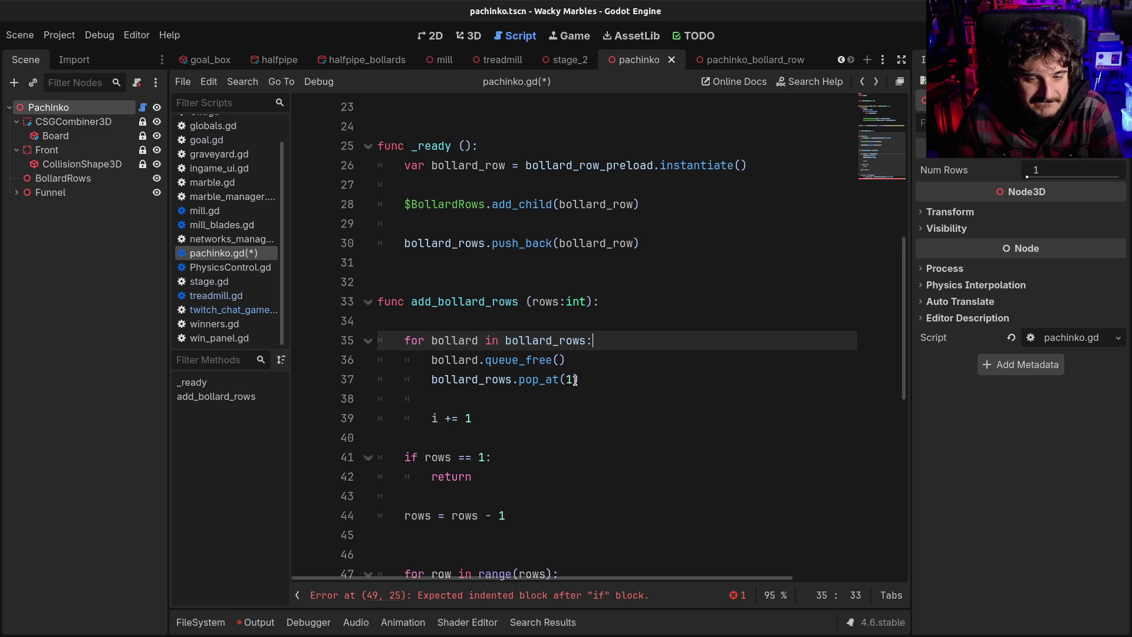
{"action": "left_click_drag", "start_coordinate": [597, 379], "coordinate": [297, 384]}
{"action": "key", "text": "BackSpace"}
{"action": "key", "text": "BackSpace"}
{"action": "left_click", "coordinate": [526, 401]}
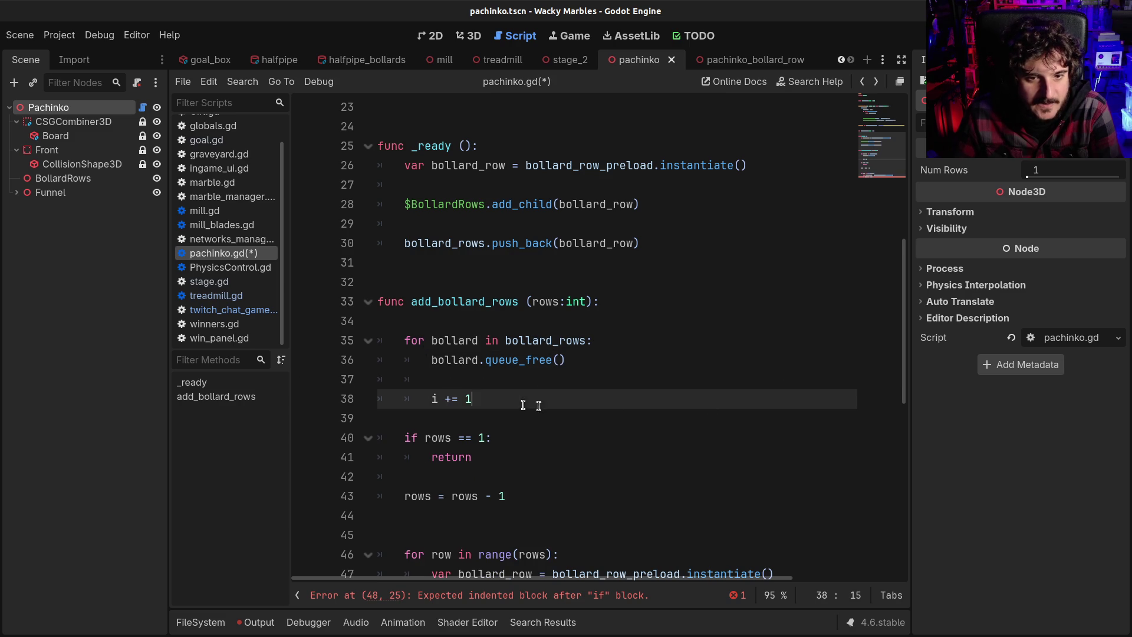
{"action": "key", "text": "BackSpace"}
{"action": "key", "text": "BackSpace"}
{"action": "key", "text": "BackSpace"}
{"action": "key", "text": "Return"}
Step: Add a bollard_rows = [] reset line after the clearing loop
{"action": "key", "text": "Tab"}
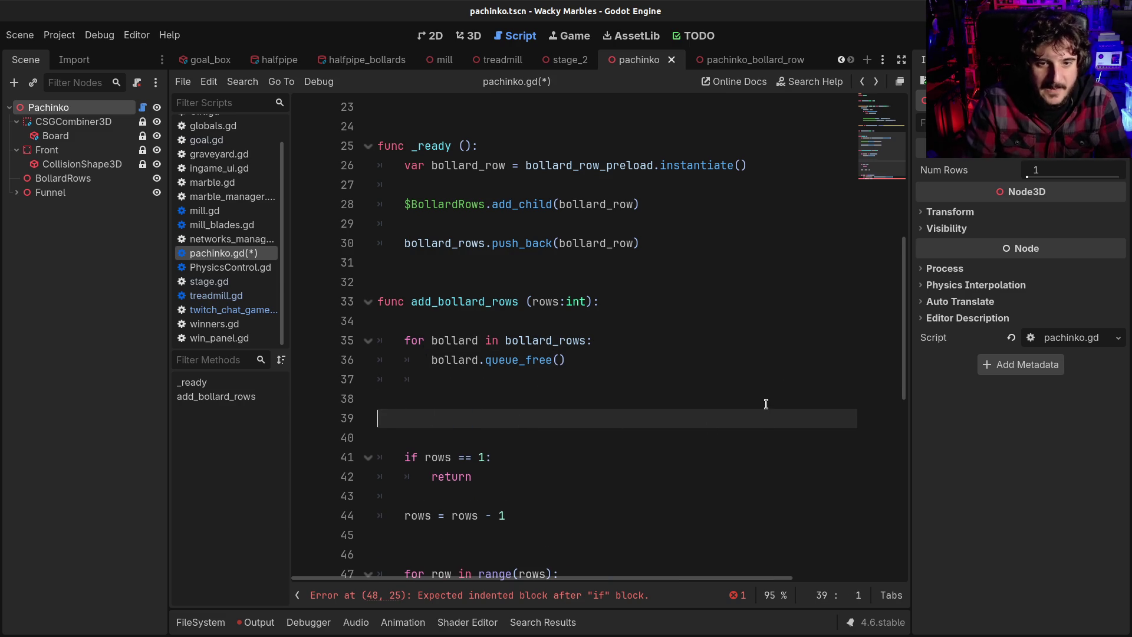
{"action": "key", "text": "BackSpace"}
{"action": "type", "text": "bollar"}
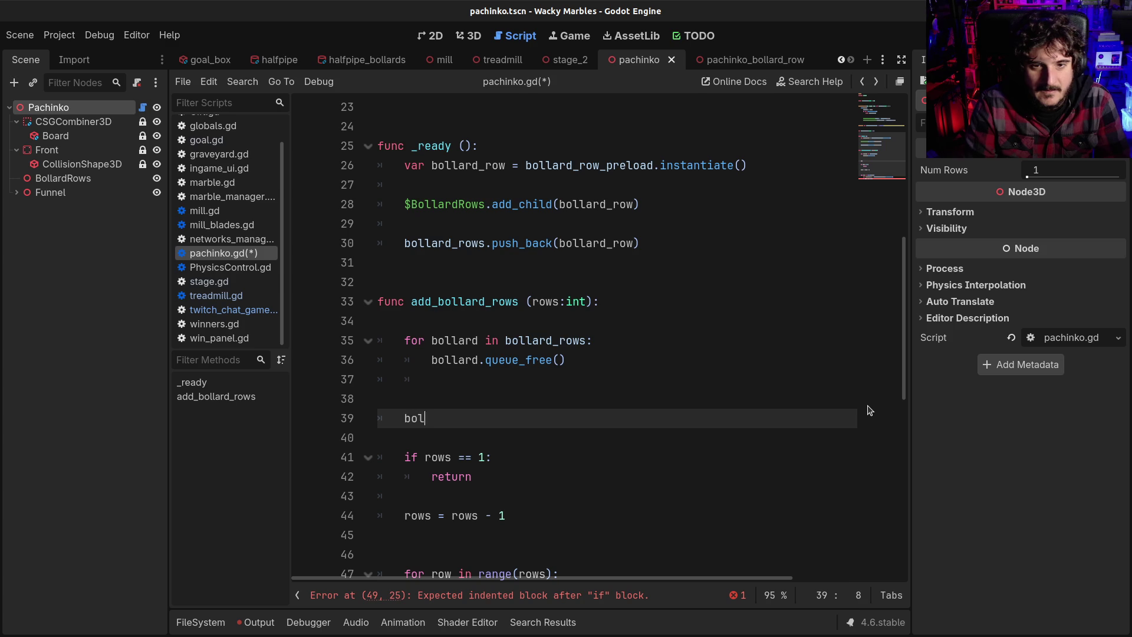
{"action": "key", "text": "Return"}
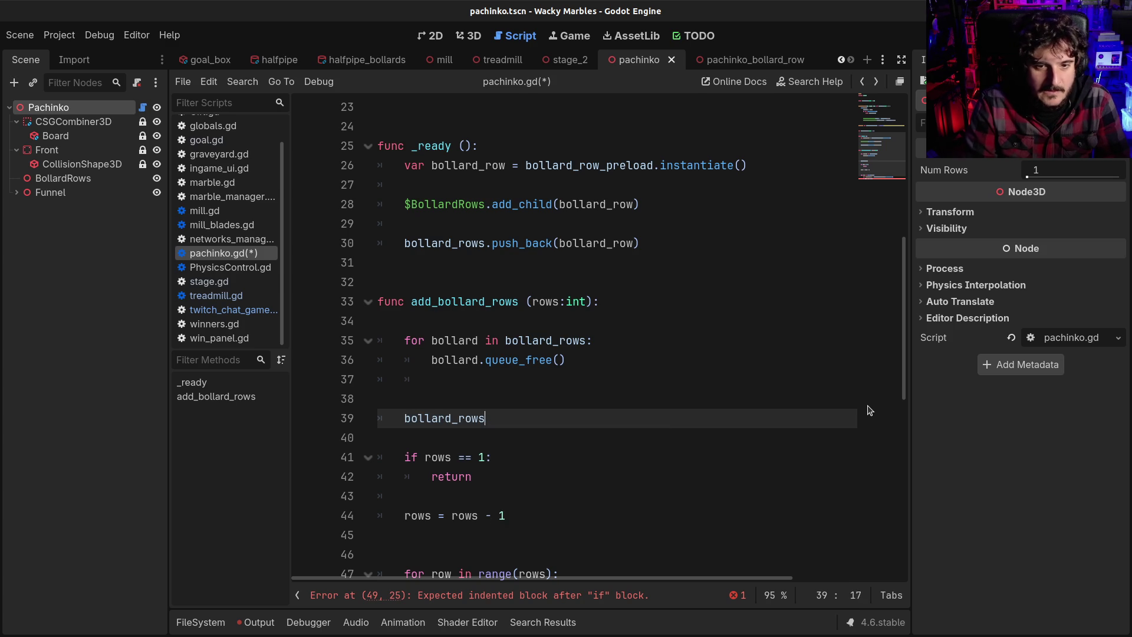
{"action": "type", "text": "[]"}
{"action": "key", "text": "Return"}
{"action": "key", "text": "Return"}
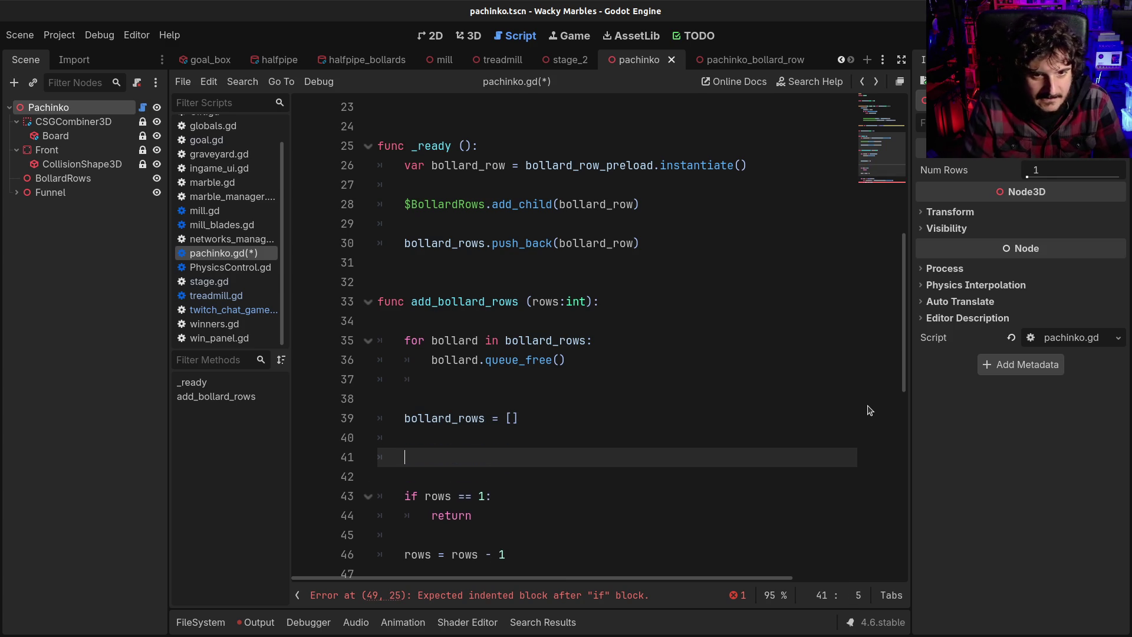
Step: Discard the pasted add_child/push_back lines and begin 'func add_bollard (bollard' above add_bollard_rows
{"action": "key", "text": "ctrl+v"}
{"action": "key", "text": "Up"}
{"action": "key", "text": "Up"}
{"action": "key", "text": "End"}
{"action": "key", "text": "Left"}
{"action": "key", "text": "Left"}
{"action": "key", "text": "Left"}
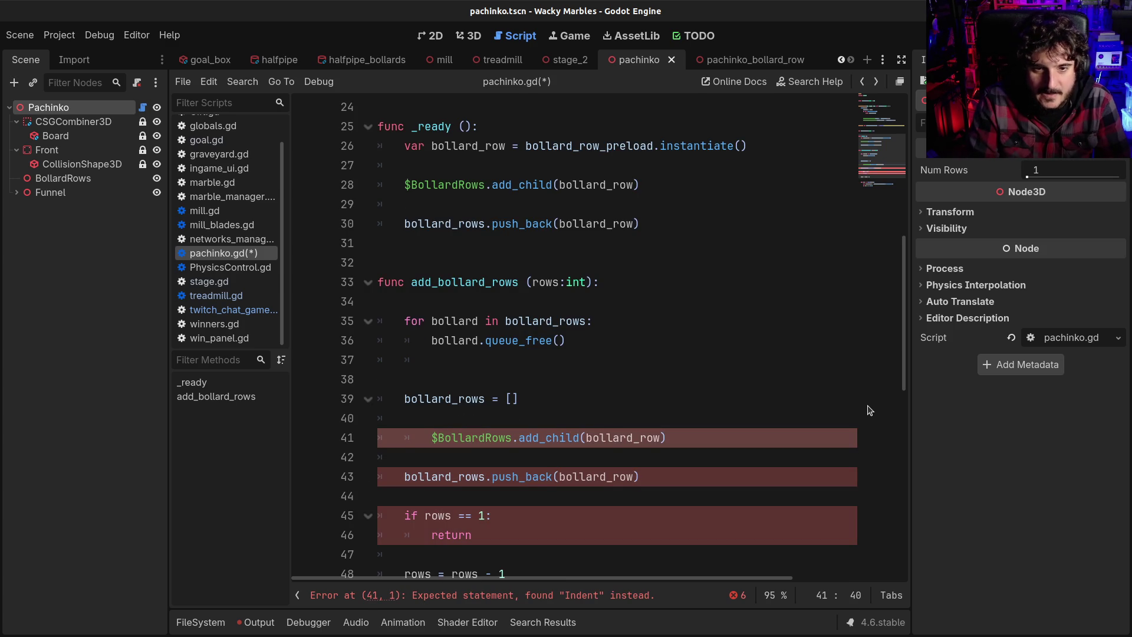
{"action": "key", "text": "shift+Down"}
{"action": "key", "text": "shift+Down"}
{"action": "key", "text": "shift+End"}
{"action": "key", "text": "ctrl+c"}
{"action": "key", "text": "Delete"}
{"action": "key", "text": "Up"}
{"action": "key", "text": "Up"}
{"action": "key", "text": "Up"}
{"action": "key", "text": "Up"}
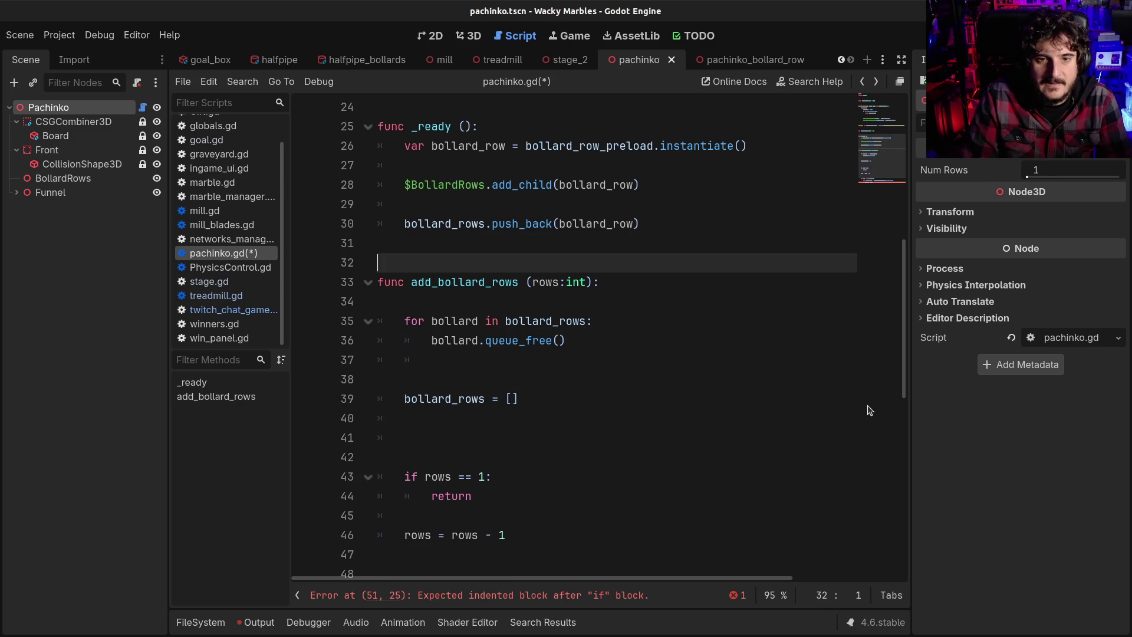
{"action": "key", "text": "Return"}
{"action": "key", "text": "Return"}
{"action": "type", "text": "func ad"}
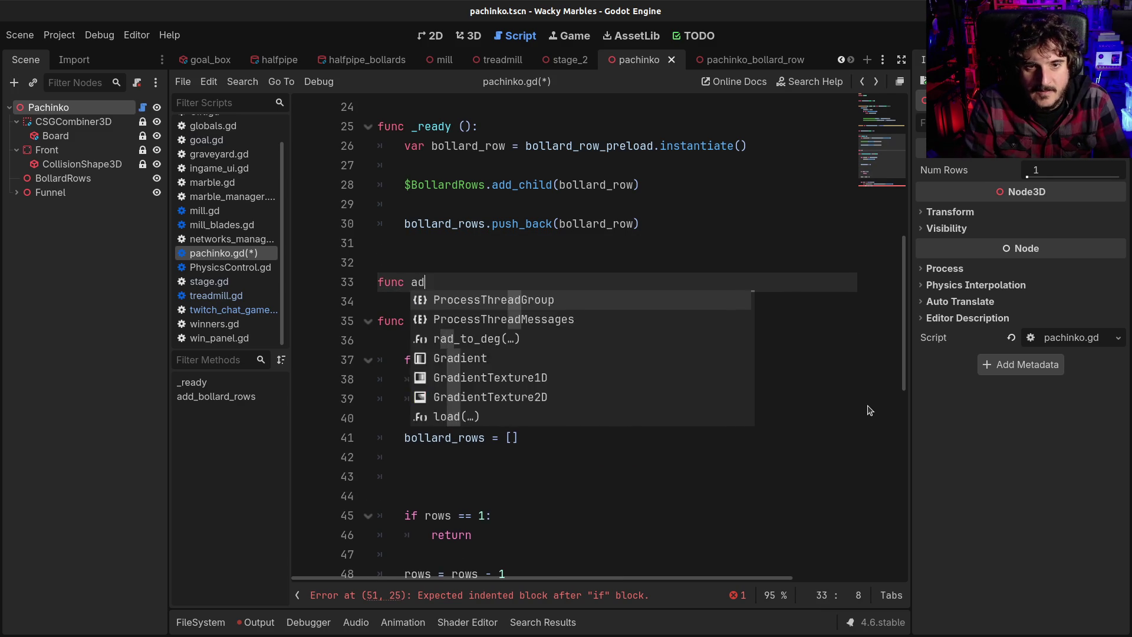
{"action": "type", "text": "d_bollar"}
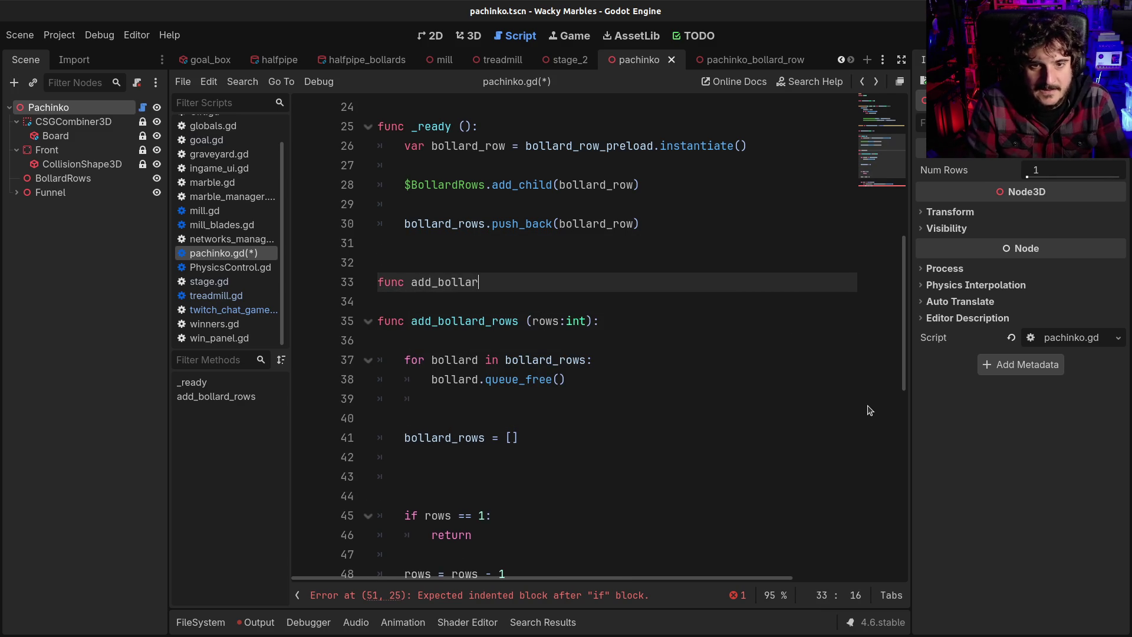
{"action": "type", "text": "d (bollard (b"}
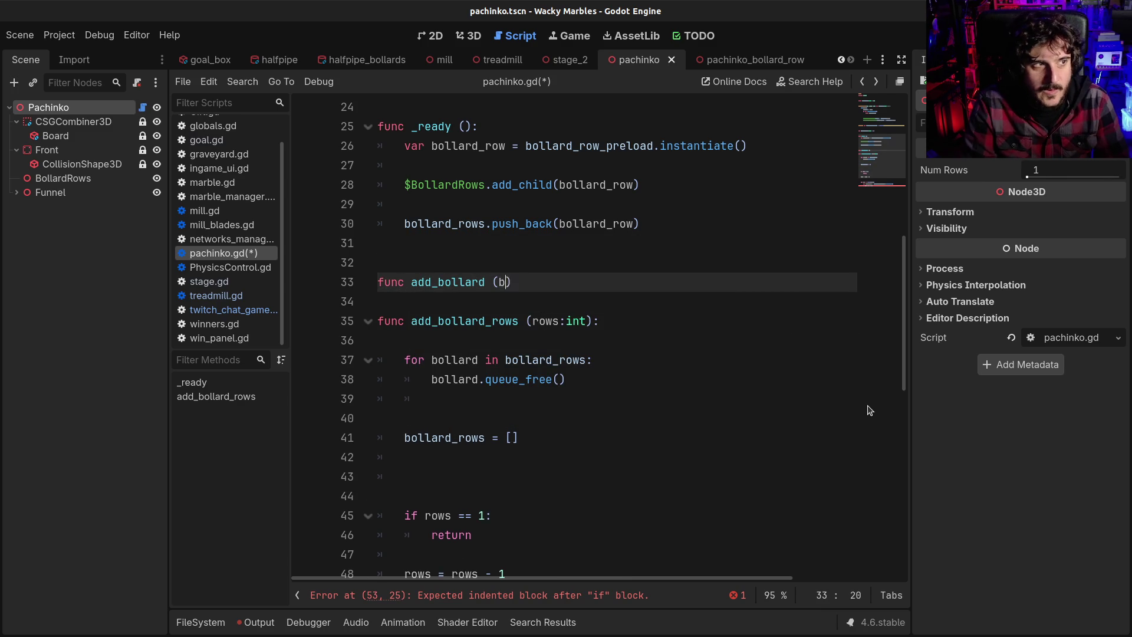
Step: Complete the signature as func add_bollard(bollard:Node3D, pos:Vector2):
{"action": "type", "text": "Node3D, "}
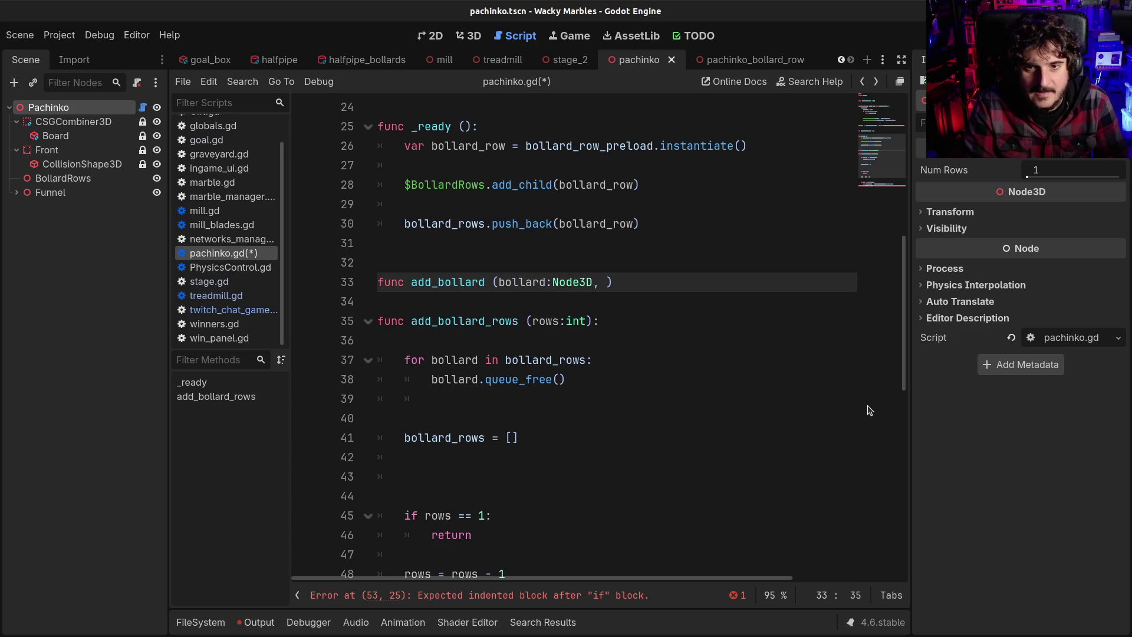
{"action": "type", "text": "pos:"}
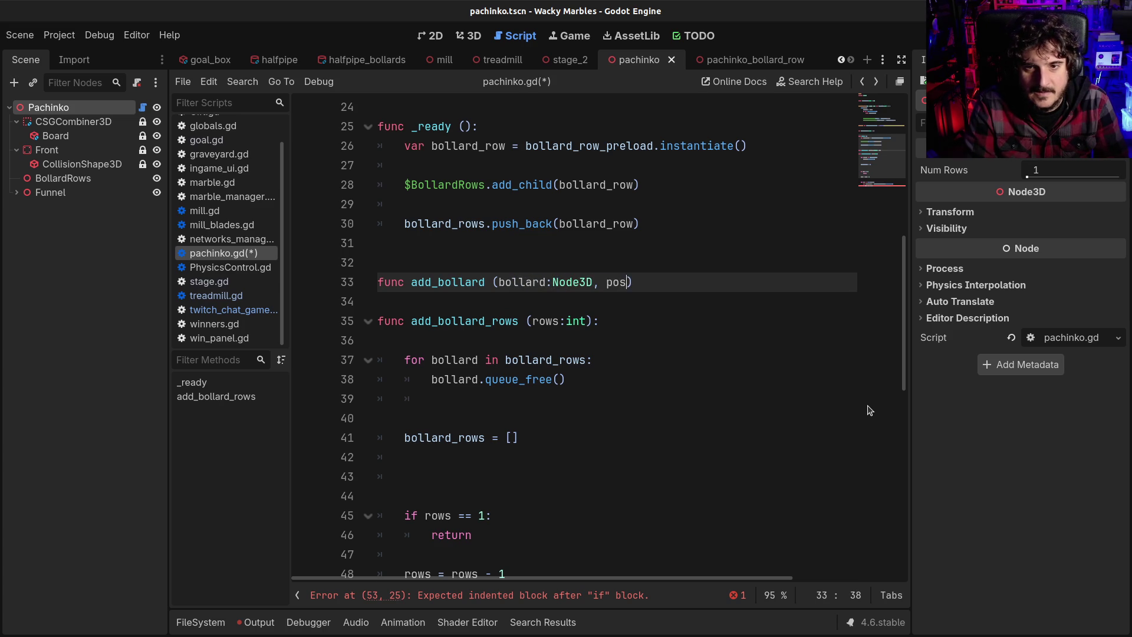
{"action": "type", "text": "Vector"}
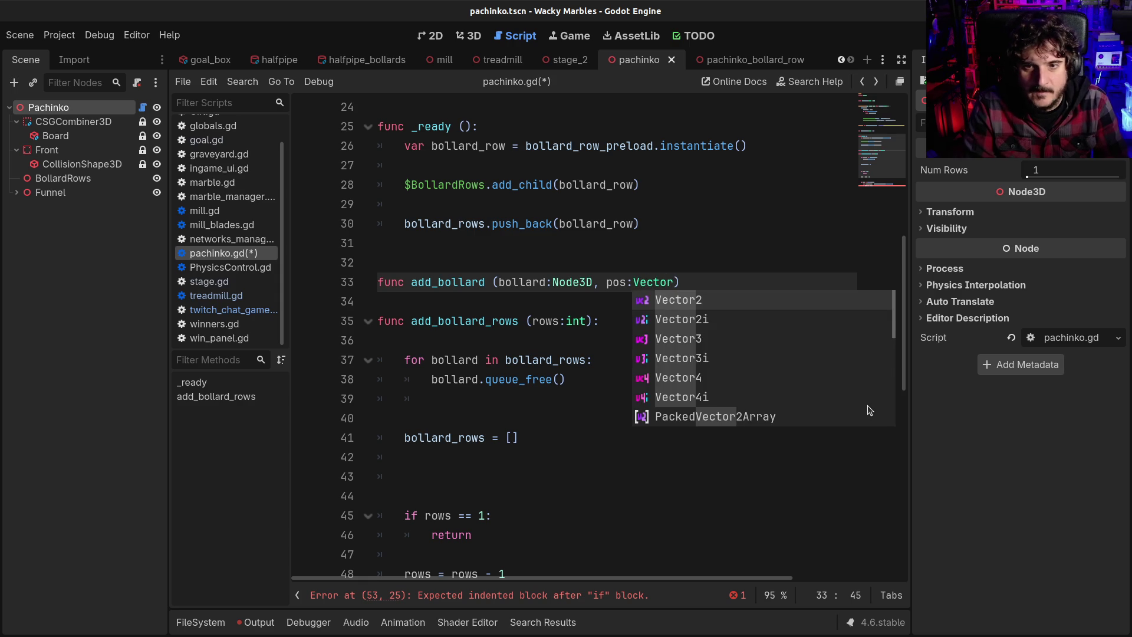
{"action": "type", "text": "2"}
{"action": "key", "text": "Escape"}
{"action": "type", "text": "):"}
{"action": "key", "text": "Return"}
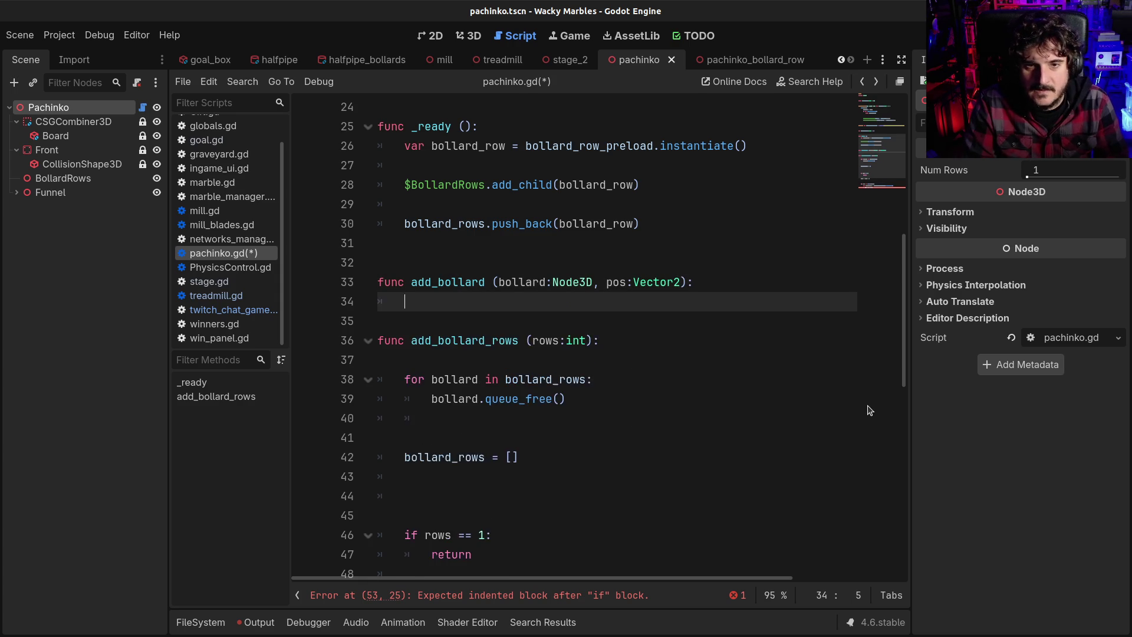
Step: Paste the add_child and push_back lines into add_bollard's body, with blank lines after
{"action": "key", "text": "ctrl+v"}
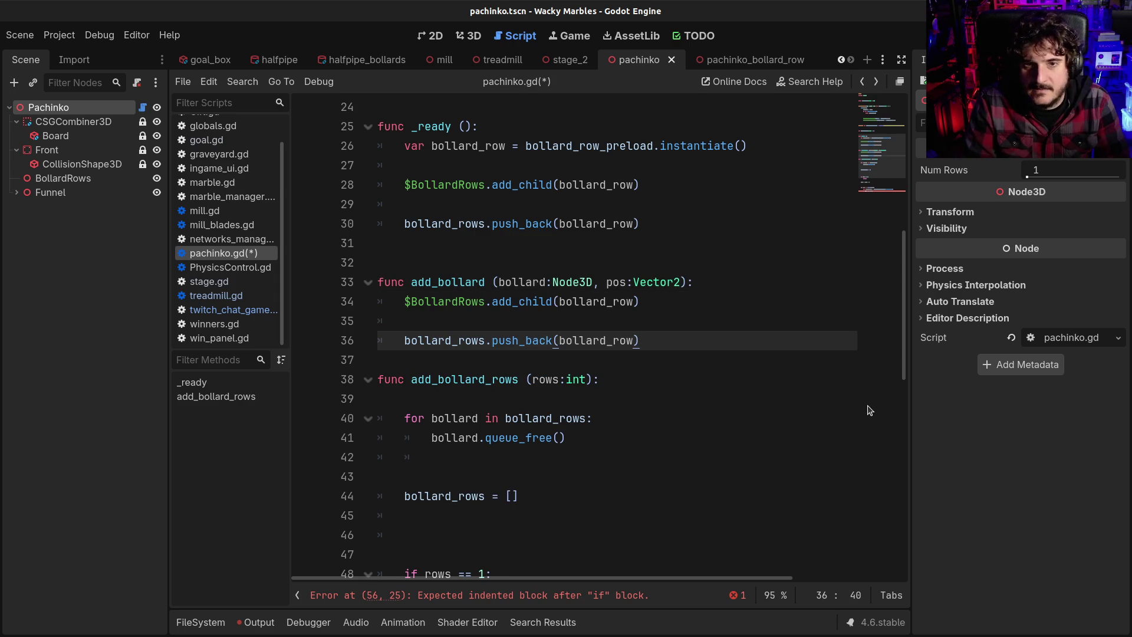
{"action": "key", "text": "Up"}
{"action": "key", "text": "Up"}
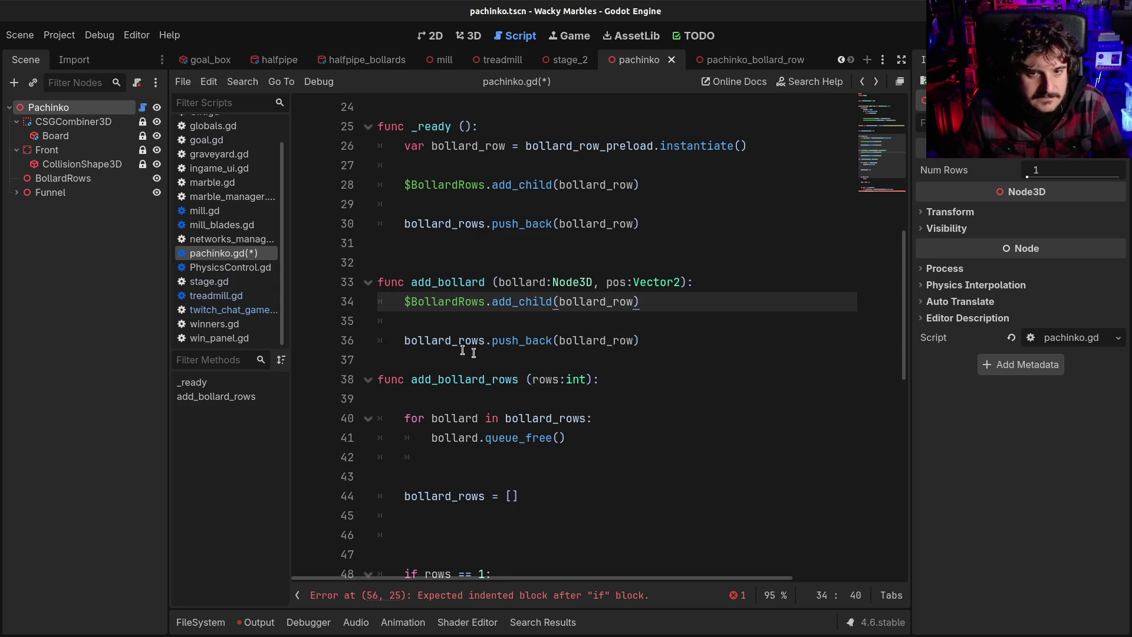
{"action": "left_click", "coordinate": [404, 338]}
{"action": "left_click", "coordinate": [657, 354]}
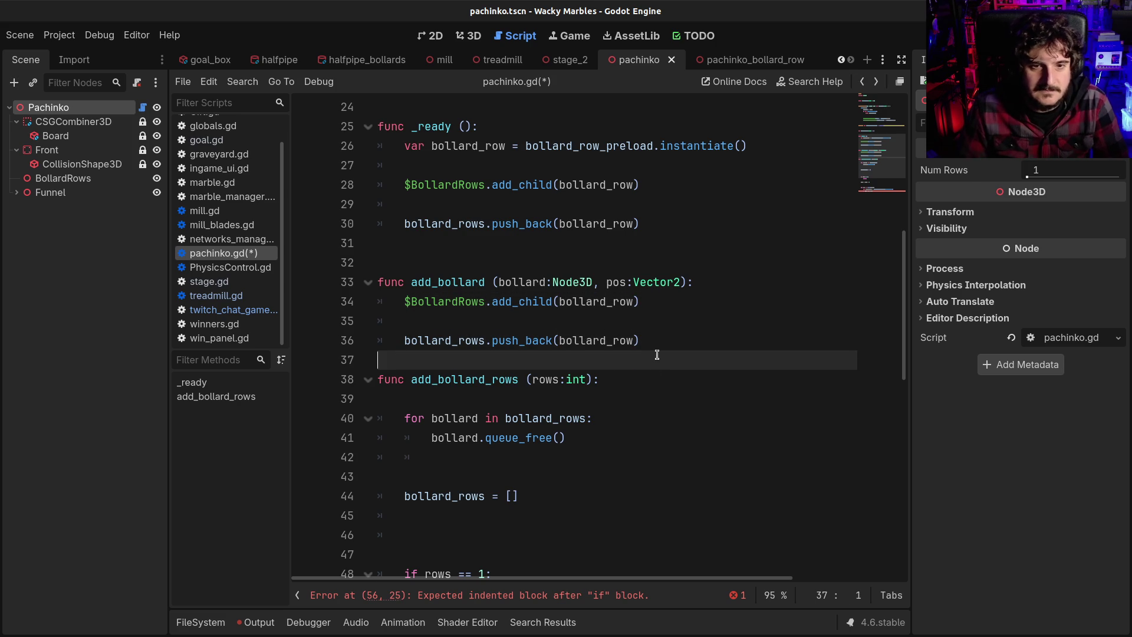
{"action": "key", "text": "Return"}
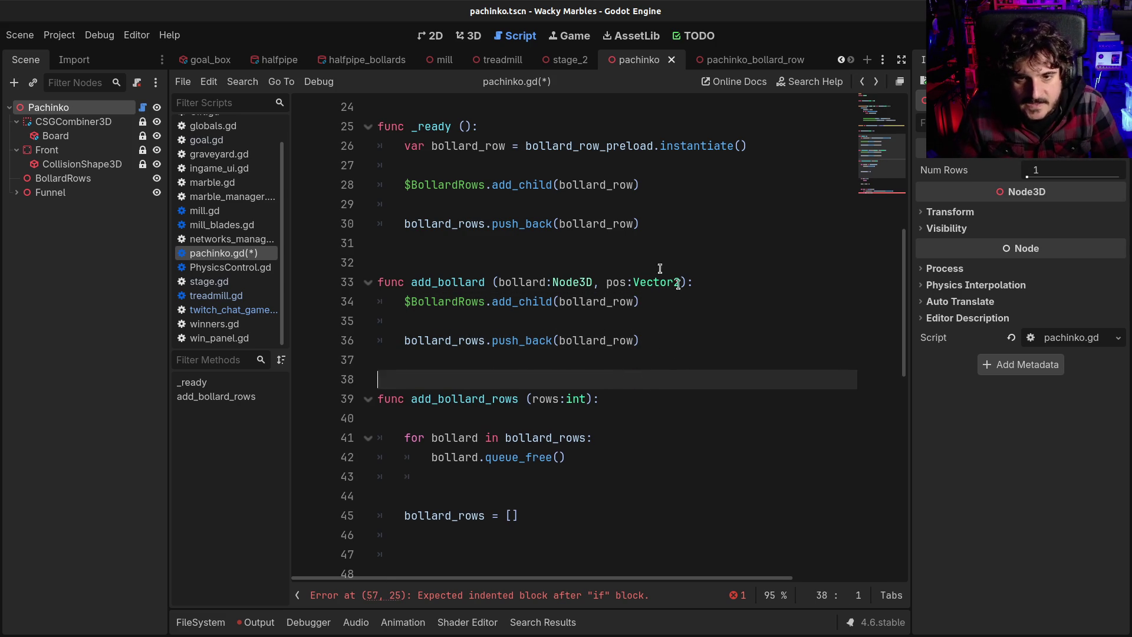
{"action": "left_click", "coordinate": [686, 300]}
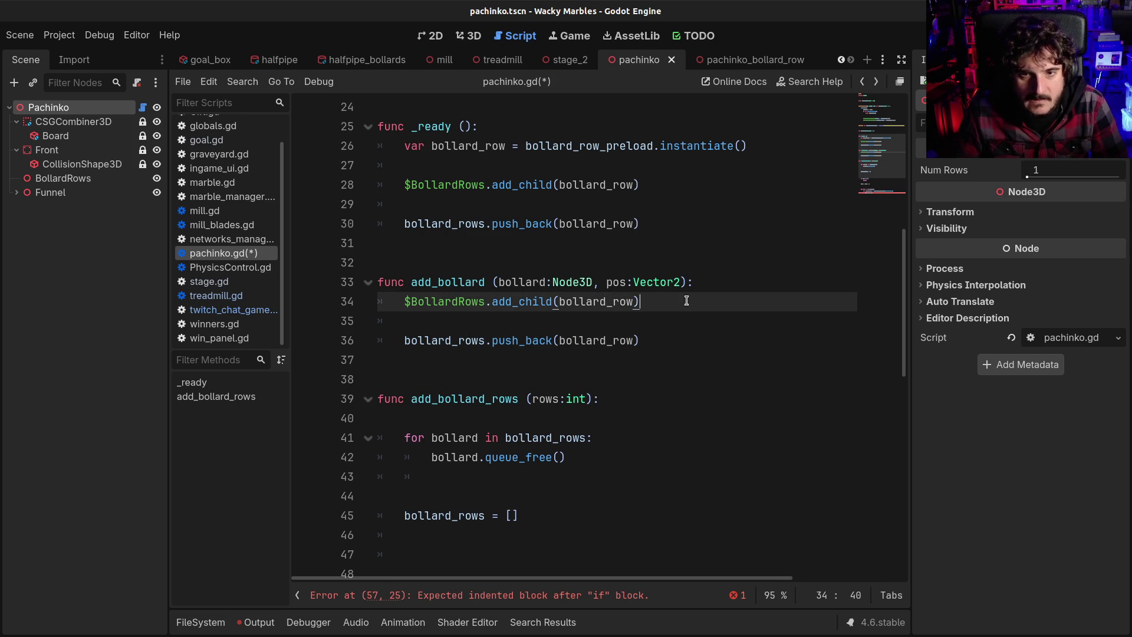
{"action": "left_click", "coordinate": [699, 341]}
{"action": "key", "text": "Return"}
{"action": "key", "text": "Return"}
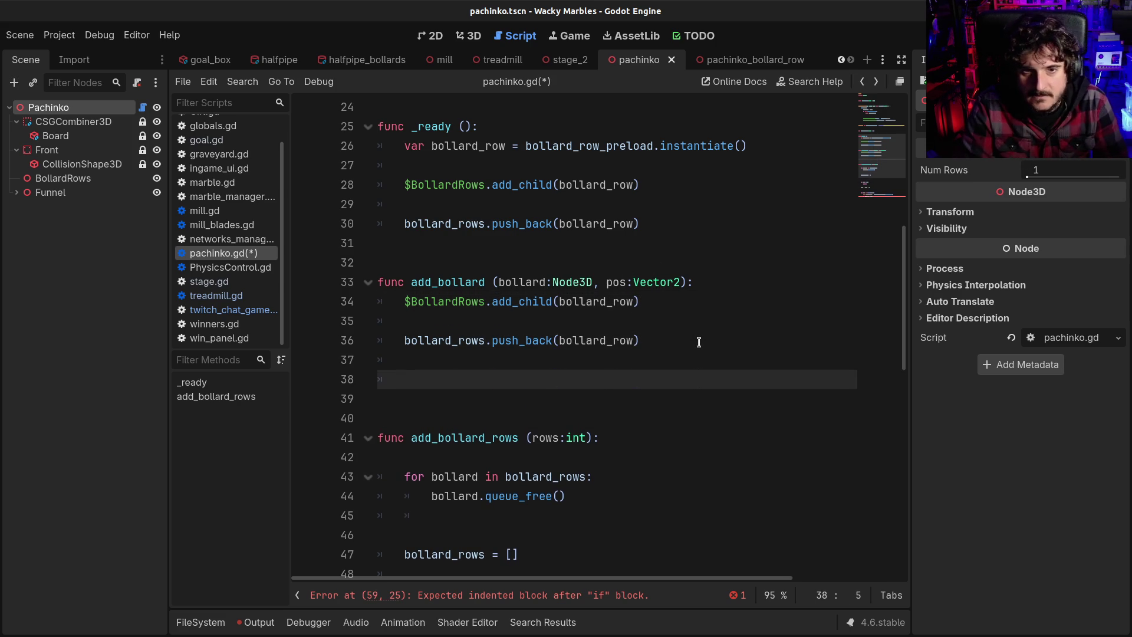
{"action": "key", "text": "Up"}
{"action": "key", "text": "Up"}
{"action": "key", "text": "Up"}
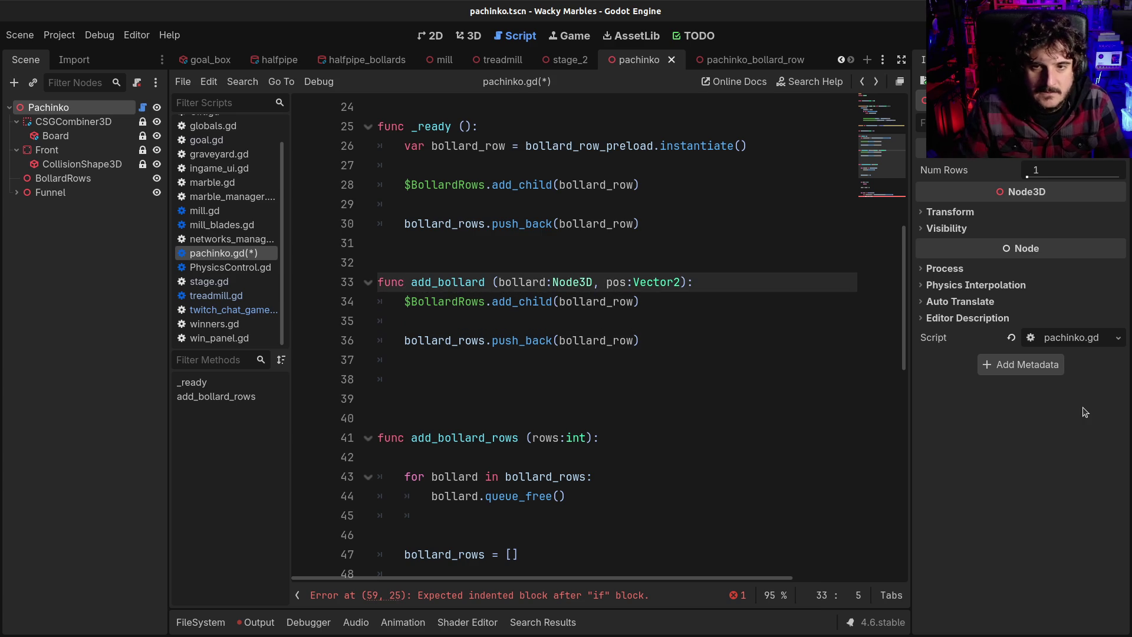
Step: Change add_bollard's pos parameter type from Vector2 to Vector3
{"action": "scroll", "coordinate": [663, 385], "scroll_direction": "down", "scroll_amount": 3}
{"action": "scroll", "coordinate": [662, 385], "scroll_direction": "down", "scroll_amount": 3}
{"action": "scroll", "coordinate": [663, 384], "scroll_direction": "up", "scroll_amount": 6}
{"action": "left_click", "coordinate": [553, 341]}
{"action": "left_click", "coordinate": [567, 295]}
{"action": "left_click", "coordinate": [547, 275]}
{"action": "left_click", "coordinate": [606, 293]}
{"action": "left_click", "coordinate": [637, 287]}
{"action": "key", "text": "ctrl+Right"}
{"action": "key", "text": "ctrl+space"}
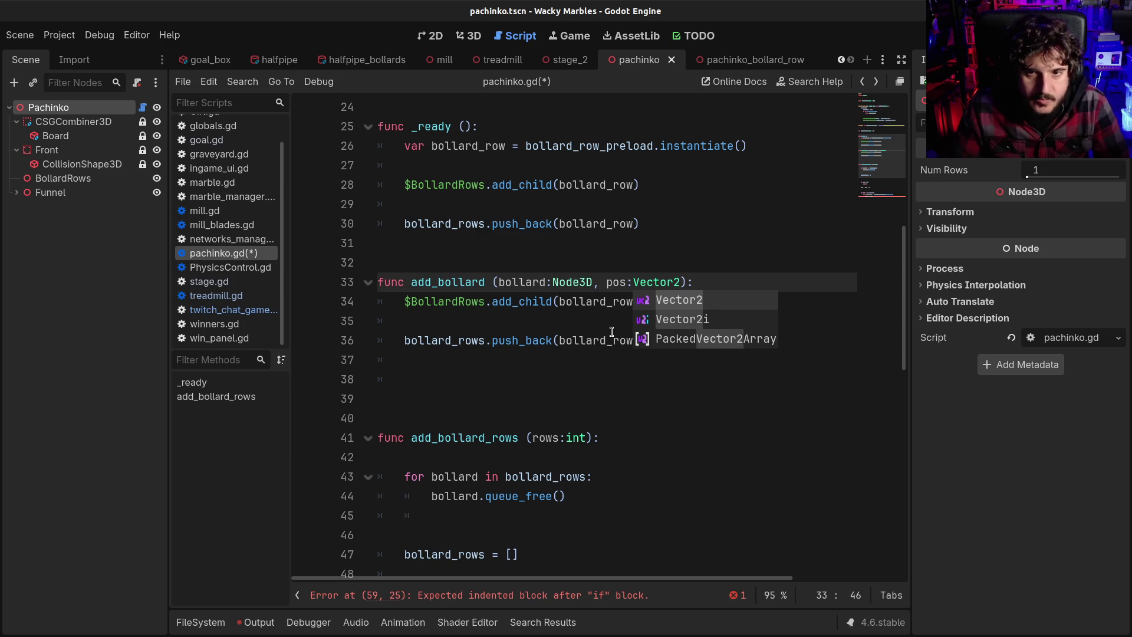
{"action": "key", "text": "BackSpace"}
{"action": "type", "text": "3"}
Step: Add '$BollardRows.position = pos' below the add_child line and save the script
{"action": "left_click", "coordinate": [486, 302]}
{"action": "left_click", "coordinate": [708, 286]}
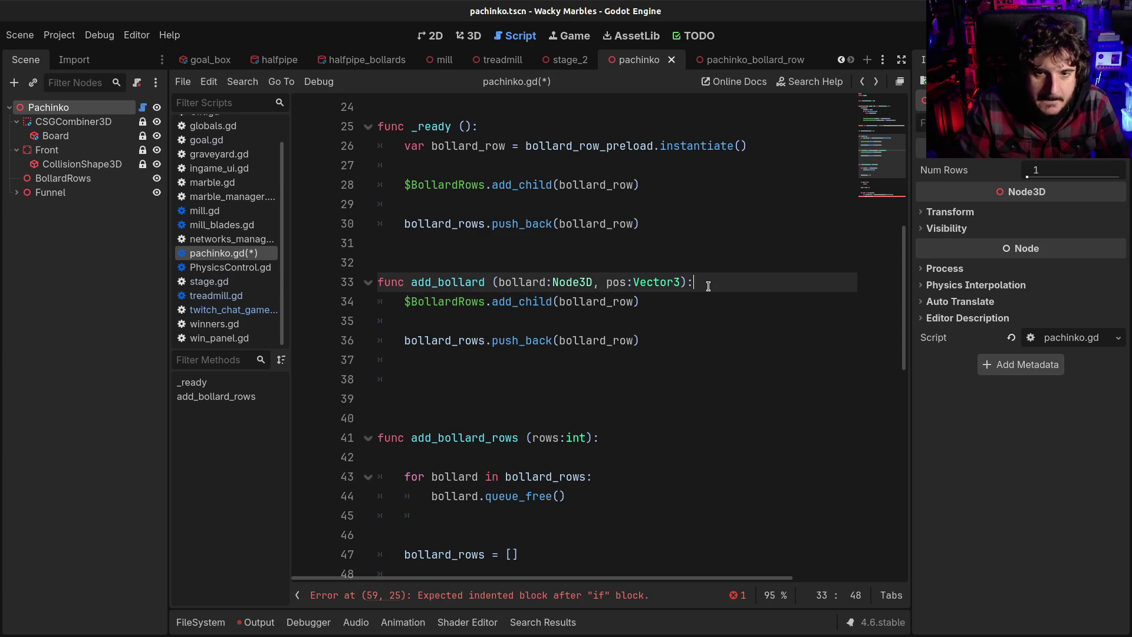
{"action": "key", "text": "Down"}
{"action": "key", "text": "shift+Home"}
{"action": "key", "text": "ctrl+c"}
{"action": "key", "text": "End"}
{"action": "key", "text": "Return"}
{"action": "key", "text": "ctrl+v"}
{"action": "key", "text": "BackSpace"}
{"action": "key", "text": "BackSpace"}
{"action": "key", "text": "BackSpace"}
{"action": "key", "text": "BackSpace"}
{"action": "type", "text": "po"}
{"action": "key", "text": "Return"}
{"action": "type", "text": "= "}
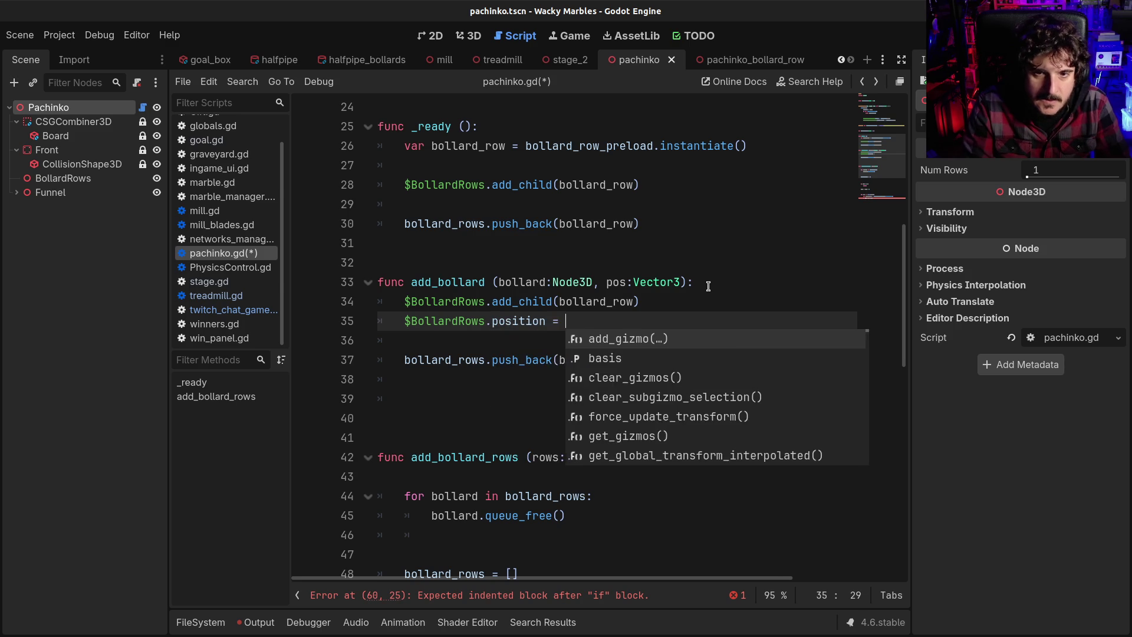
{"action": "type", "text": "pos"}
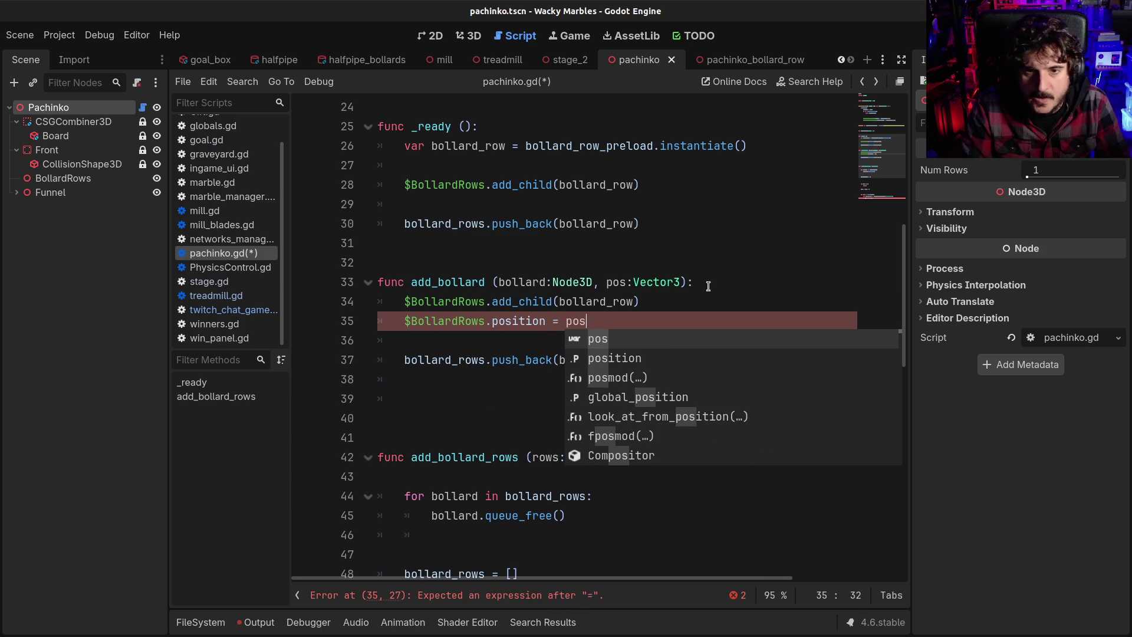
{"action": "key", "text": "ctrl+s"}
Step: Delete the extra blank lines after add_bollard and select the bollard:Node3D parameter
{"action": "left_click", "coordinate": [495, 287]}
{"action": "left_click", "coordinate": [462, 399]}
{"action": "key", "text": "BackSpace"}
{"action": "key", "text": "BackSpace"}
{"action": "key", "text": "BackSpace"}
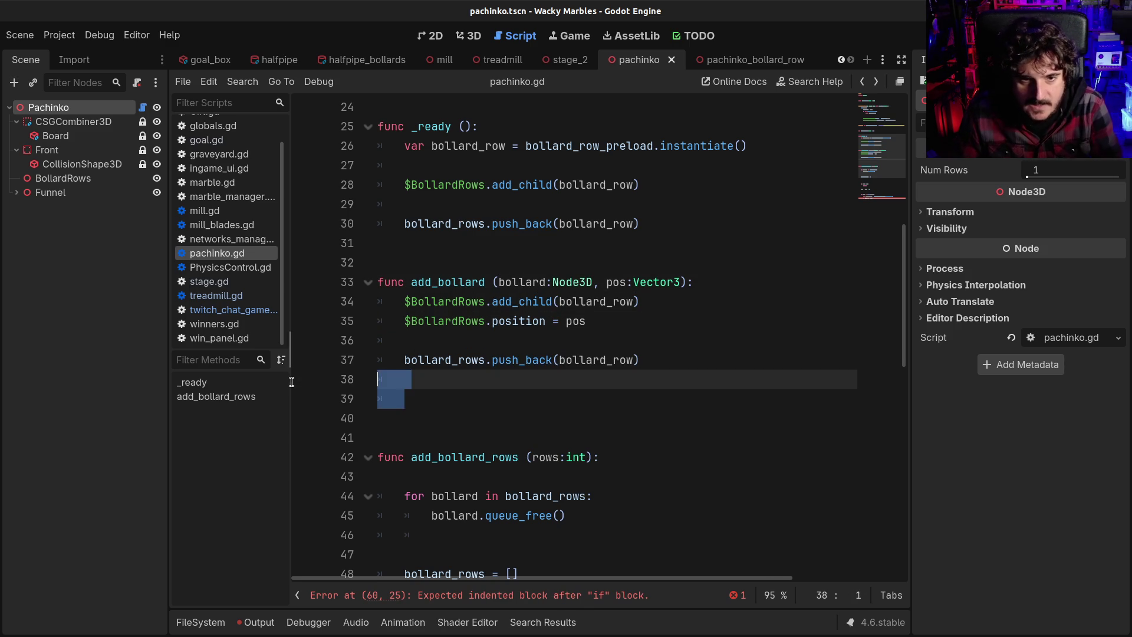
{"action": "scroll", "coordinate": [580, 403], "scroll_direction": "down", "scroll_amount": 1}
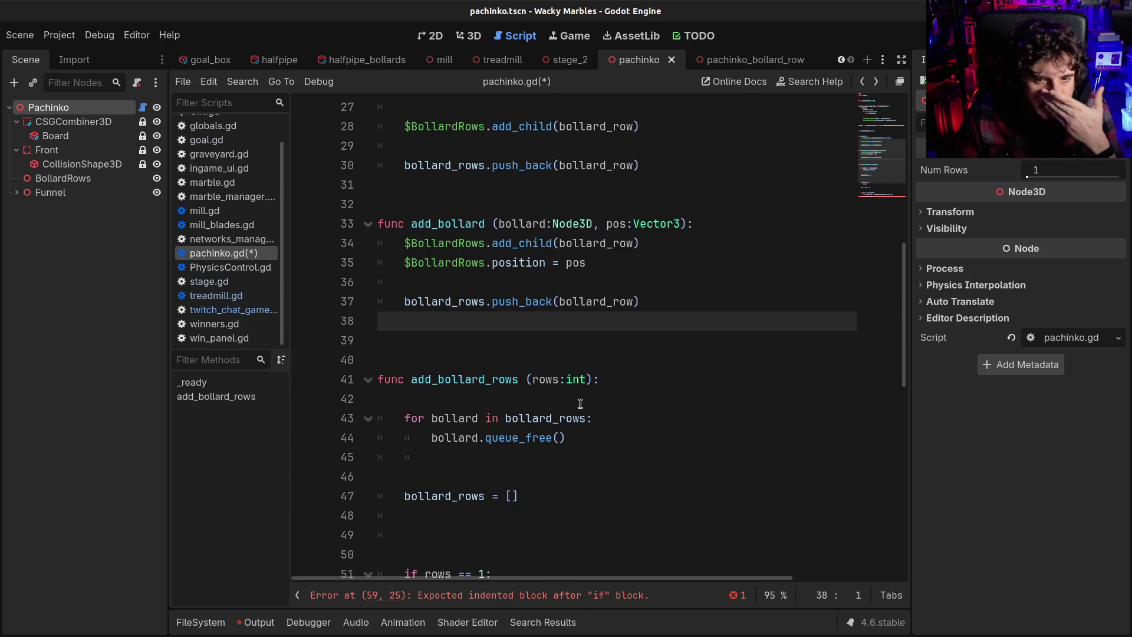
{"action": "key", "text": "BackSpace"}
{"action": "scroll", "coordinate": [581, 403], "scroll_direction": "down", "scroll_amount": 1}
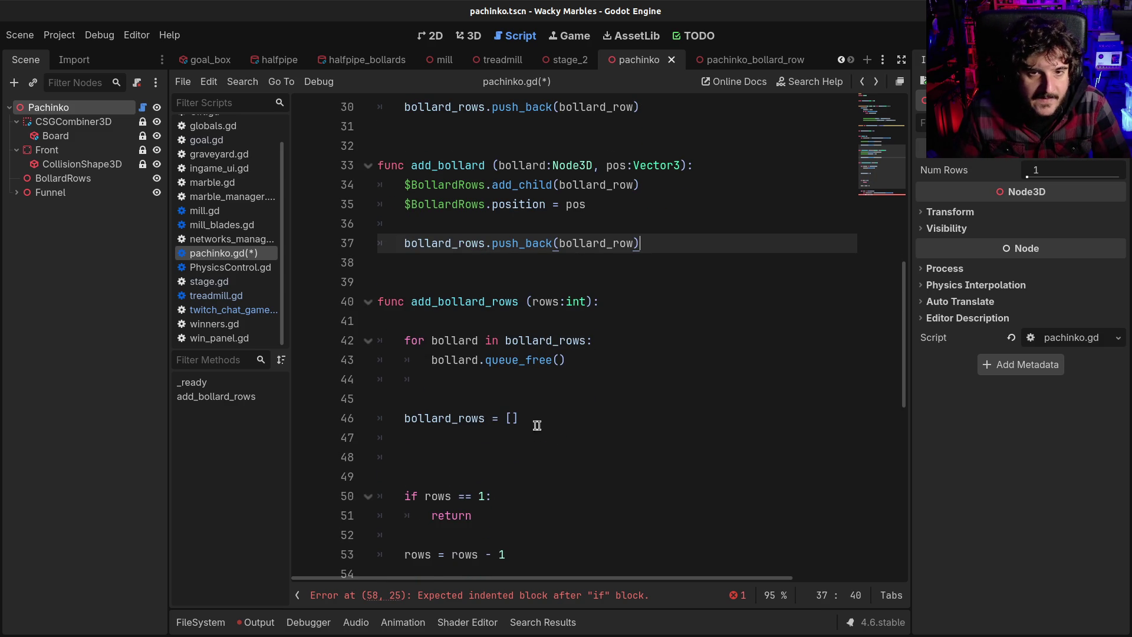
{"action": "scroll", "coordinate": [537, 425], "scroll_direction": "up", "scroll_amount": 1}
{"action": "left_click_drag", "start_coordinate": [498, 224], "coordinate": [602, 223]}
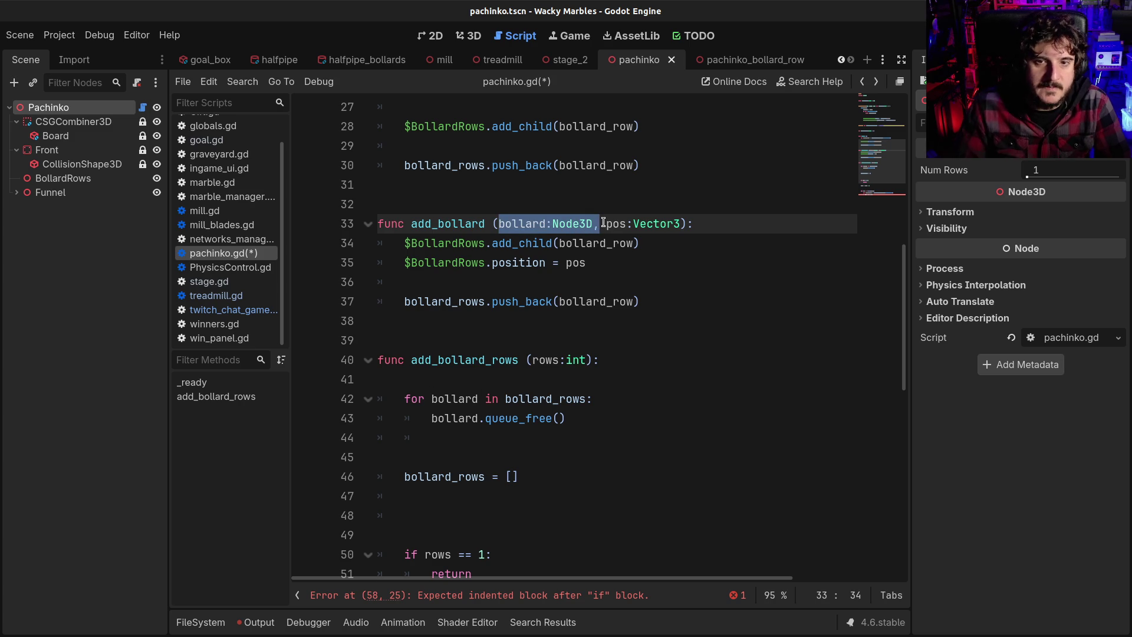
Step: Drop the bollard:Node3D parameter, copy the instantiate line into add_bollard's first line, and save
{"action": "key", "text": "BackSpace"}
{"action": "key", "text": "Delete"}
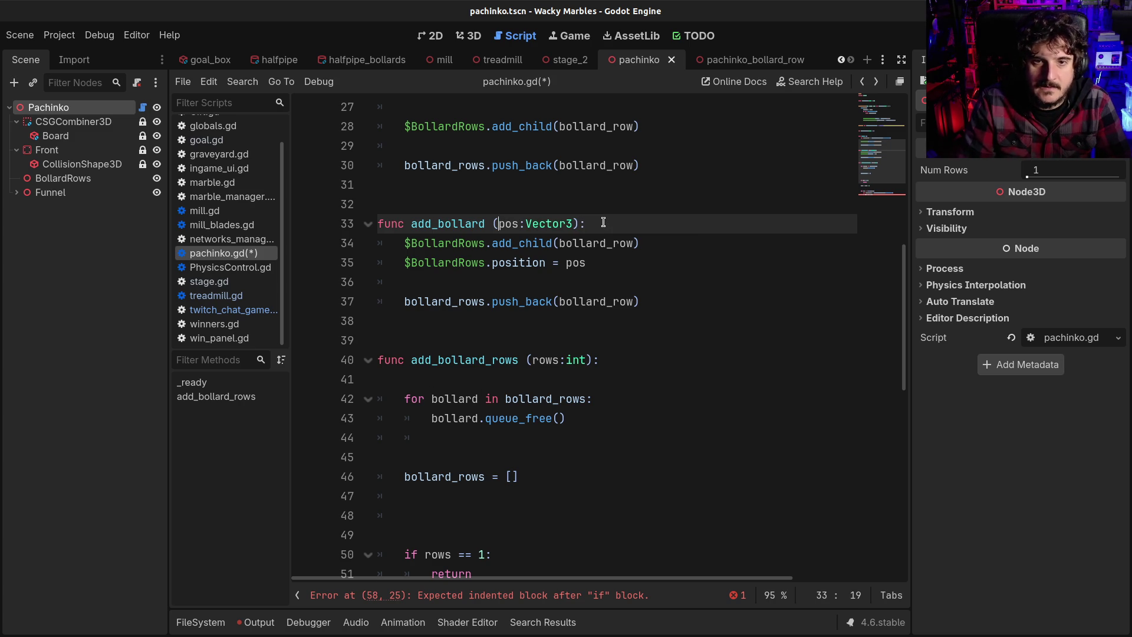
{"action": "scroll", "coordinate": [538, 248], "scroll_direction": "up", "scroll_amount": 3}
{"action": "left_click", "coordinate": [392, 259]}
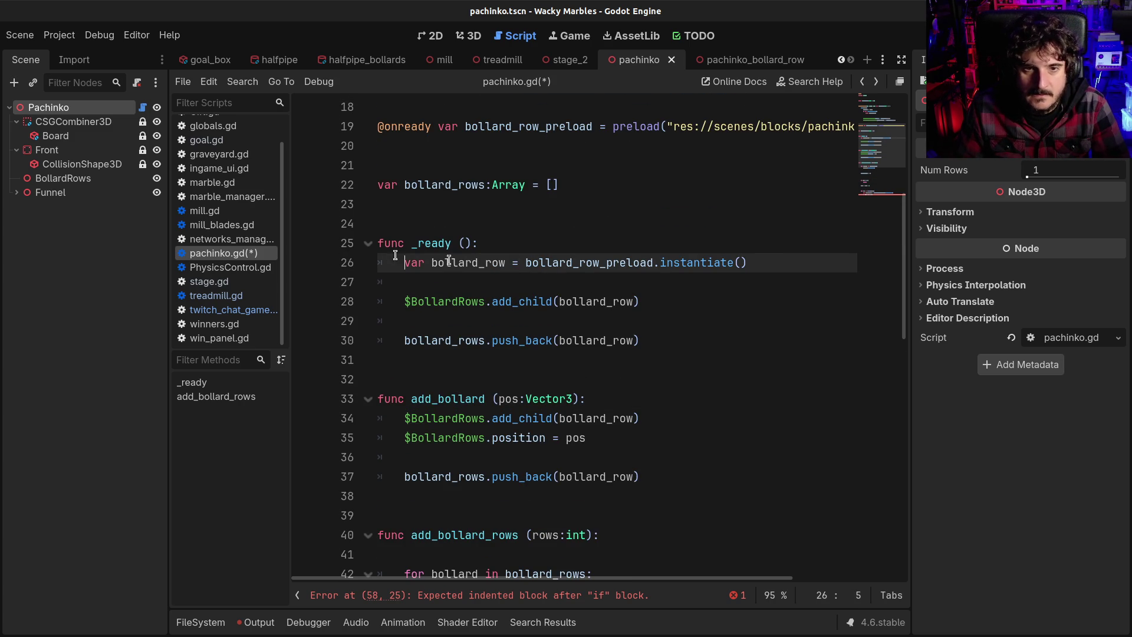
{"action": "left_click", "coordinate": [781, 259], "text": "shift"}
{"action": "key", "text": "ctrl+c"}
{"action": "left_click", "coordinate": [648, 398]}
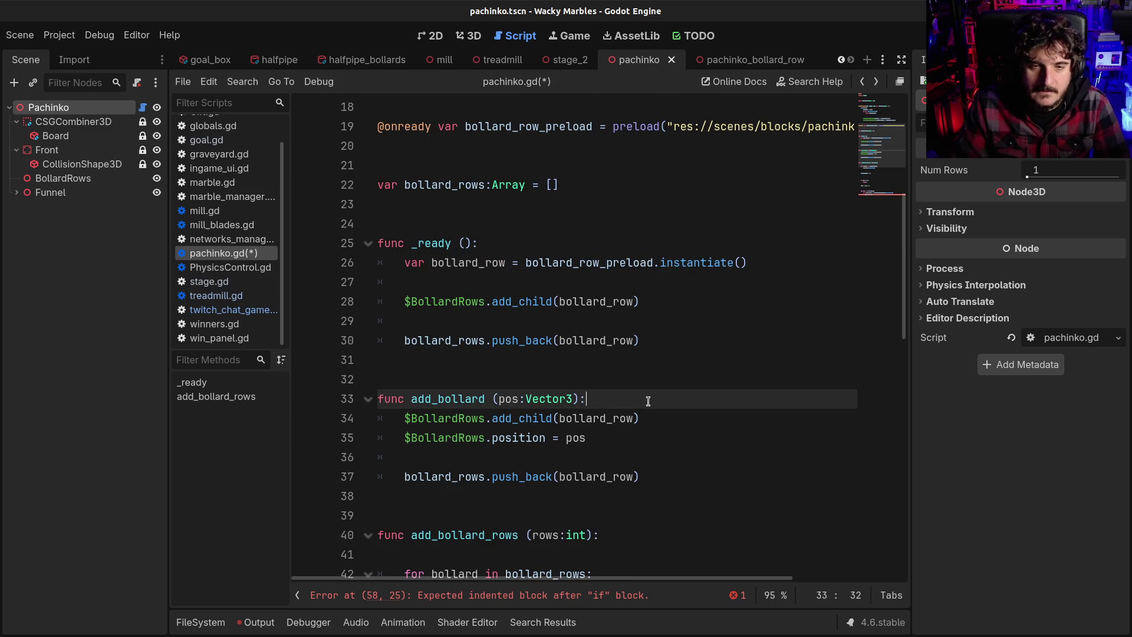
{"action": "key", "text": "Return"}
{"action": "key", "text": "ctrl+v"}
{"action": "key", "text": "Return"}
{"action": "key", "text": "ctrl+s"}
Step: Delete the extra blank line in add_bollard_rows, leaving the caret after bollard_rows = []
{"action": "scroll", "coordinate": [648, 401], "scroll_direction": "down", "scroll_amount": 4}
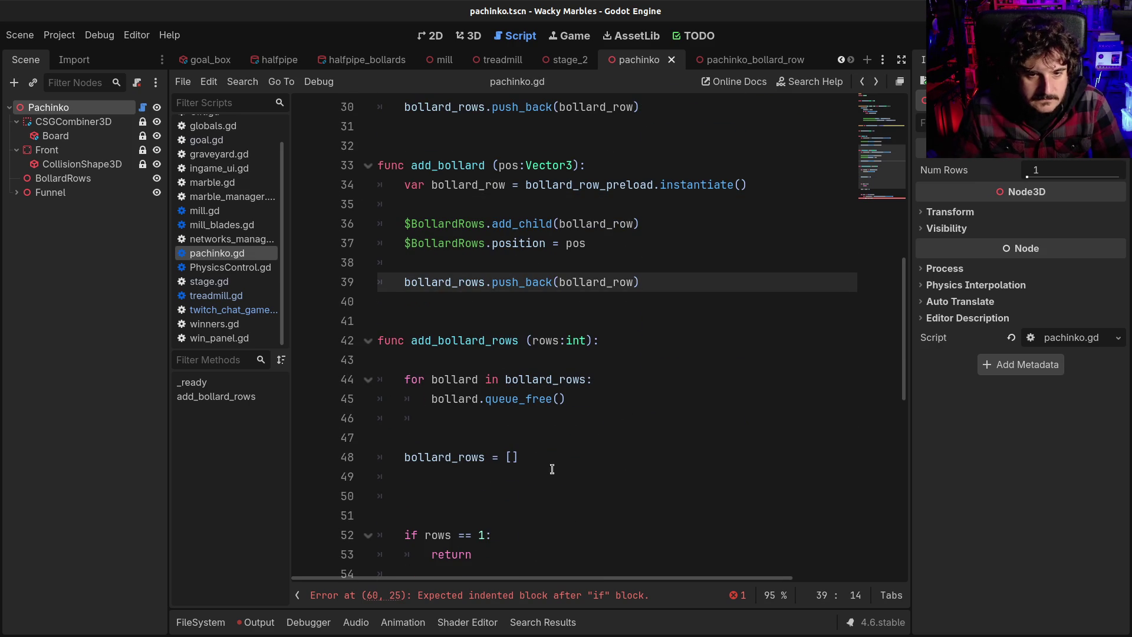
{"action": "left_click", "coordinate": [491, 436]}
{"action": "key", "text": "BackSpace"}
{"action": "key", "text": "BackSpace"}
{"action": "key", "text": "BackSpace"}
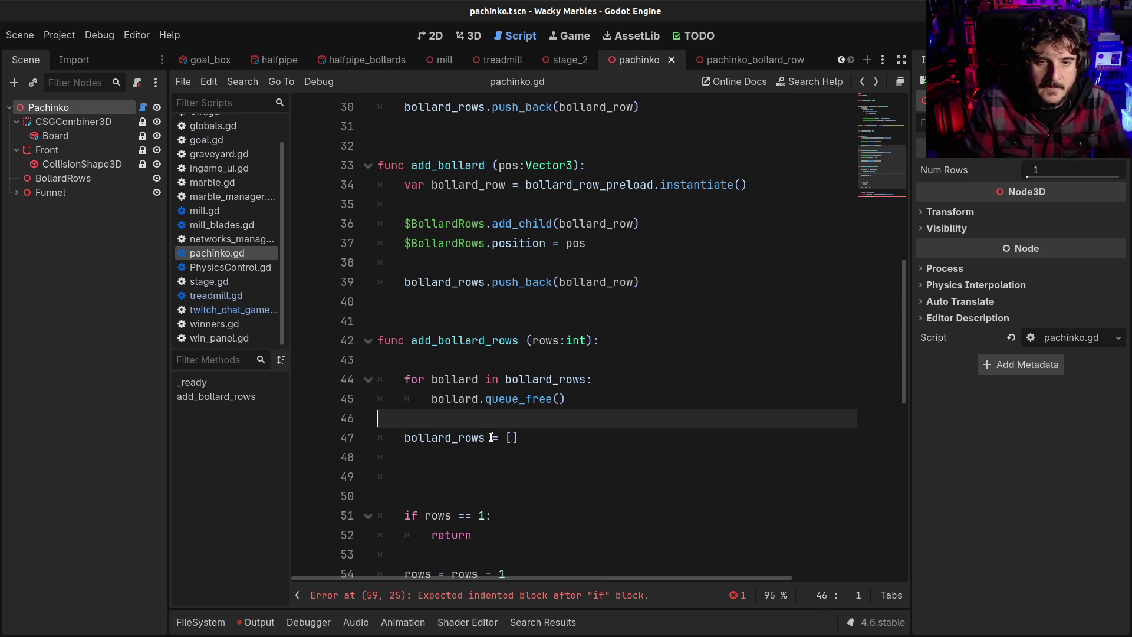
{"action": "scroll", "coordinate": [513, 410], "scroll_direction": "down", "scroll_amount": 3}
{"action": "scroll", "coordinate": [507, 323], "scroll_direction": "up", "scroll_amount": 1}
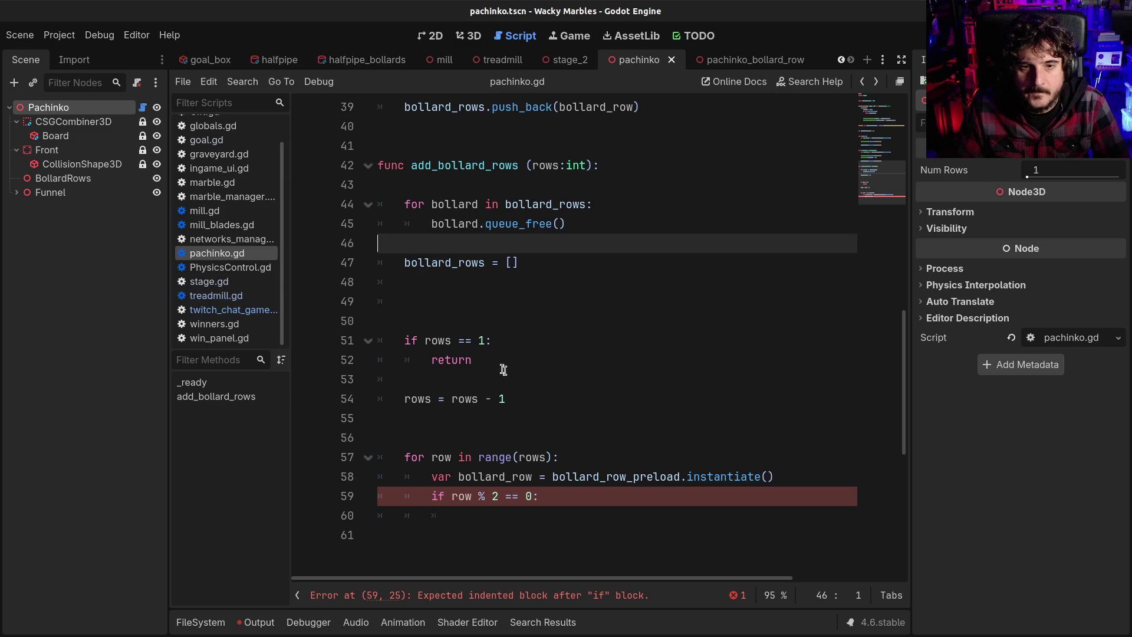
{"action": "left_click", "coordinate": [475, 314]}
{"action": "left_click", "coordinate": [387, 302]}
Step: Insert add_bollard(Vector3.ZERO) after bollard_rows = [] and save pachinko.gd
{"action": "type", "text": "ad"}
{"action": "key", "text": "Return"}
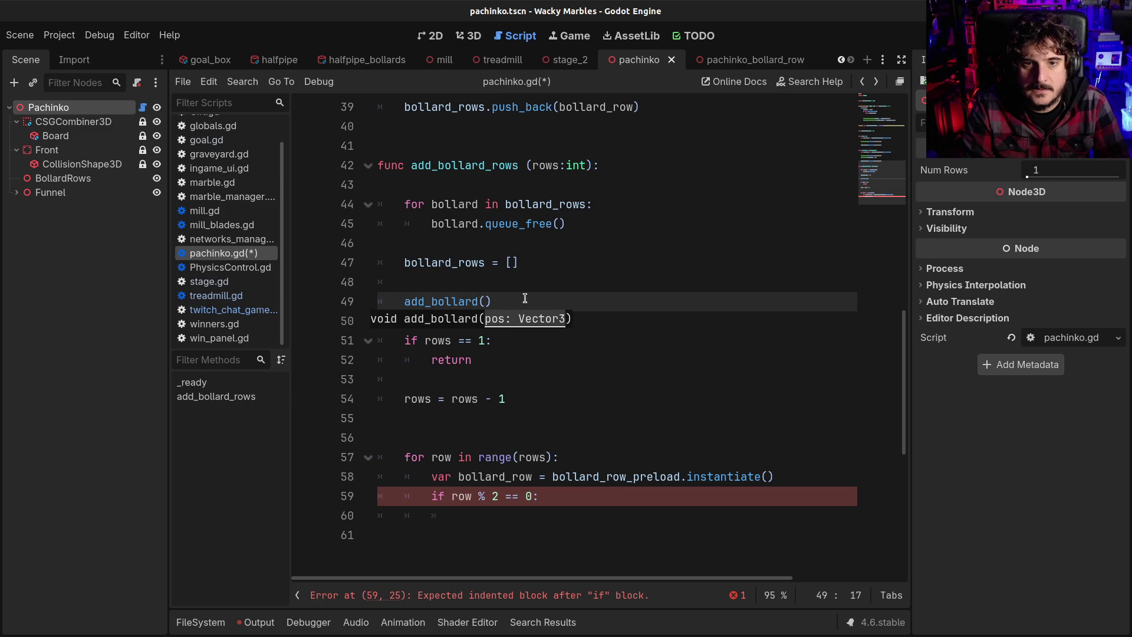
{"action": "scroll", "coordinate": [525, 298], "scroll_direction": "up", "scroll_amount": 1}
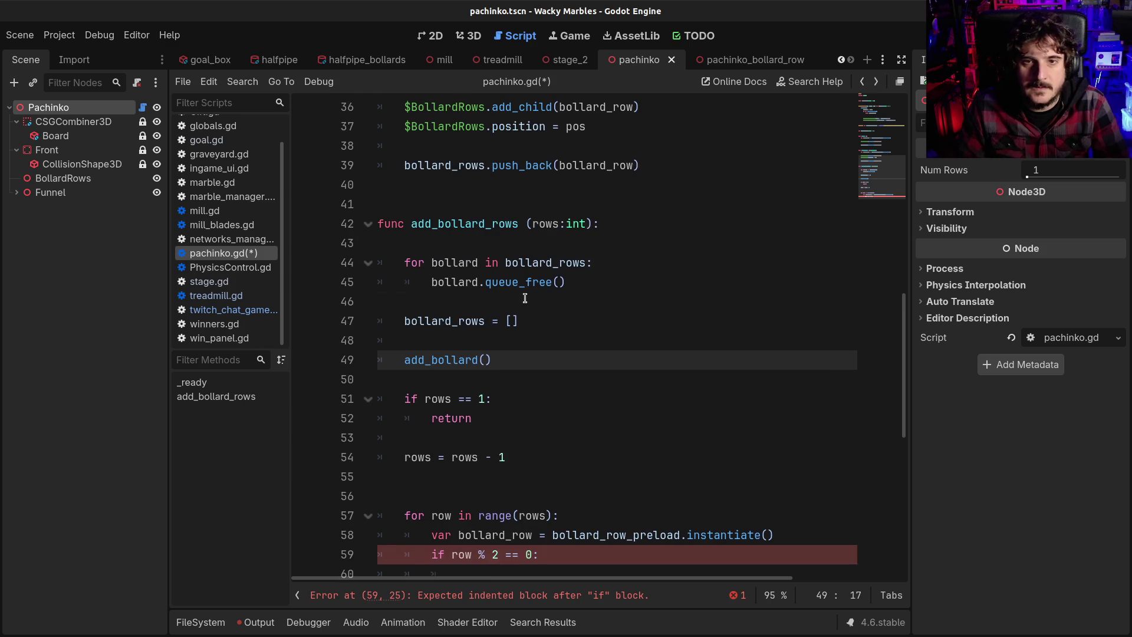
{"action": "type", "text": "Vector"}
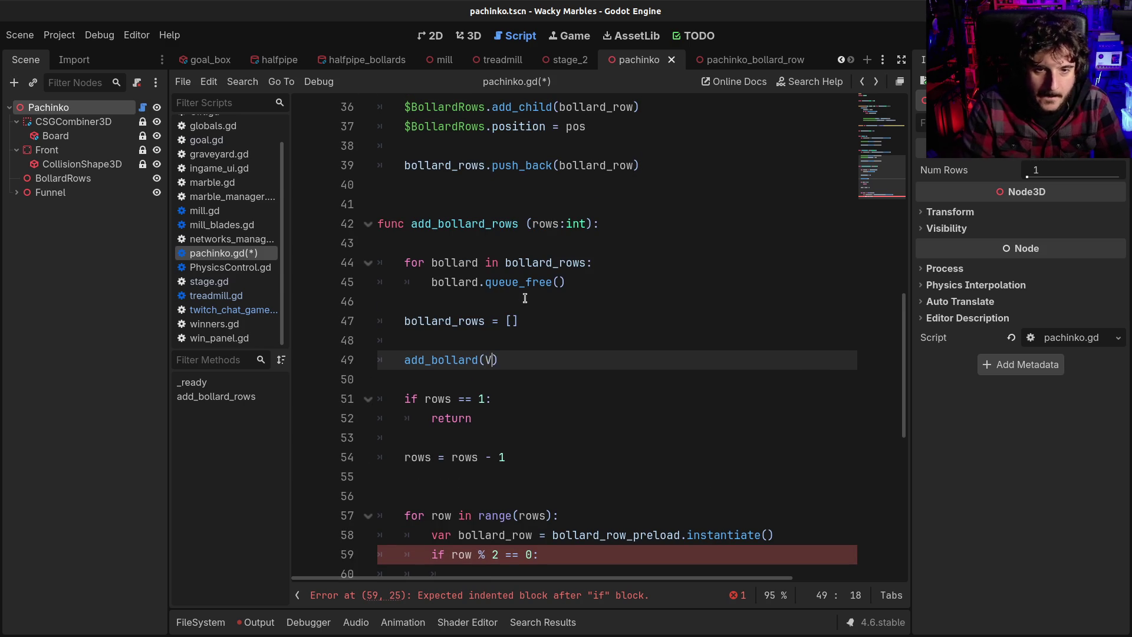
{"action": "type", "text": "3.Z"}
{"action": "key", "text": "Return"}
{"action": "key", "text": "ctrl+s"}
{"action": "left_click", "coordinate": [644, 374]}
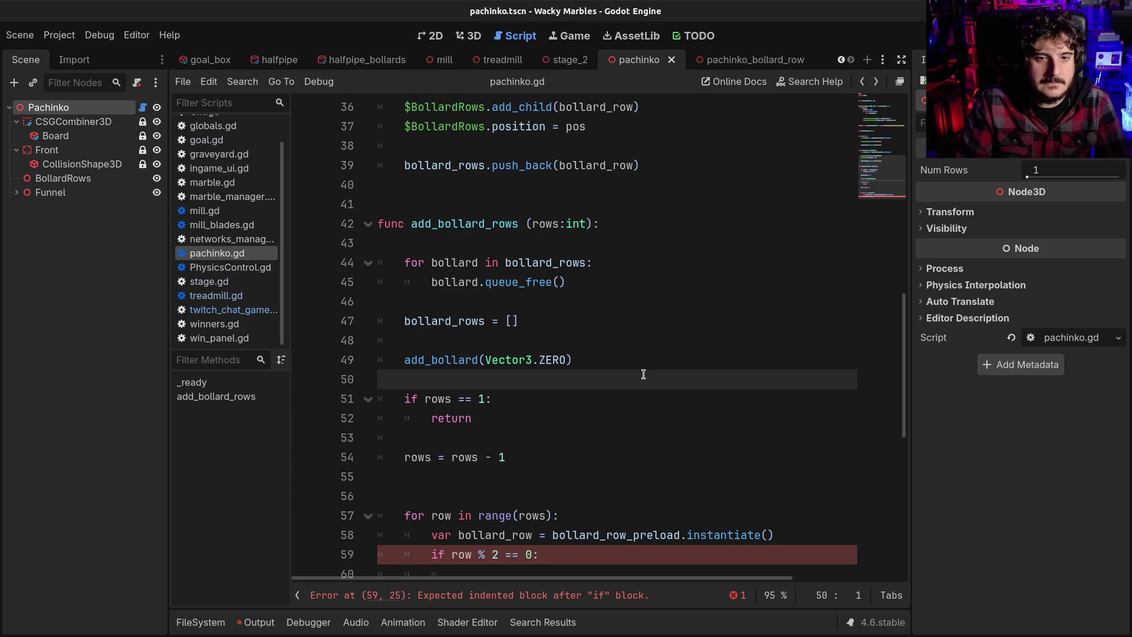
{"action": "key", "text": "Down"}
{"action": "key", "text": "Down"}
{"action": "key", "text": "Down"}
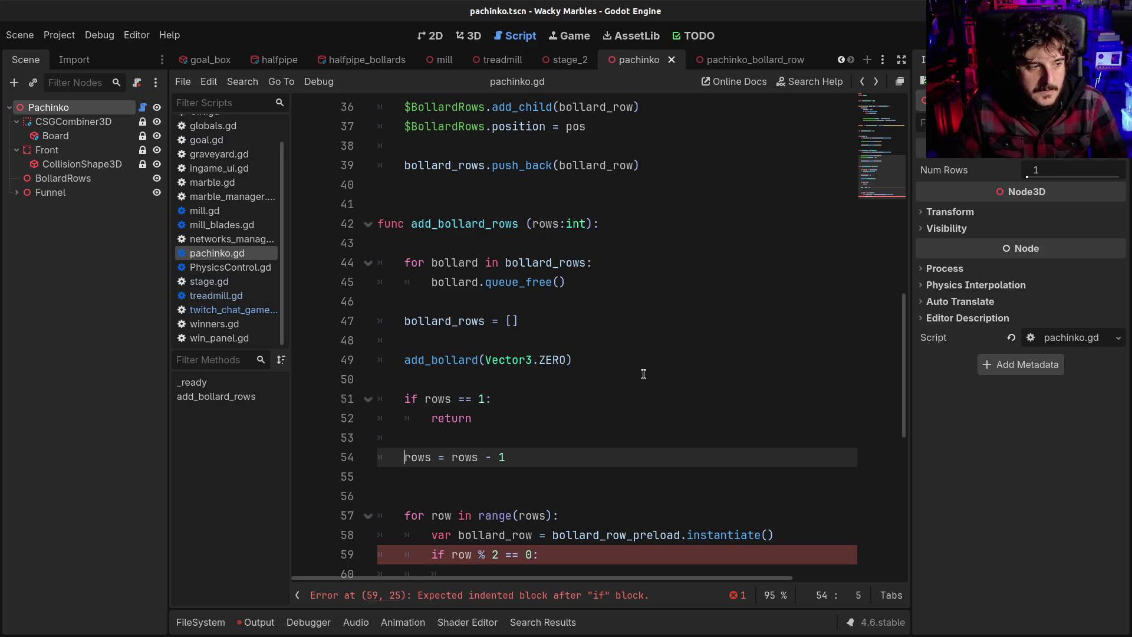
{"action": "scroll", "coordinate": [644, 374], "scroll_direction": "down", "scroll_amount": 2}
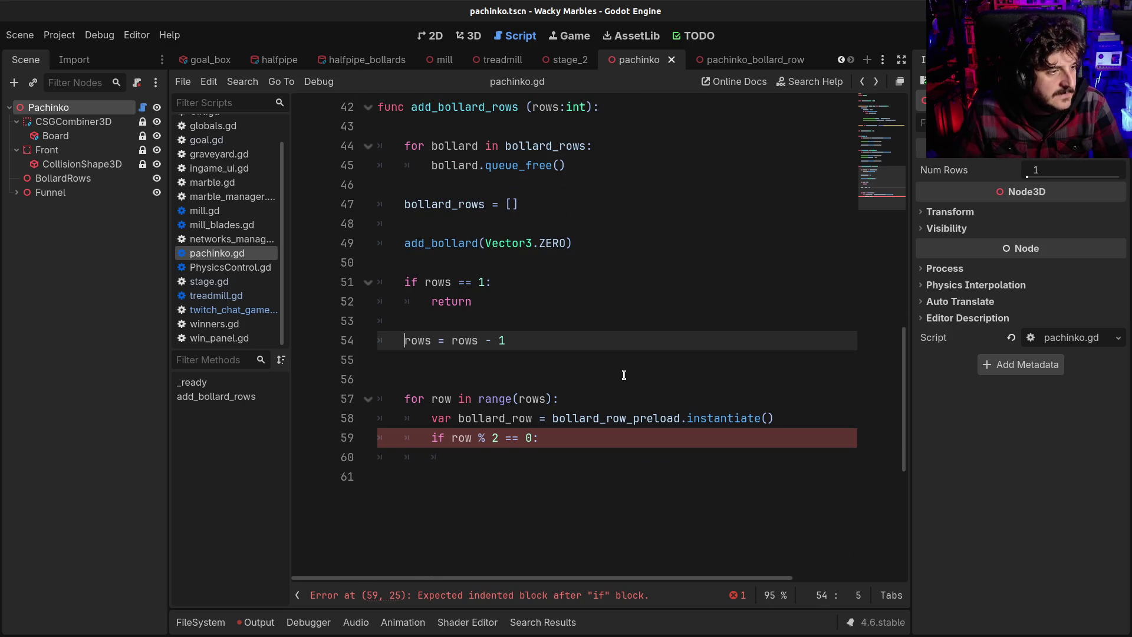
{"action": "left_click", "coordinate": [624, 375]}
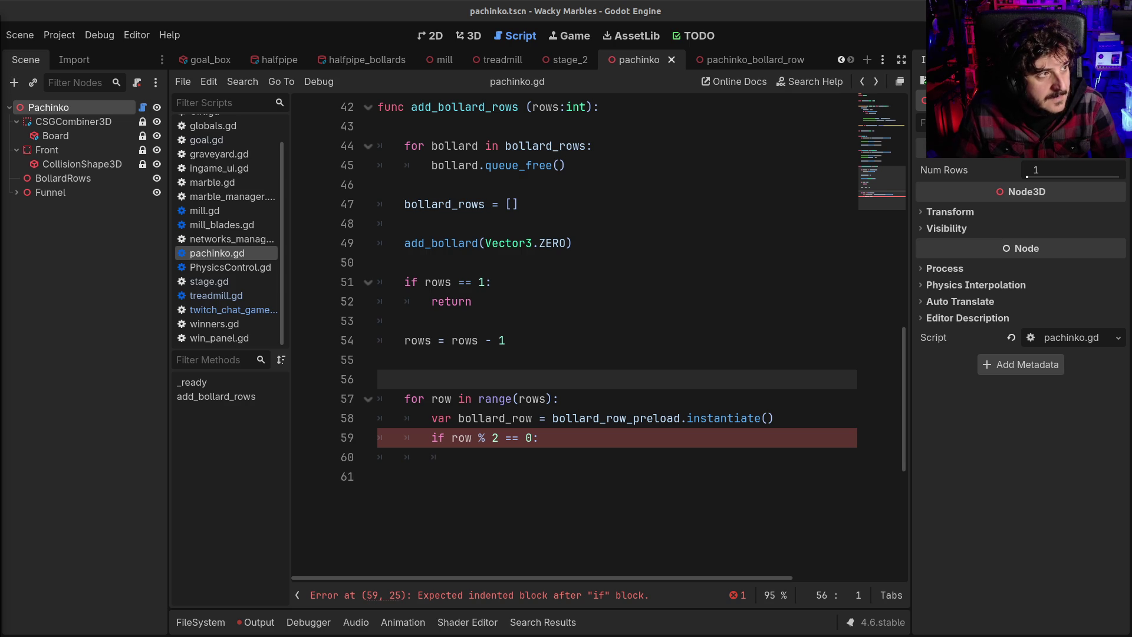
{"action": "left_click", "coordinate": [631, 358]}
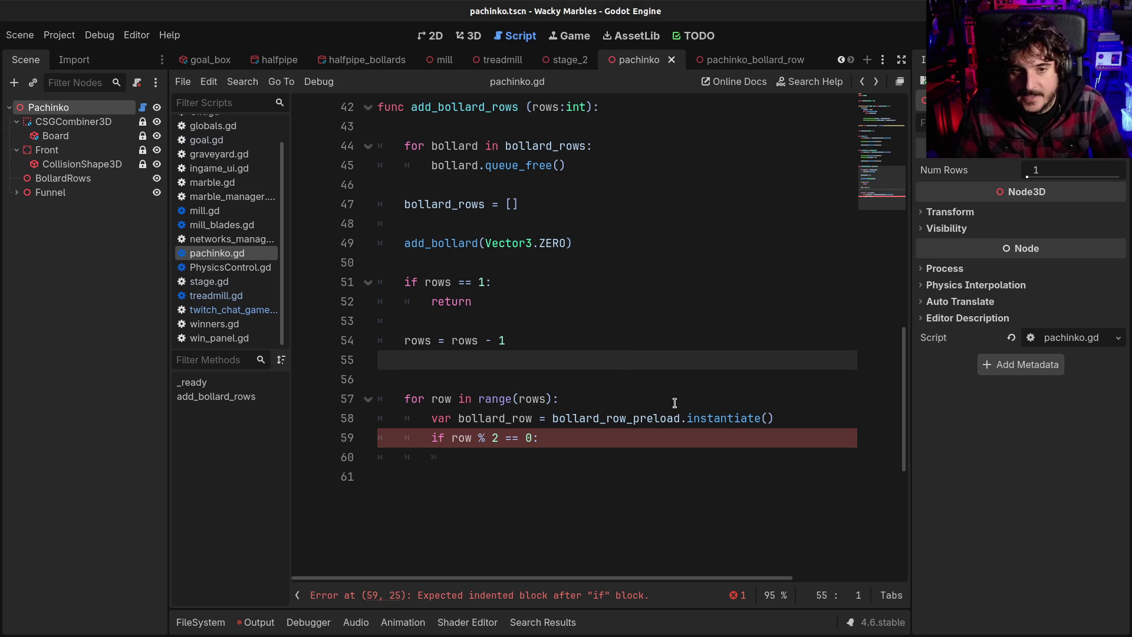
{"action": "left_click", "coordinate": [616, 399]}
{"action": "left_click", "coordinate": [596, 373]}
{"action": "key", "text": "BackSpace"}
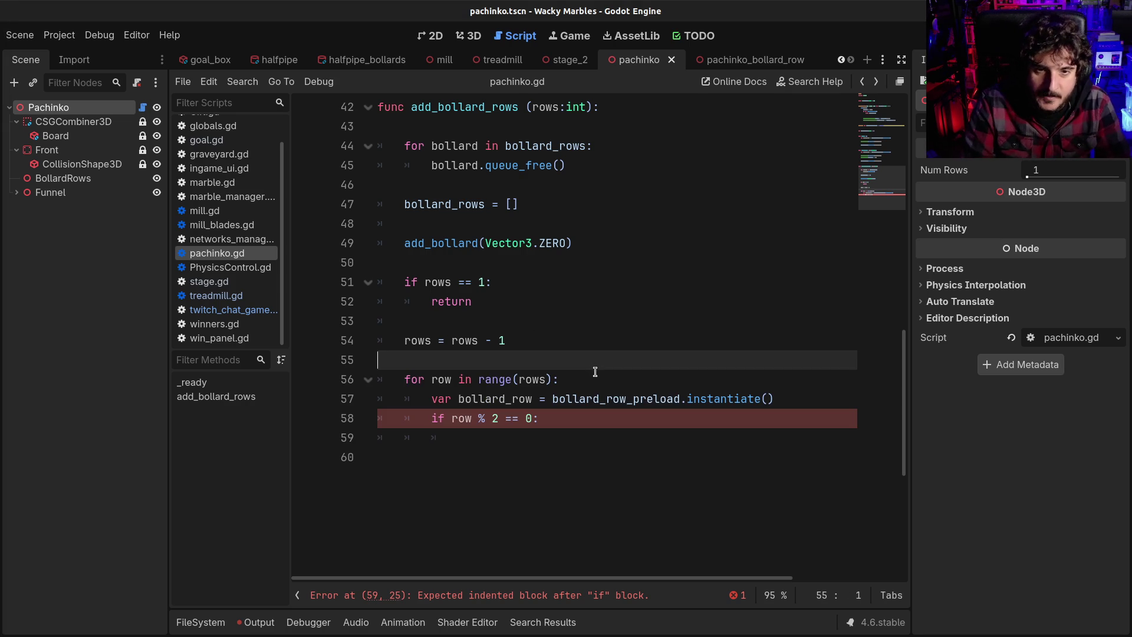
{"action": "key", "text": "ctrl+z"}
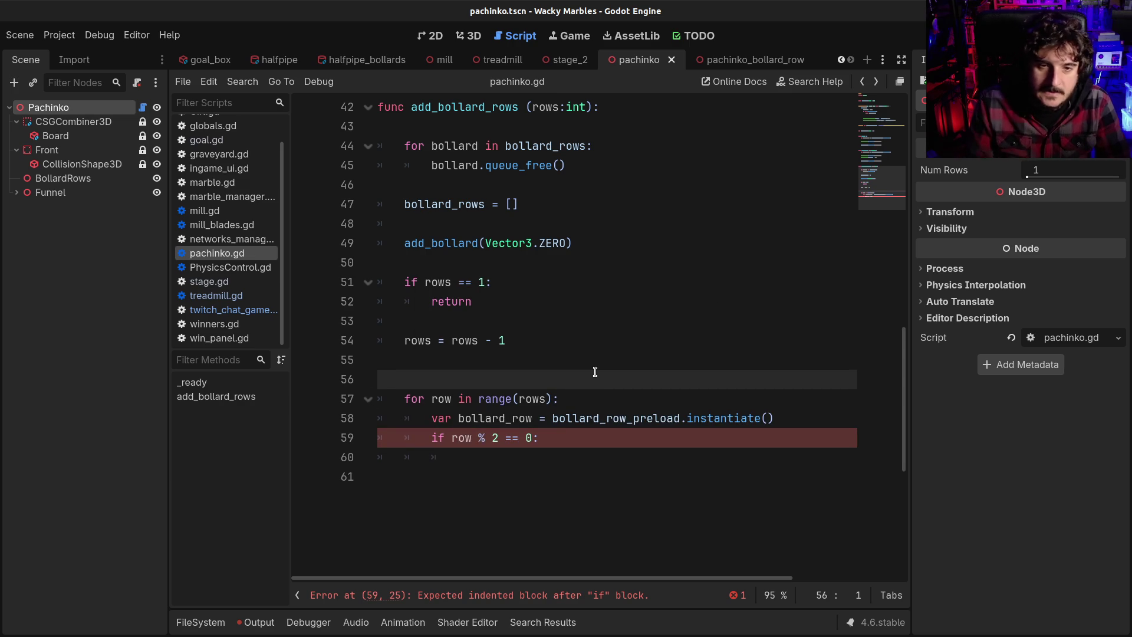
{"action": "scroll", "coordinate": [595, 372], "scroll_direction": "down", "scroll_amount": 1}
{"action": "scroll", "coordinate": [595, 374], "scroll_direction": "up", "scroll_amount": 2}
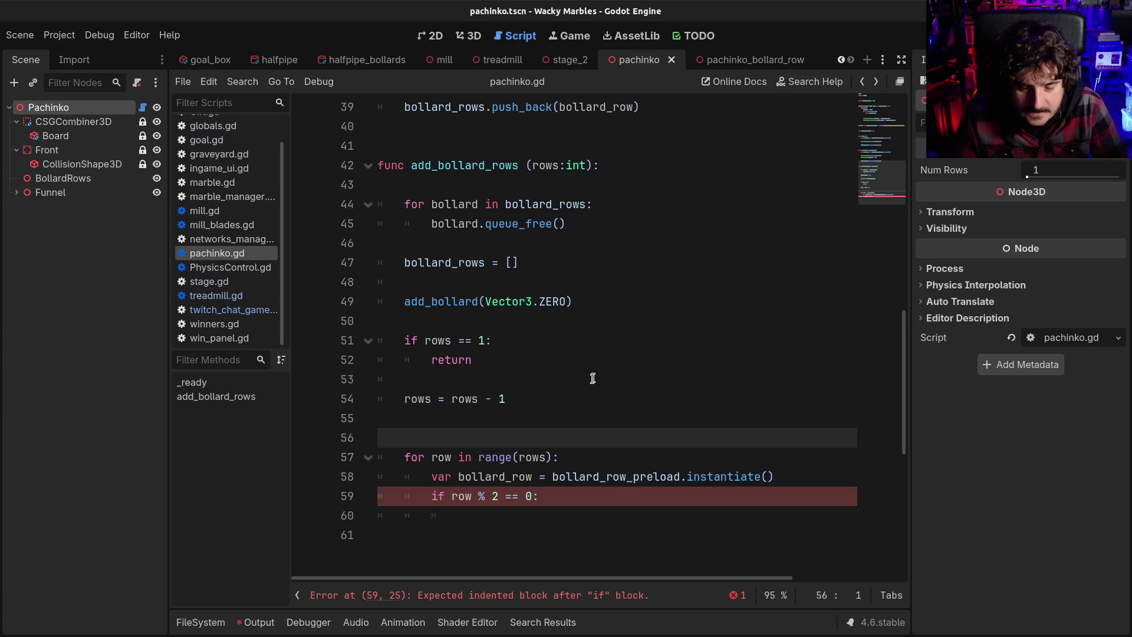
{"action": "double_click", "coordinate": [420, 399]}
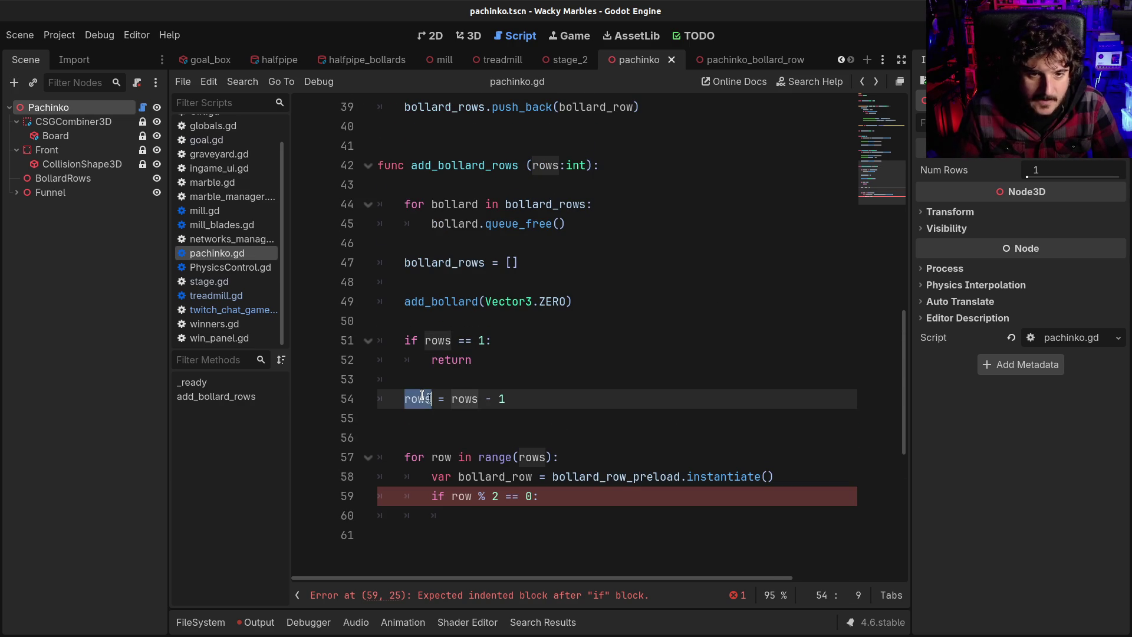
{"action": "scroll", "coordinate": [561, 296], "scroll_direction": "up", "scroll_amount": 2}
{"action": "scroll", "coordinate": [540, 392], "scroll_direction": "down", "scroll_amount": 2}
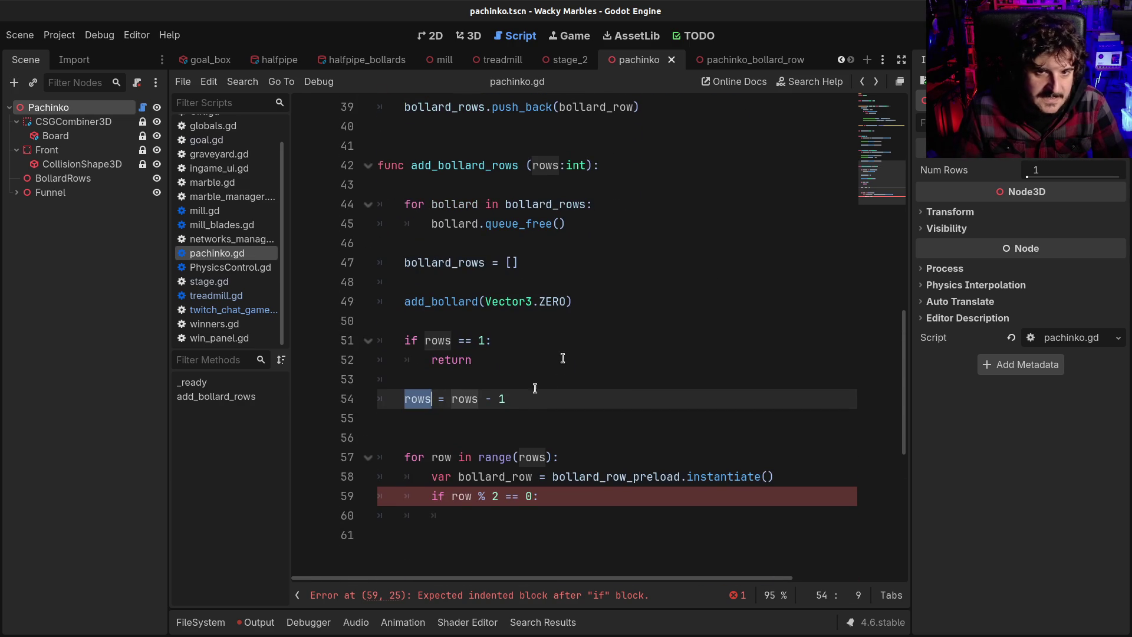
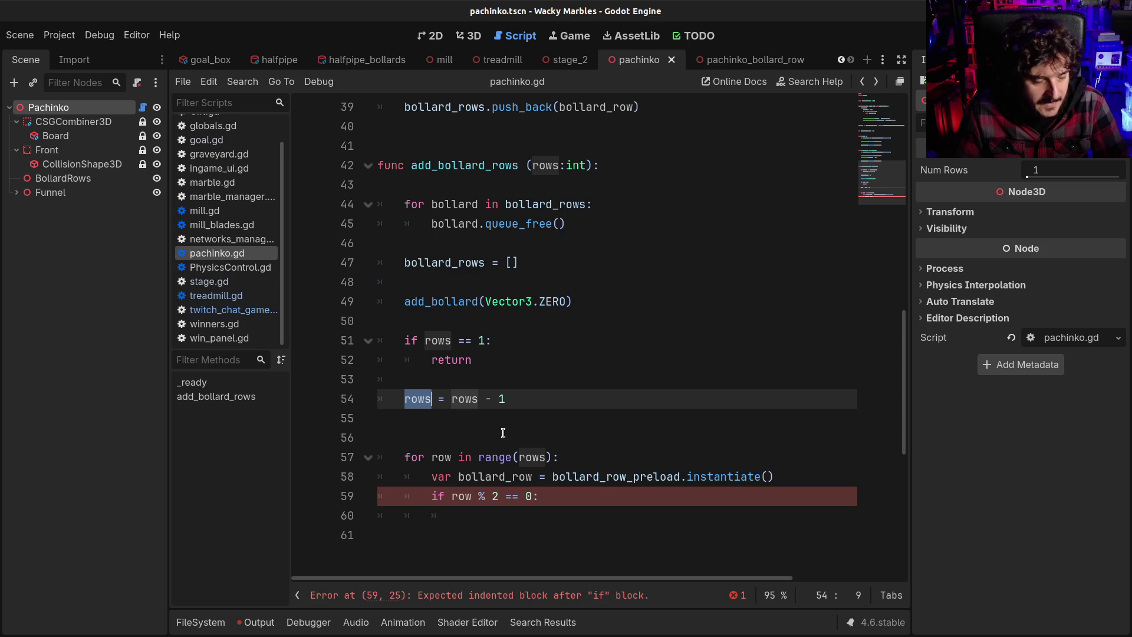
Step: Replace the bollard_row instantiate code in the row loop with an add_bollard call
{"action": "left_click", "coordinate": [507, 438]}
{"action": "scroll", "coordinate": [619, 458], "scroll_direction": "down", "scroll_amount": 2}
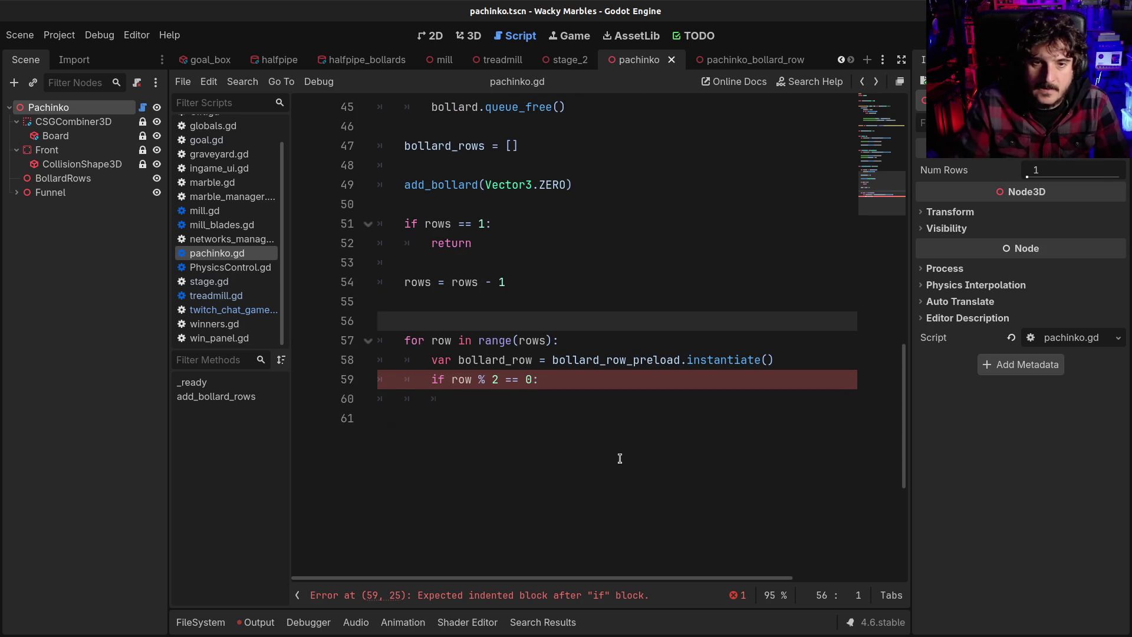
{"action": "key", "text": "BackSpace"}
{"action": "left_click", "coordinate": [514, 358]}
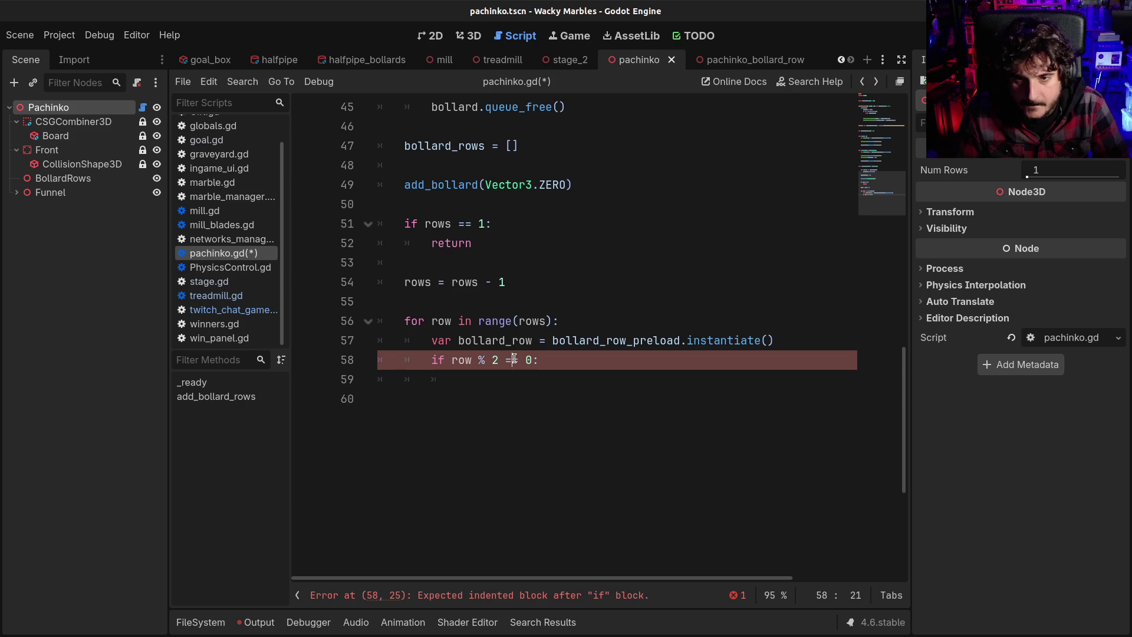
{"action": "left_click_drag", "start_coordinate": [433, 340], "coordinate": [808, 334]}
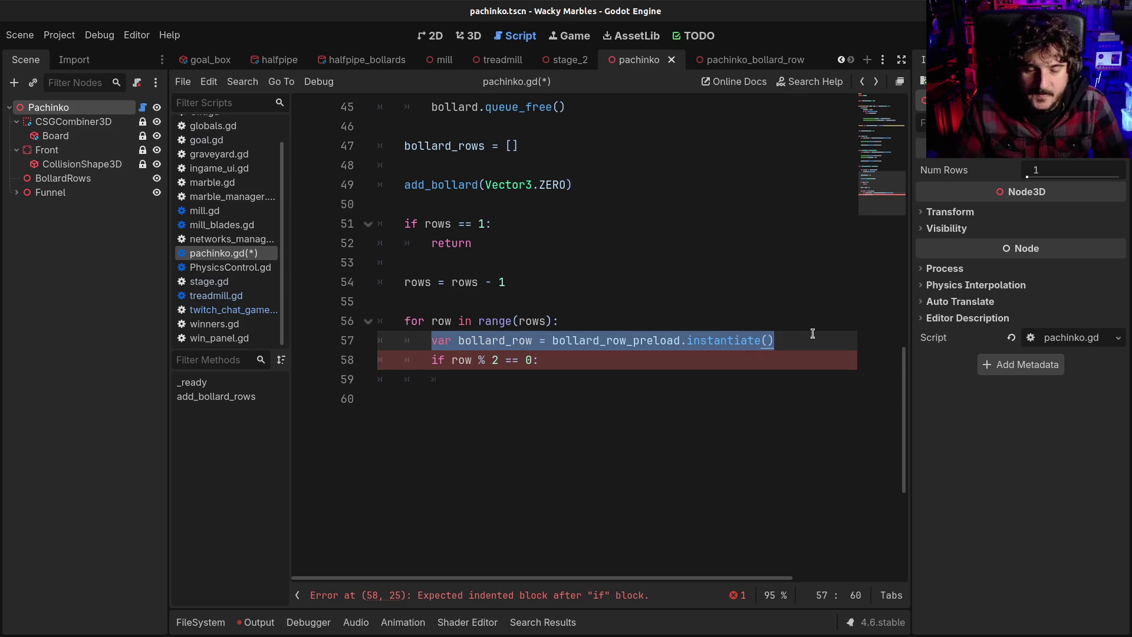
{"action": "key", "text": "ctrl+x"}
{"action": "key", "text": "BackSpace"}
{"action": "key", "text": "BackSpace"}
{"action": "key", "text": "BackSpace"}
{"action": "key", "text": "Down"}
{"action": "key", "text": "Down"}
{"action": "key", "text": "Return"}
{"action": "key", "text": "Return"}
{"action": "type", "text": "add_"}
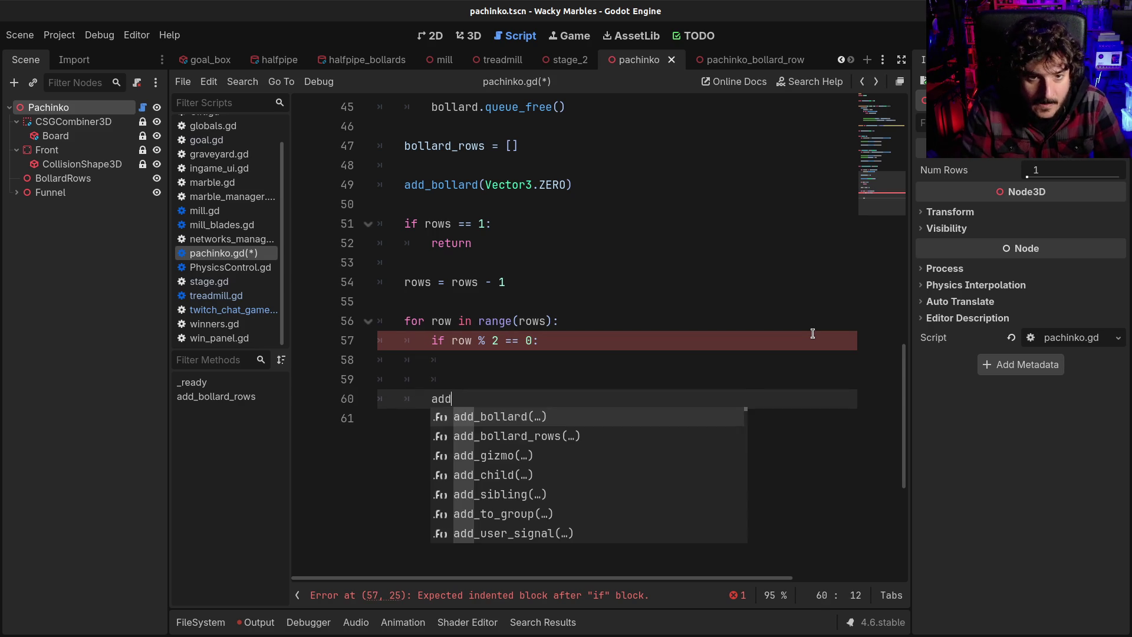
{"action": "key", "text": "Return"}
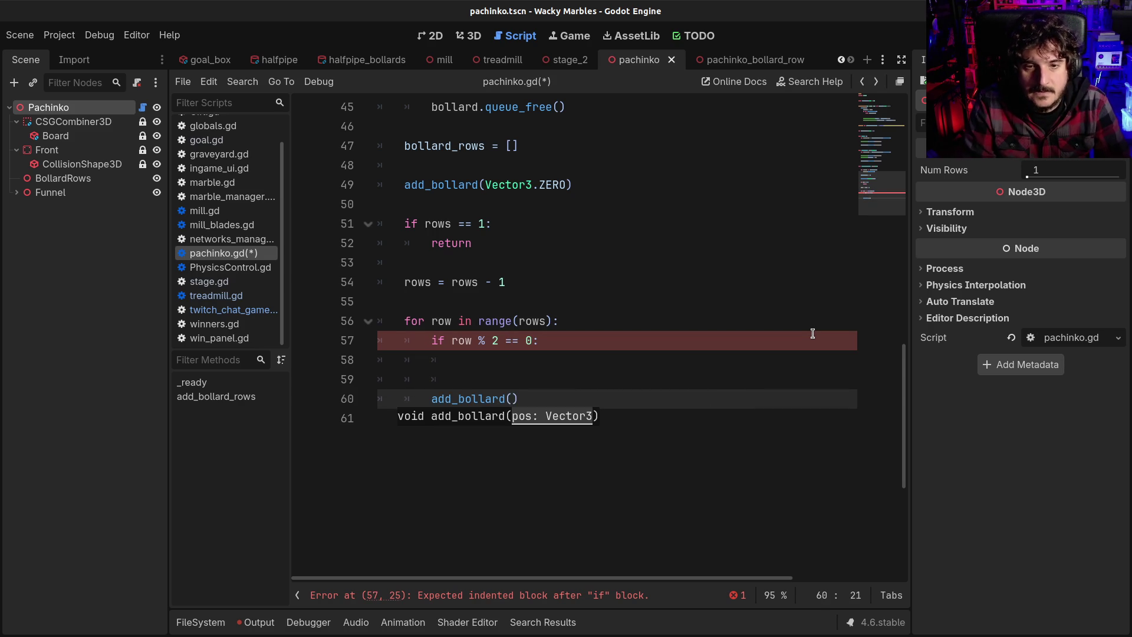
Step: Declare 'var pos:Vector3 = Vector3.ZERO' at the start of the loop body
{"action": "key", "text": "Up"}
{"action": "key", "text": "Up"}
{"action": "key", "text": "Up"}
{"action": "key", "text": "End"}
{"action": "key", "text": "Return"}
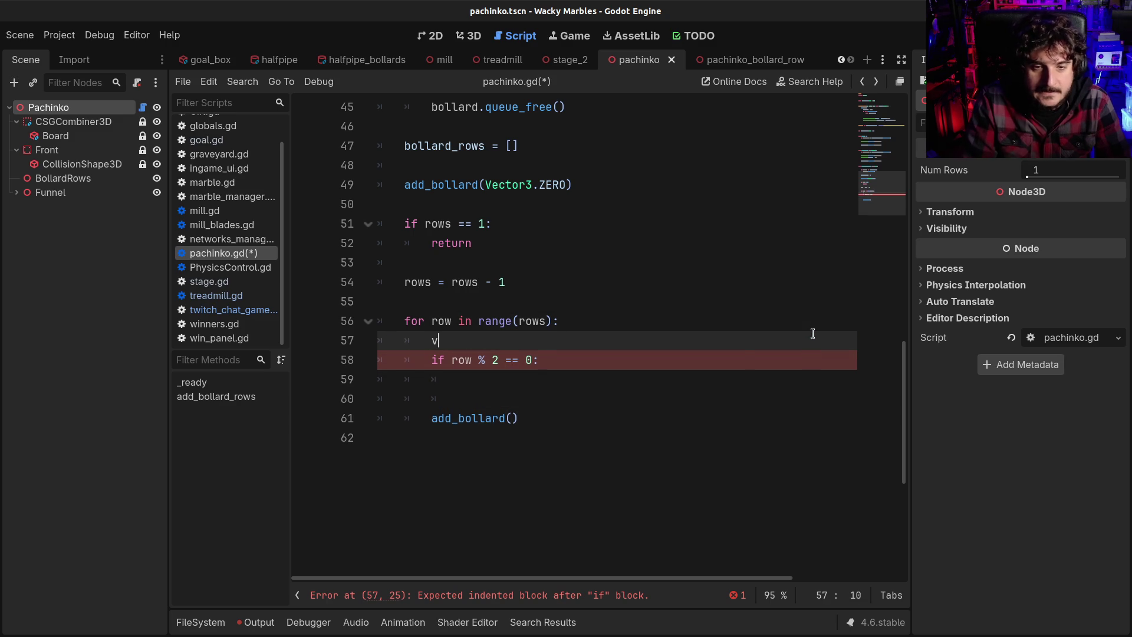
{"action": "type", "text": "vector"}
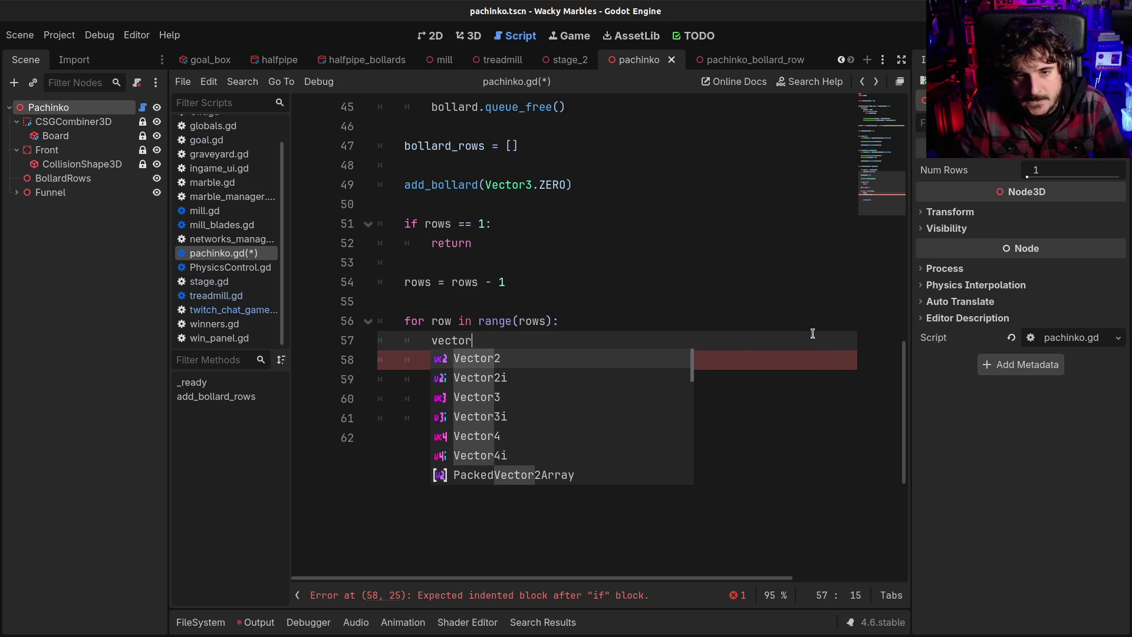
{"action": "key", "text": "BackSpace"}
{"action": "key", "text": "BackSpace"}
{"action": "key", "text": "BackSpace"}
{"action": "type", "text": "pos"}
{"action": "key", "text": "BackSpace"}
{"action": "key", "text": "BackSpace"}
{"action": "key", "text": "BackSpace"}
{"action": "type", "text": "var pos:;"}
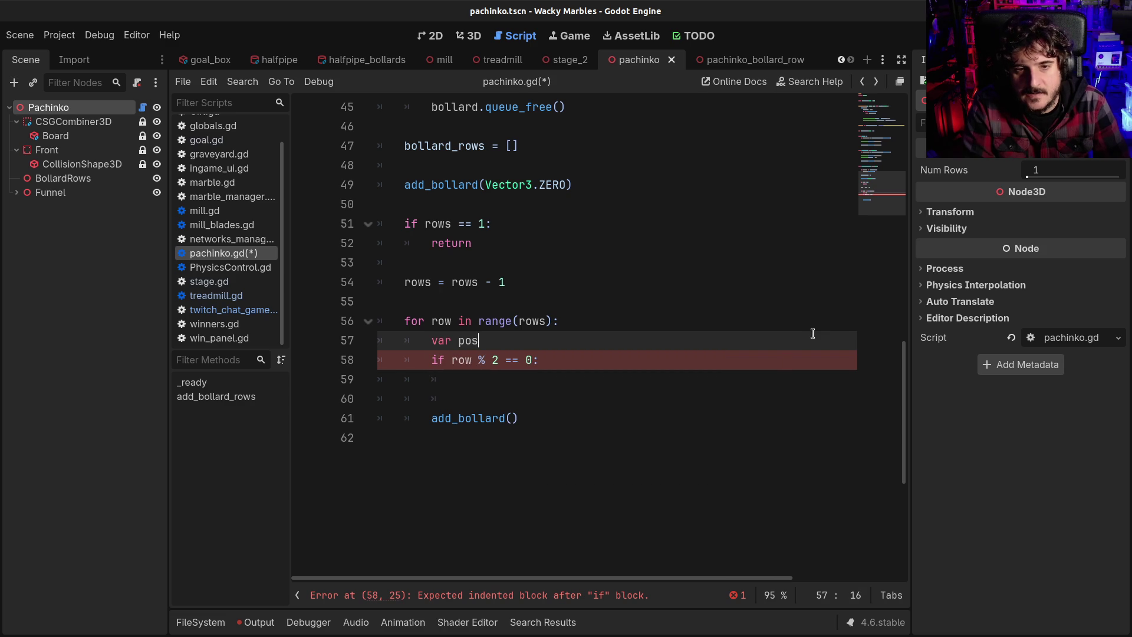
{"action": "key", "text": "BackSpace"}
{"action": "type", "text": "Ve"}
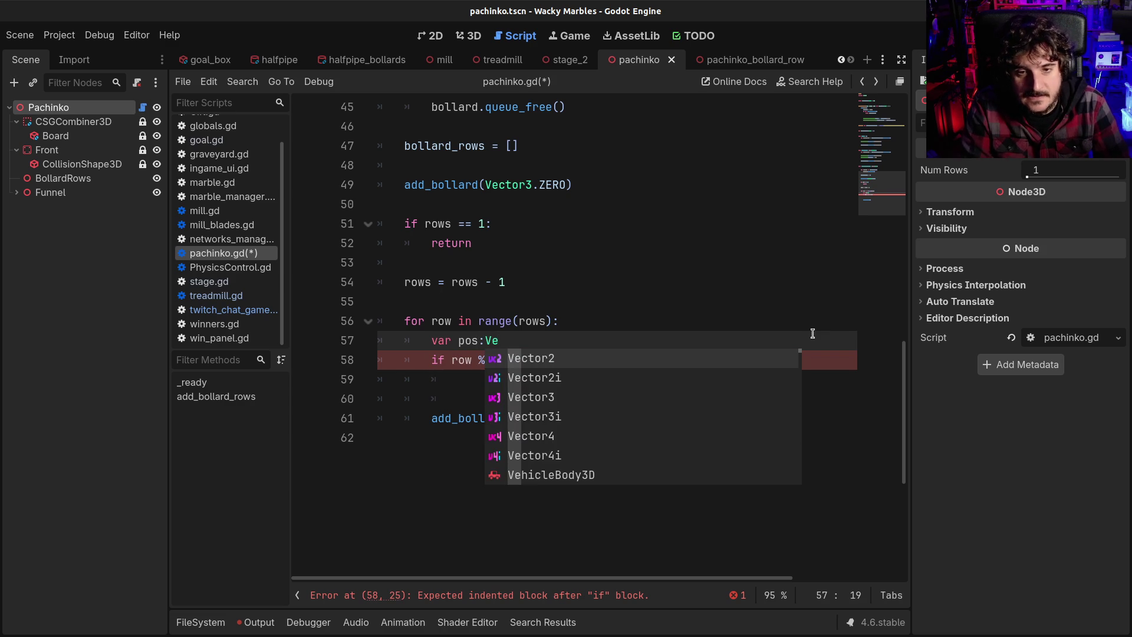
{"action": "key", "text": "Down"}
{"action": "key", "text": "Down"}
{"action": "key", "text": "Return"}
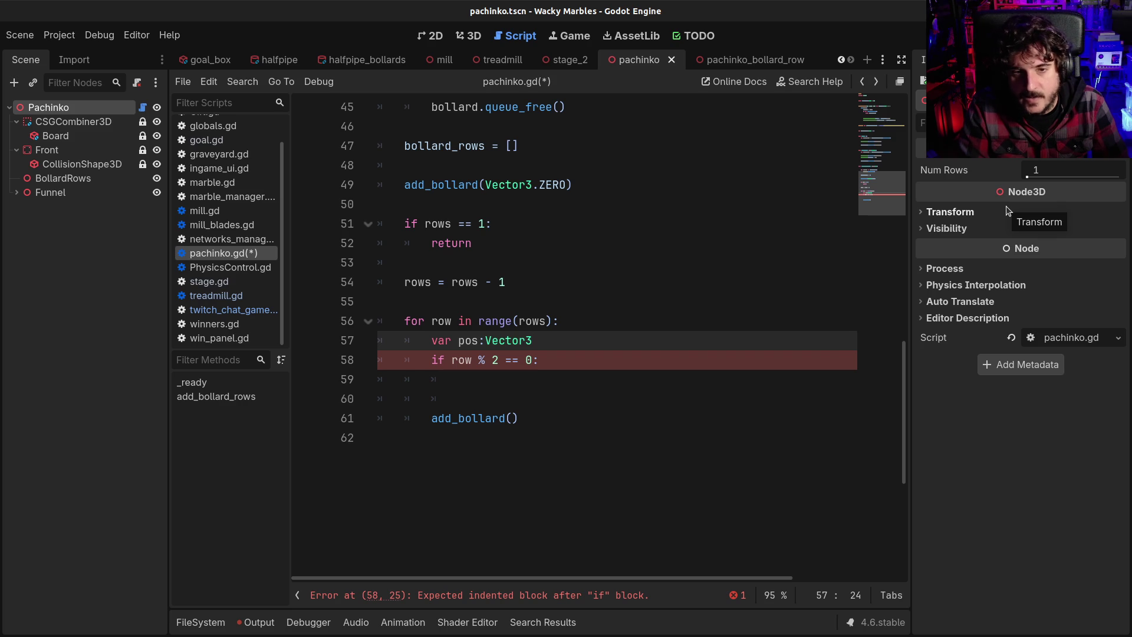
{"action": "type", "text": " = "}
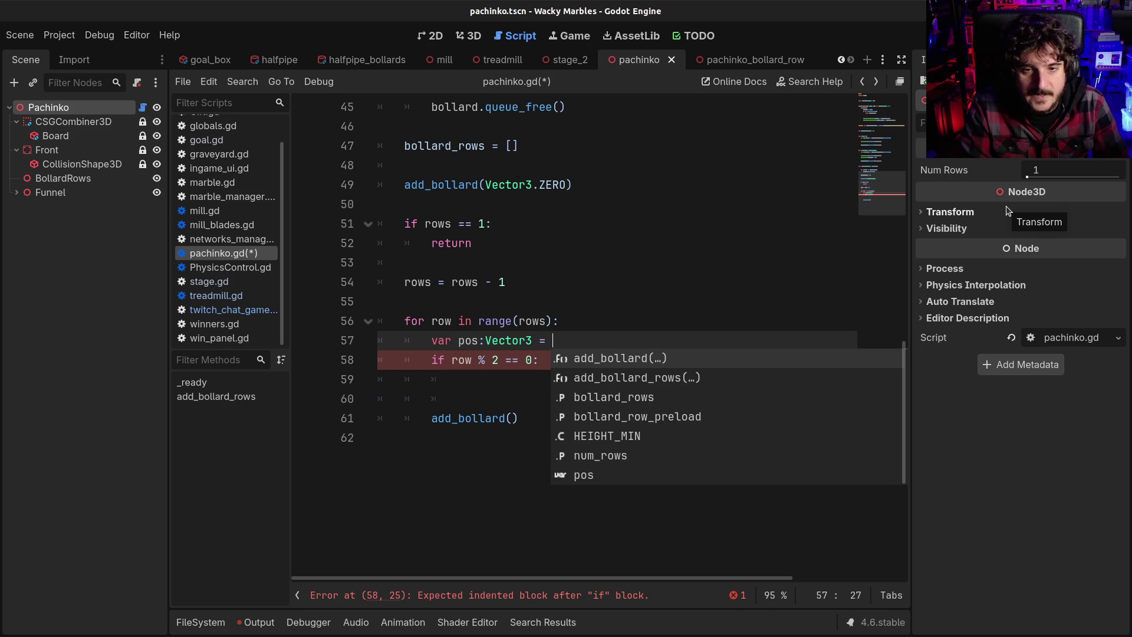
{"action": "type", "text": "Vec"}
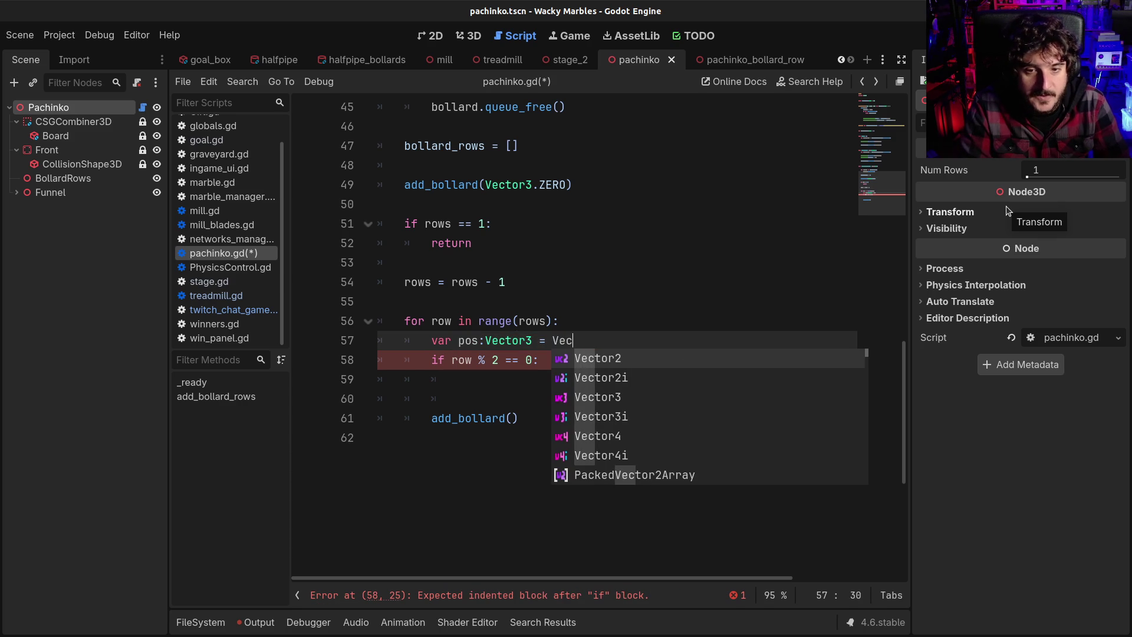
{"action": "type", "text": "tor3.Z"}
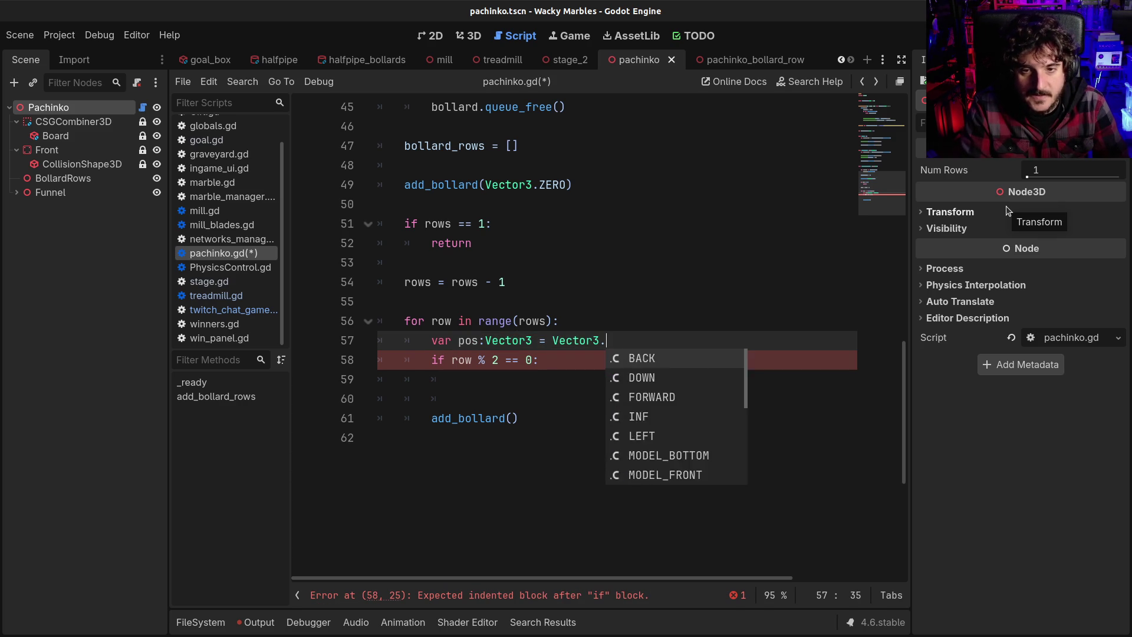
{"action": "key", "text": "Return"}
Step: Pass pos into add_bollard(pos) and indent the empty line under the even-row if
{"action": "key", "text": "Down"}
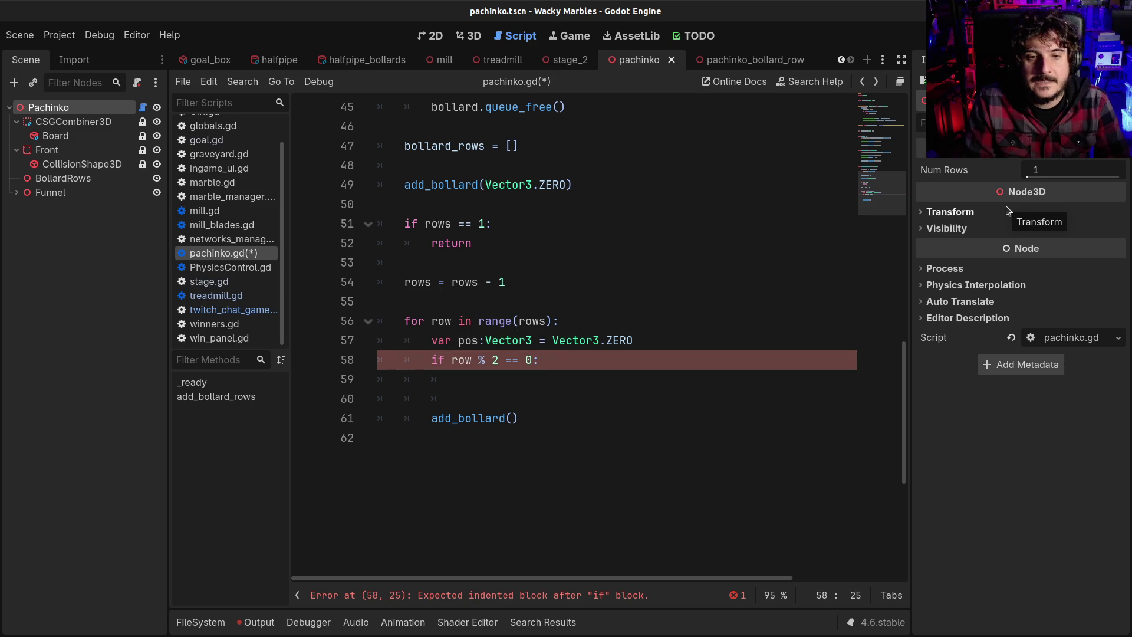
{"action": "key", "text": "Down"}
{"action": "key", "text": "Down"}
{"action": "key", "text": "Down"}
{"action": "key", "text": "Left"}
{"action": "type", "text": "pos"}
{"action": "key", "text": "Up"}
{"action": "key", "text": "Escape"}
{"action": "key", "text": "Up"}
{"action": "key", "text": "Up"}
{"action": "key", "text": "Tab"}
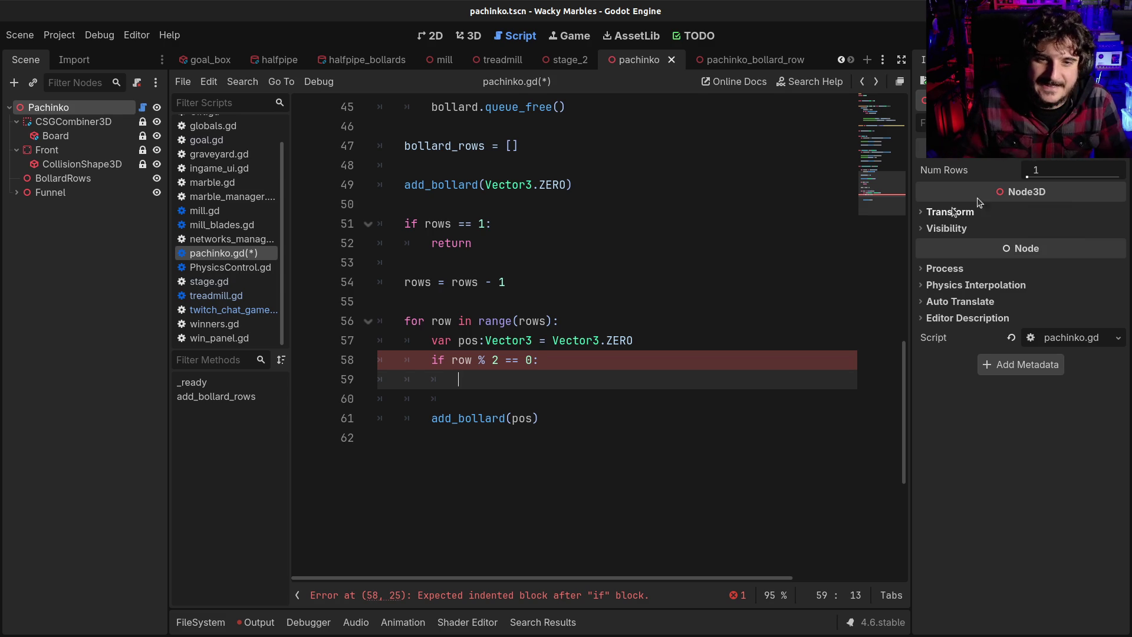
Step: Check the HEIGHT_MIN definition, then write 'pos.y = HEIGHT_MIN' inside the even-row if block
{"action": "double_click", "coordinate": [443, 322]}
{"action": "scroll", "coordinate": [559, 251], "scroll_direction": "up", "scroll_amount": 12}
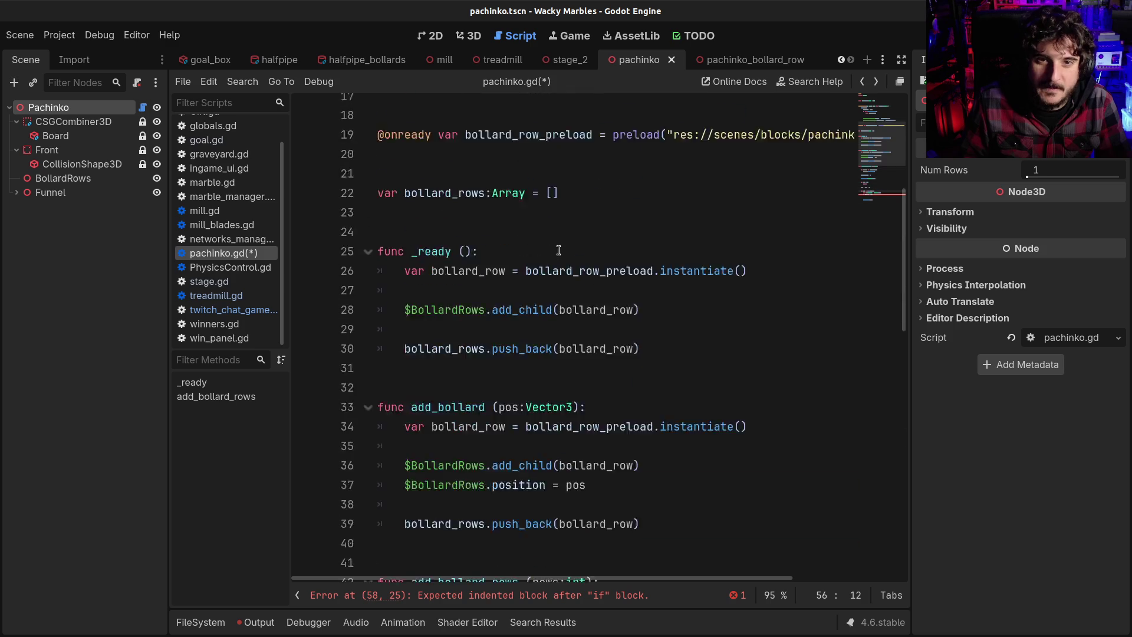
{"action": "double_click", "coordinate": [452, 184]}
{"action": "key", "text": "ctrl+c"}
{"action": "scroll", "coordinate": [610, 342], "scroll_direction": "down", "scroll_amount": 15}
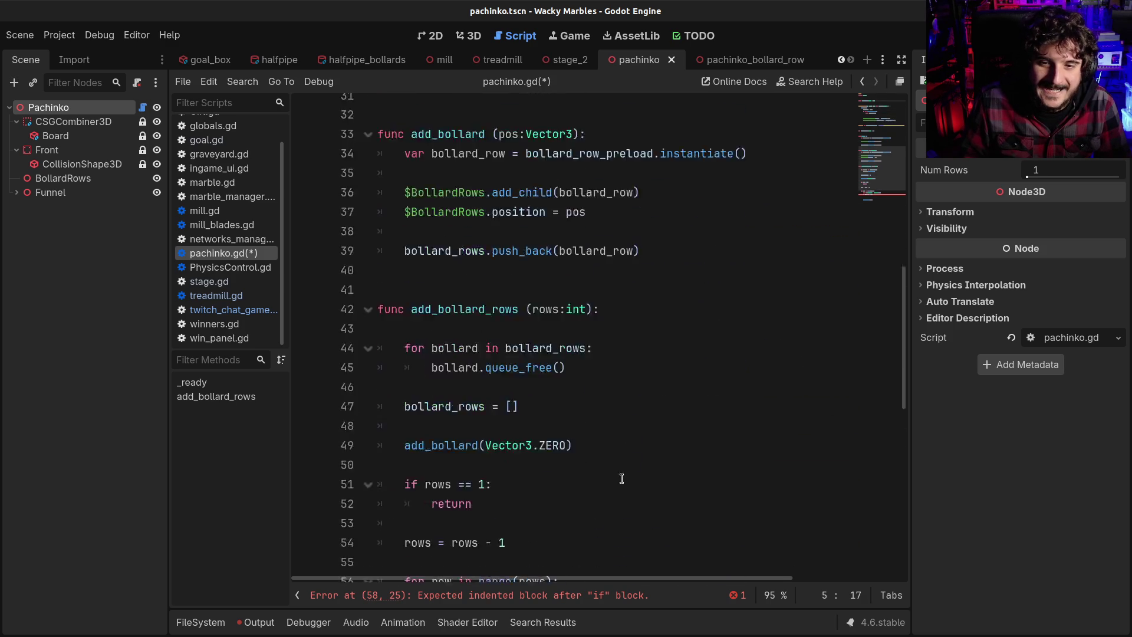
{"action": "scroll", "coordinate": [589, 471], "scroll_direction": "up", "scroll_amount": 2}
{"action": "left_click", "coordinate": [495, 401]}
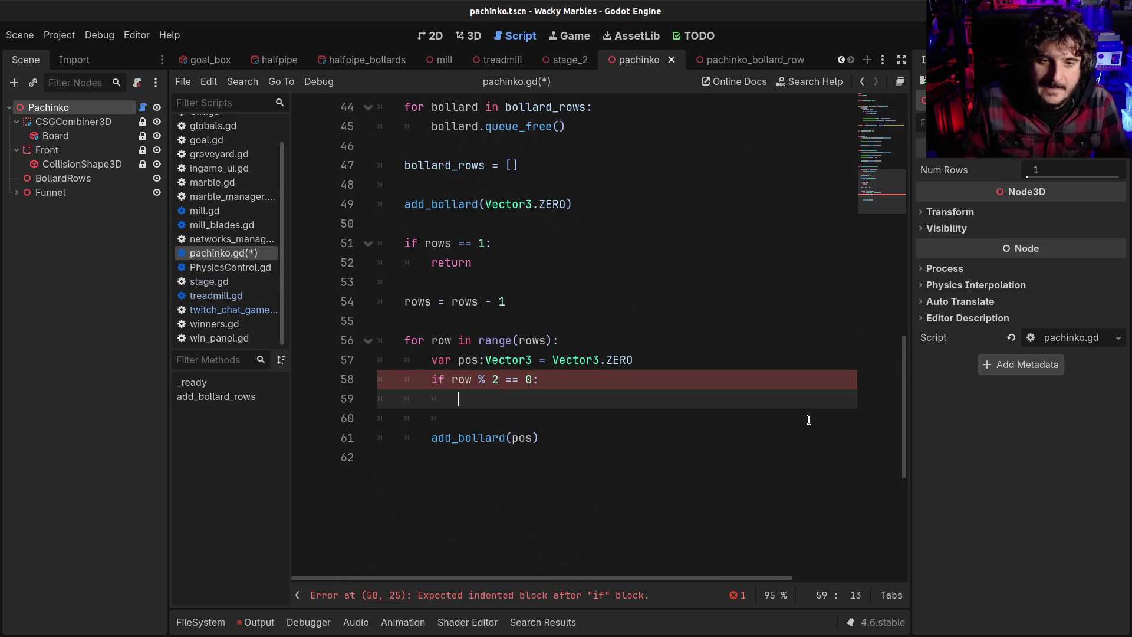
{"action": "type", "text": "pos.y ="}
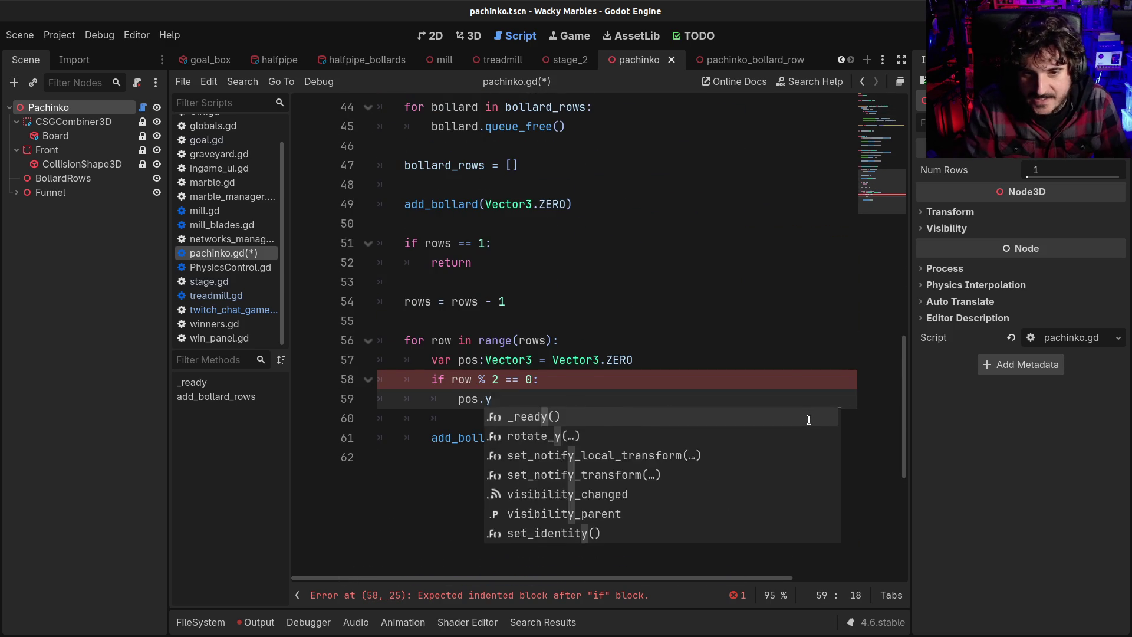
{"action": "key", "text": "ctrl+v"}
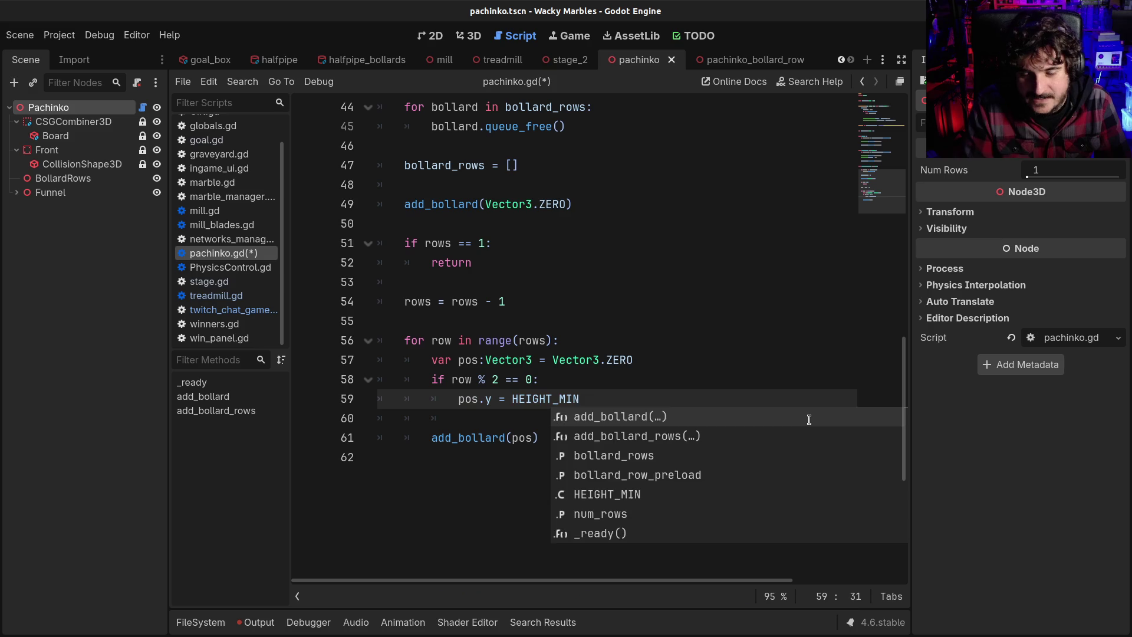
{"action": "key", "text": "Escape"}
{"action": "key", "text": "Left"}
{"action": "key", "text": "Left"}
{"action": "key", "text": "Left"}
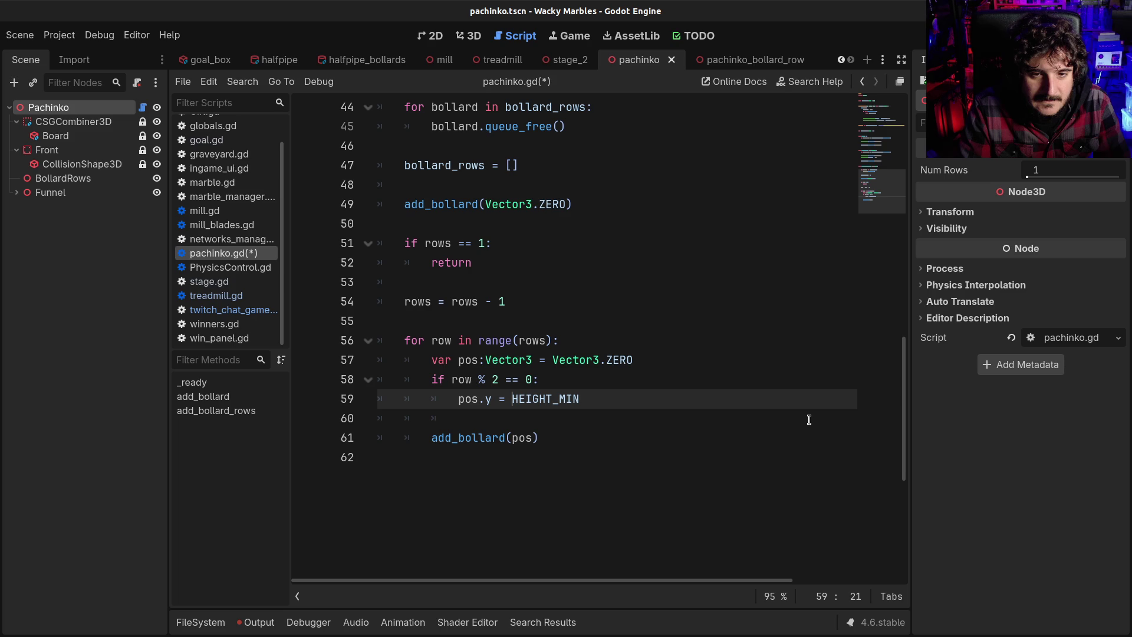
Step: Add 'var even:int = 0' and 'var odds:int = 0' above the loop, then delete them again
{"action": "key", "text": "Up"}
{"action": "key", "text": "Up"}
{"action": "key", "text": "Up"}
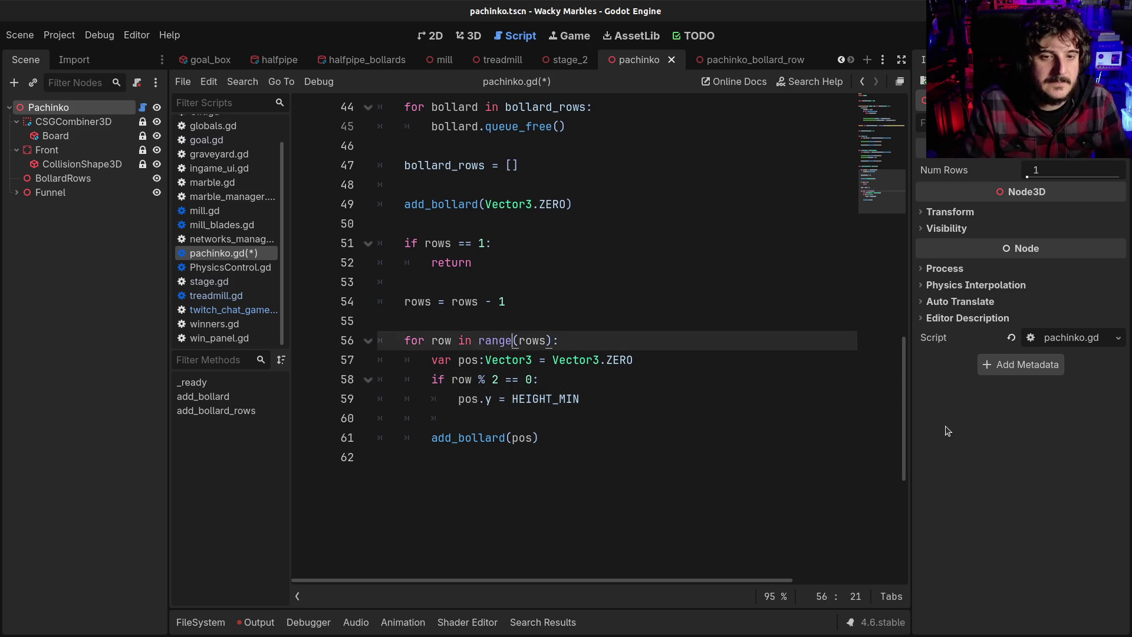
{"action": "key", "text": "ctrl+shift+Return"}
{"action": "type", "text": "var e"}
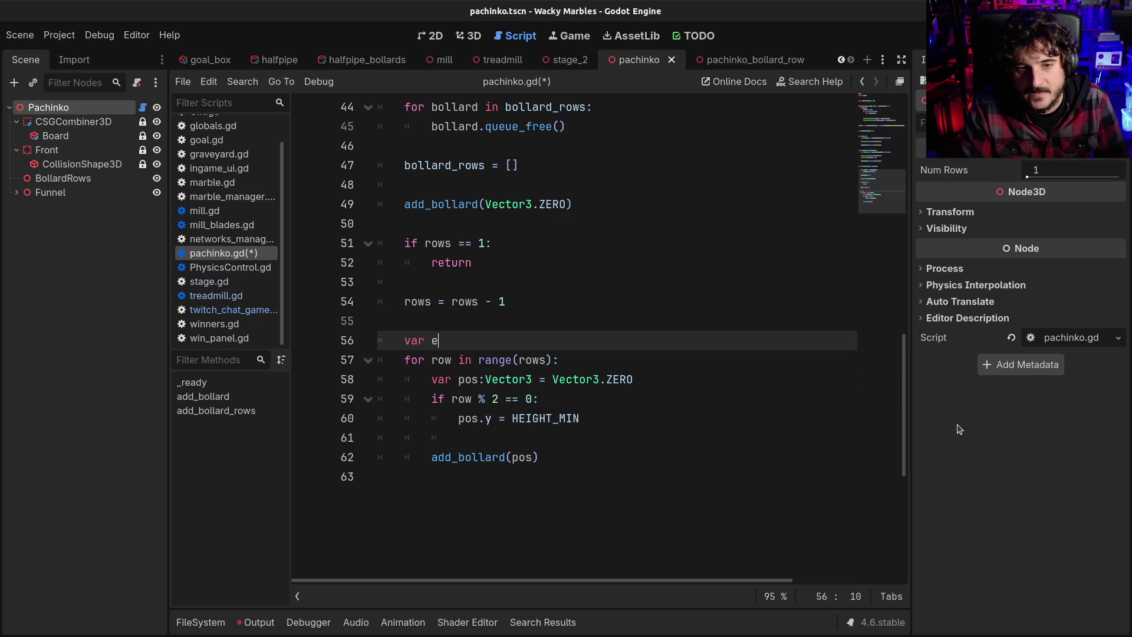
{"action": "type", "text": "ven:int = 0"}
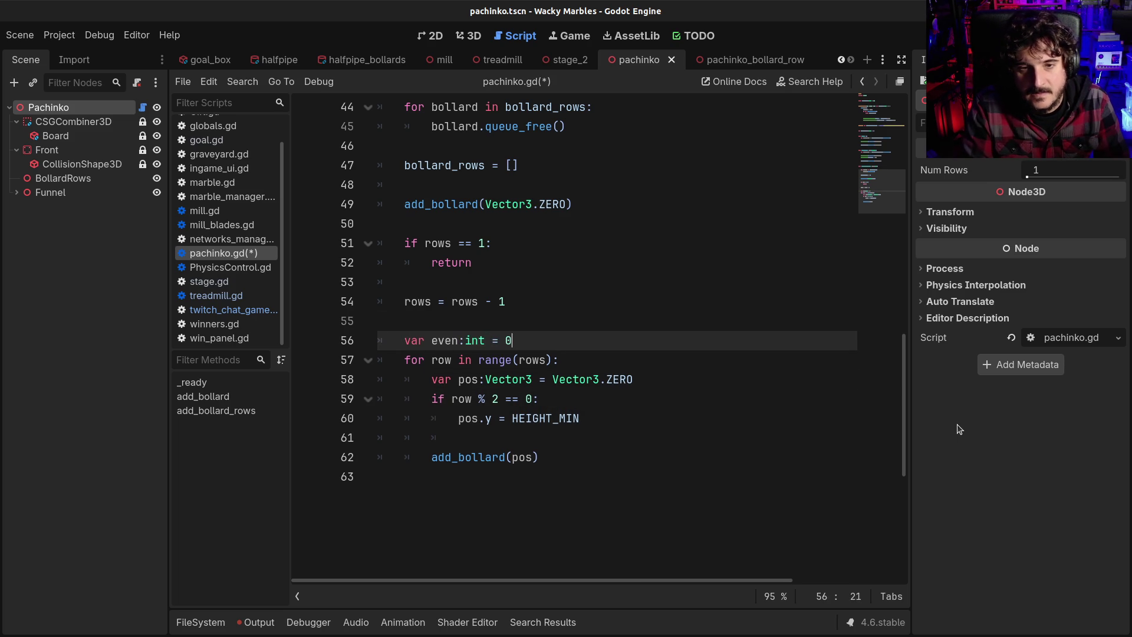
{"action": "key", "text": "Return"}
{"action": "type", "text": "var odds:int = 0"}
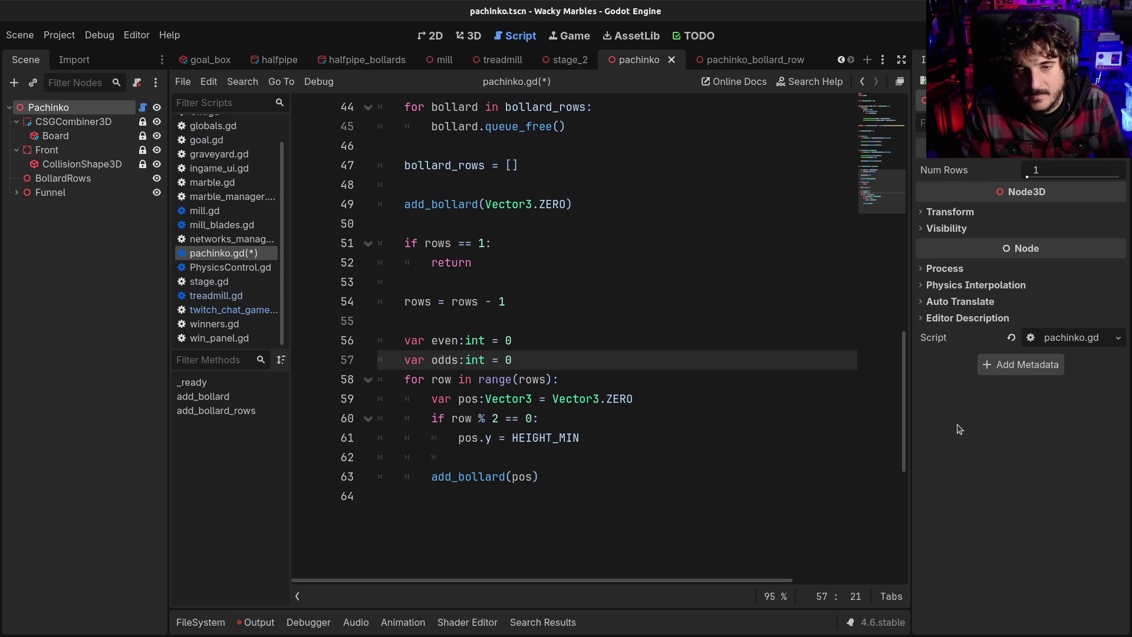
{"action": "key", "text": "Down"}
{"action": "key", "text": "Down"}
{"action": "key", "text": "Down"}
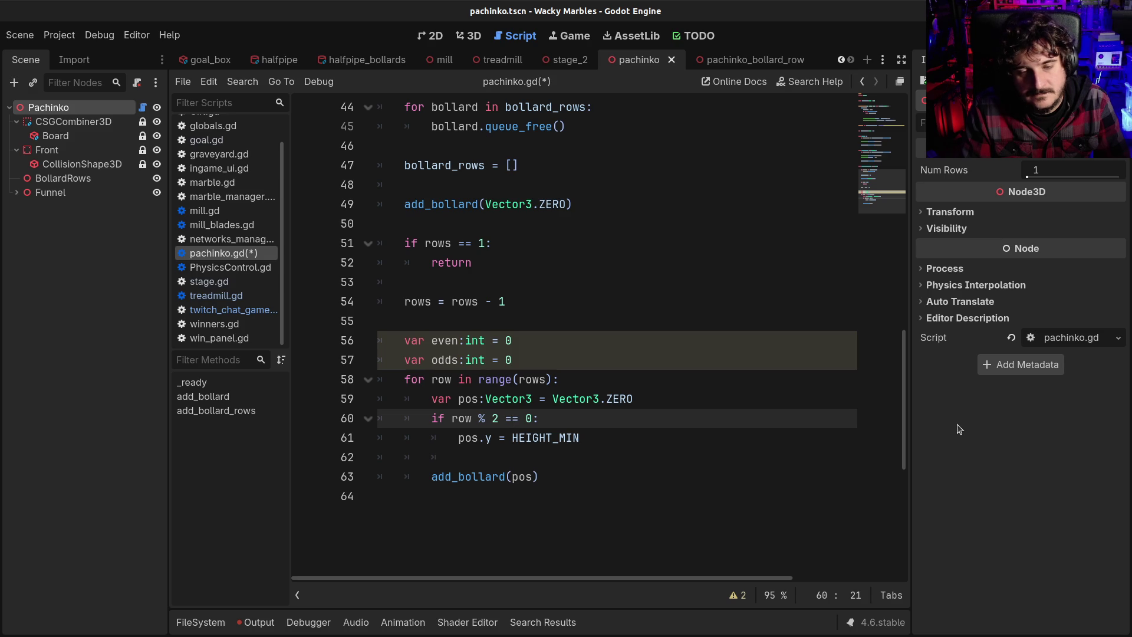
{"action": "key", "text": "Up"}
{"action": "key", "text": "Up"}
{"action": "key", "text": "Up"}
{"action": "key", "text": "shift+Home"}
{"action": "key", "text": "shift+Home"}
{"action": "key", "text": "shift+Up"}
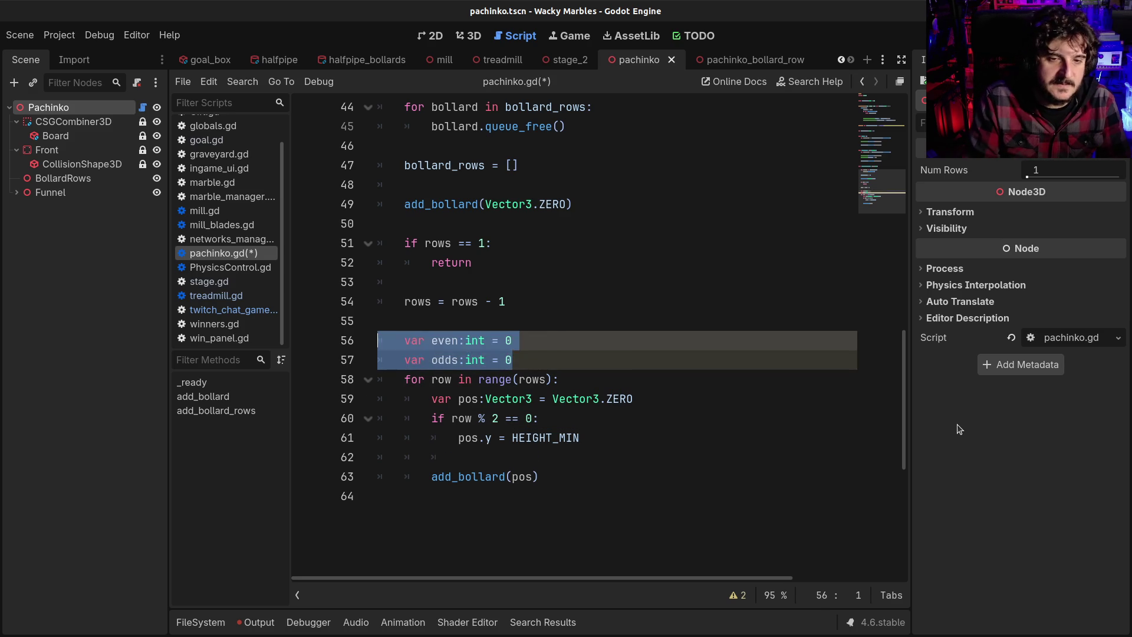
{"action": "key", "text": "Delete"}
Step: Extend the even-row line to 'pos.y = HEIGHT_MIN*(row)'
{"action": "key", "text": "Down"}
{"action": "key", "text": "Down"}
{"action": "key", "text": "Down"}
{"action": "key", "text": "End"}
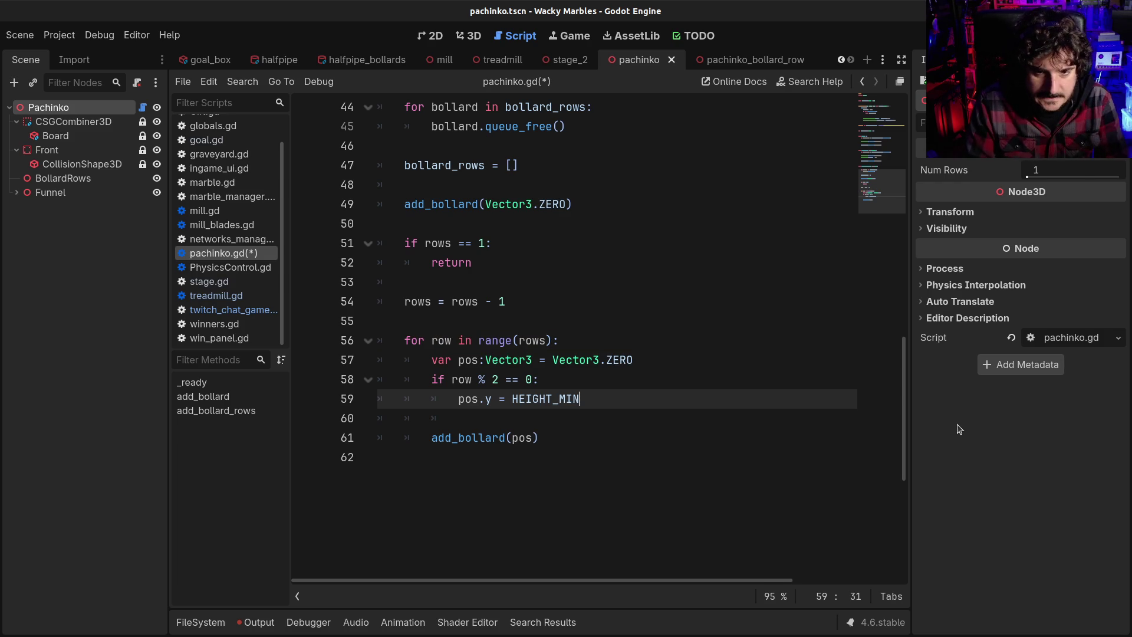
{"action": "type", "text": "*("}
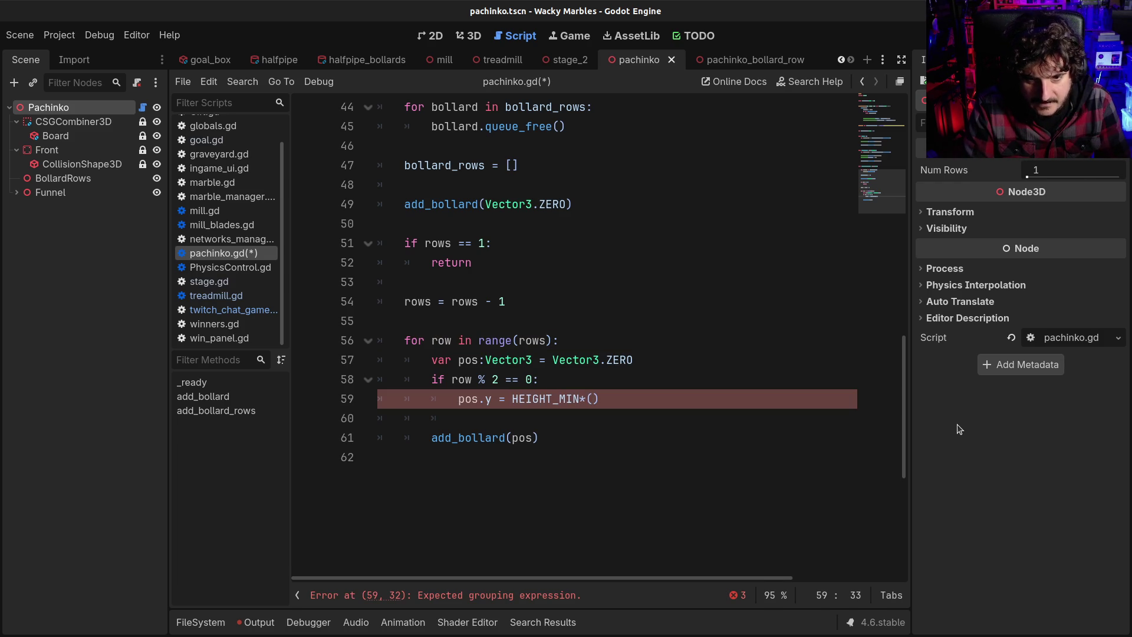
{"action": "type", "text": "row"}
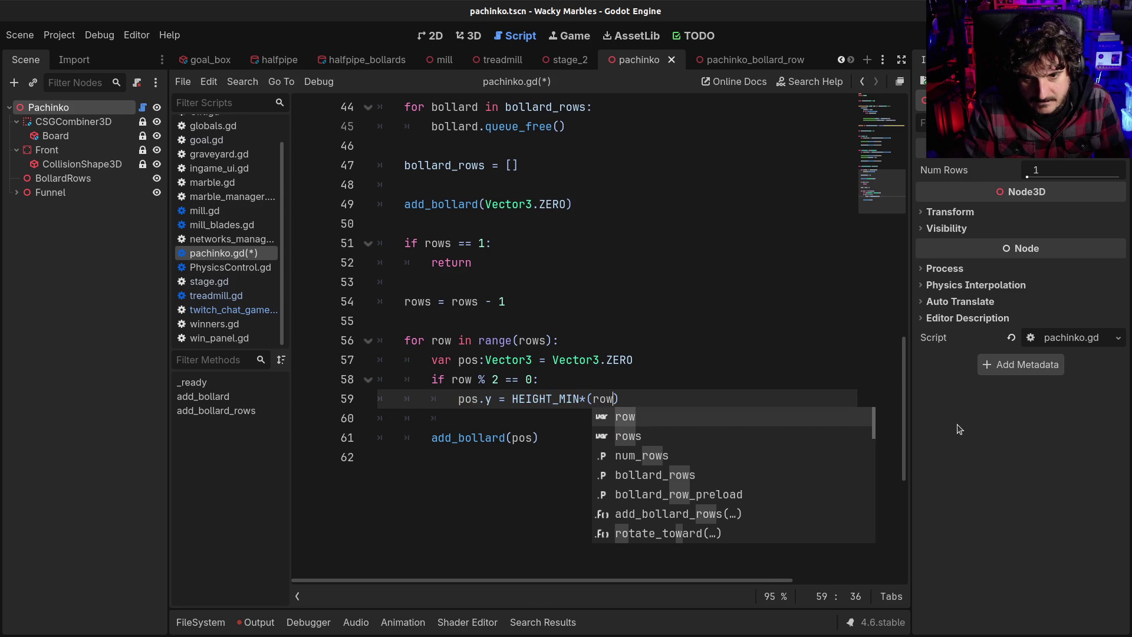
{"action": "key", "text": "Escape"}
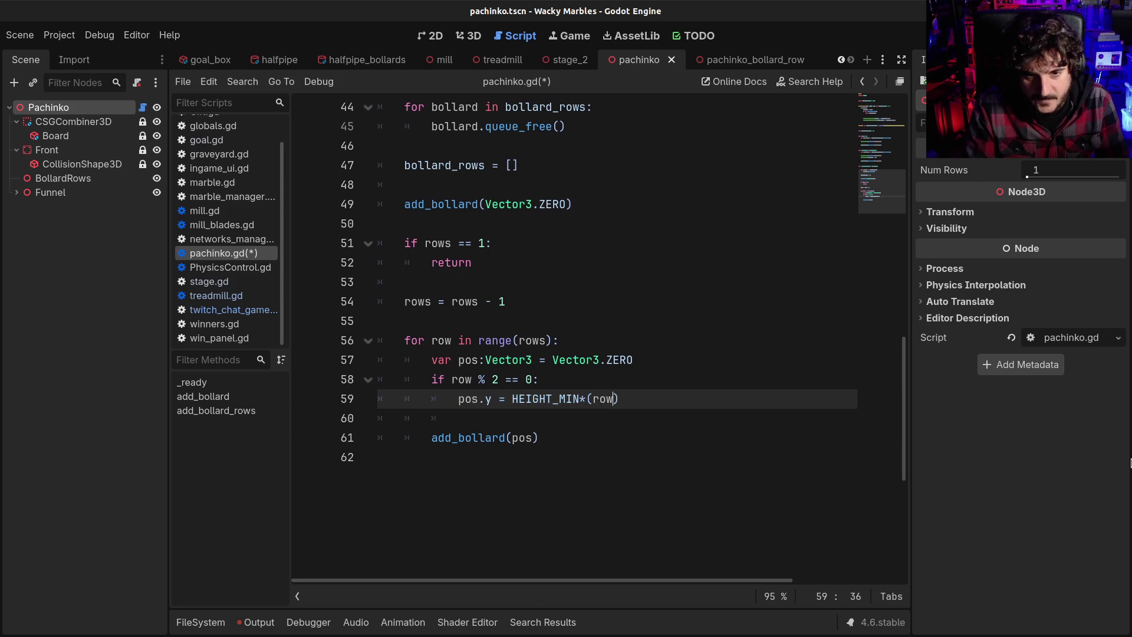
Step: Add an else branch with 'pos.y = HEIGHT_MIN*(row-1)' and save pachinko.gd
{"action": "key", "text": "Return"}
{"action": "key", "text": "BackSpace"}
{"action": "type", "text": "else"}
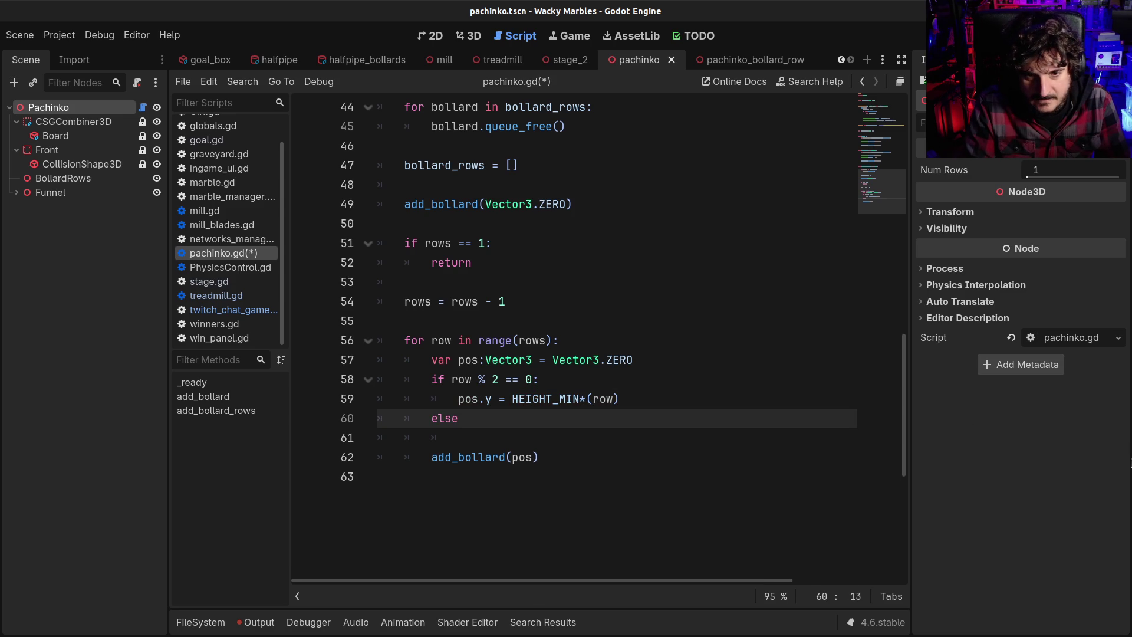
{"action": "key", "text": "Return"}
{"action": "key", "text": "Up"}
{"action": "key", "text": "Up"}
{"action": "key", "text": "shift+End"}
{"action": "key", "text": "ctrl+c"}
{"action": "key", "text": "Down"}
{"action": "type", "text": ":"}
{"action": "key", "text": "Down"}
{"action": "key", "text": "ctrl+v"}
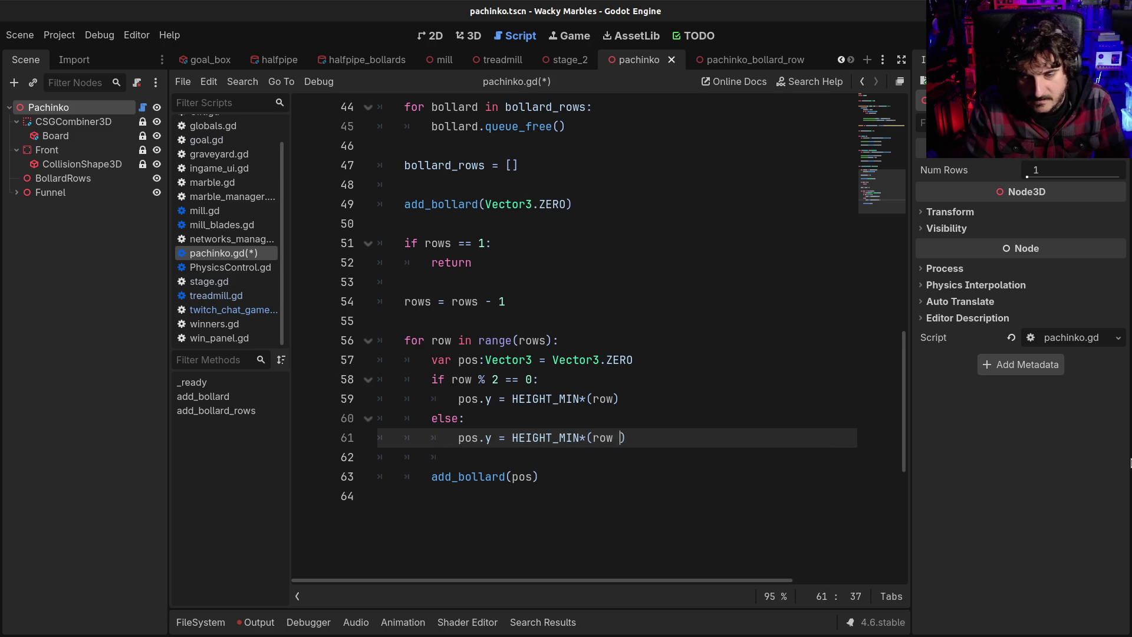
{"action": "key", "text": "Left"}
{"action": "type", "text": "-1"}
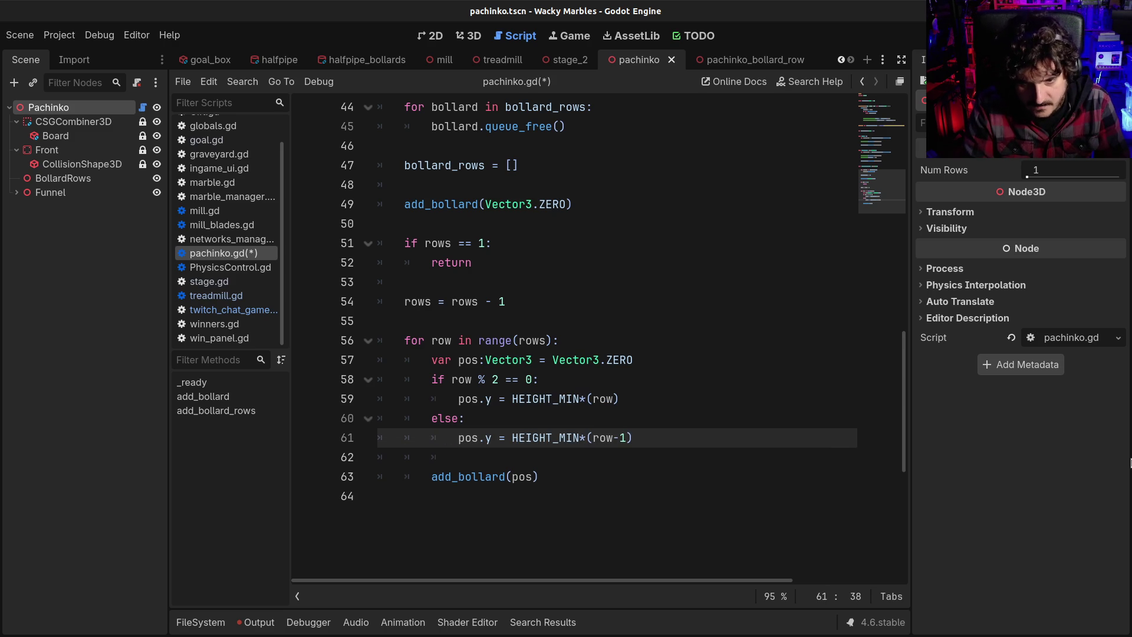
{"action": "key", "text": "ctrl+s"}
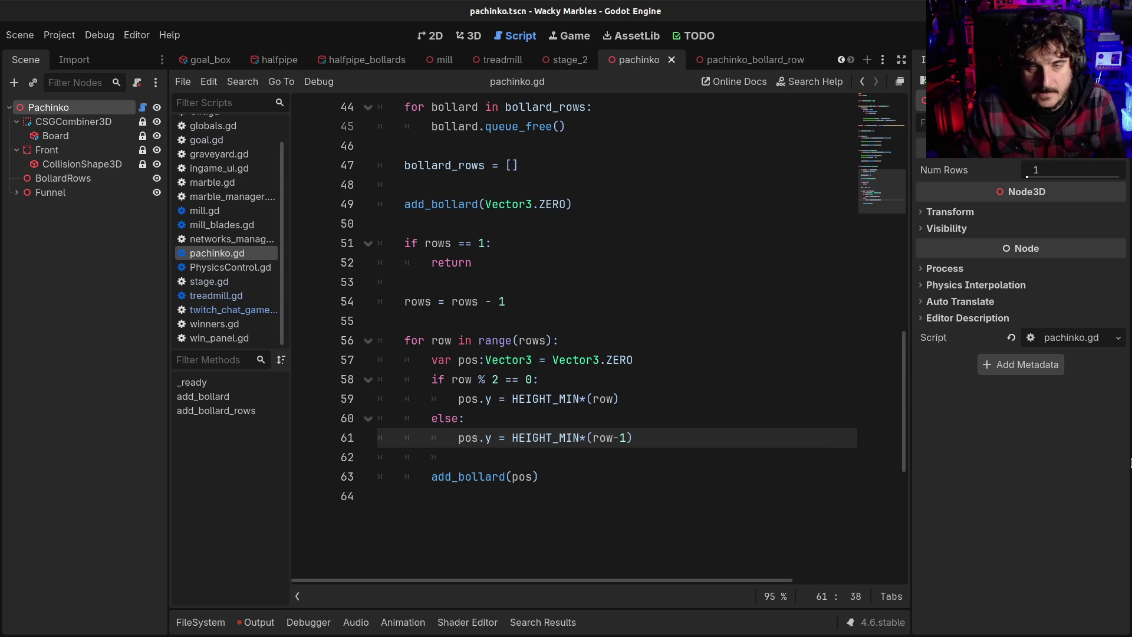
Step: Insert 'add_bollard_rows(num_rows)' after the collision shape line in the num_rows setter
{"action": "scroll", "coordinate": [437, 322], "scroll_direction": "up", "scroll_amount": 4}
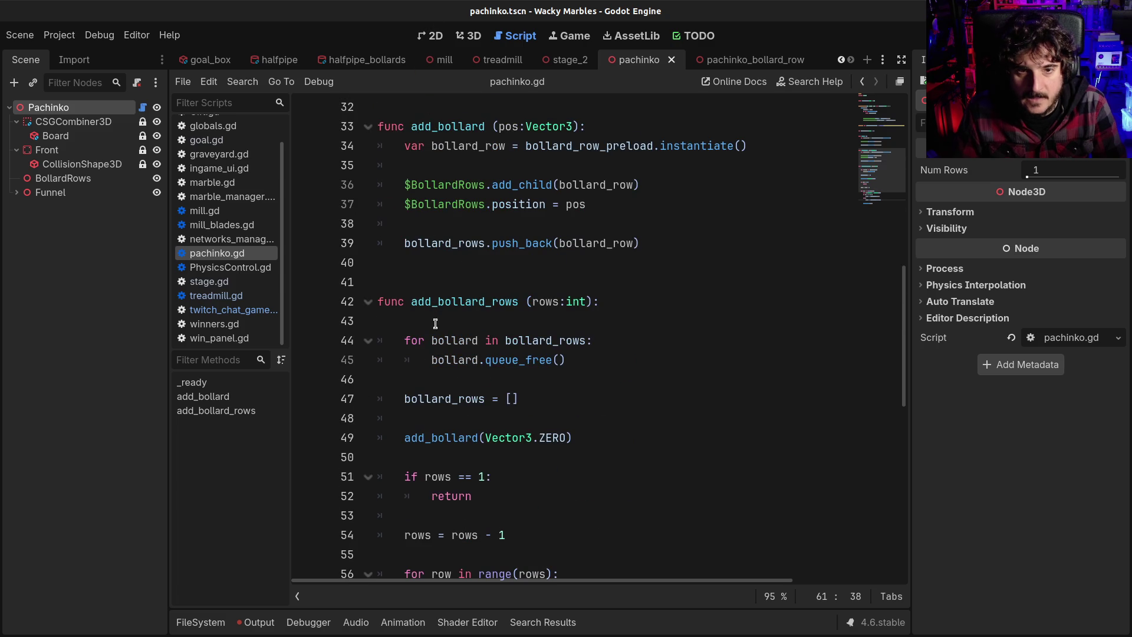
{"action": "double_click", "coordinate": [444, 302]}
{"action": "key", "text": "ctrl+c"}
{"action": "scroll", "coordinate": [553, 376], "scroll_direction": "up", "scroll_amount": 5}
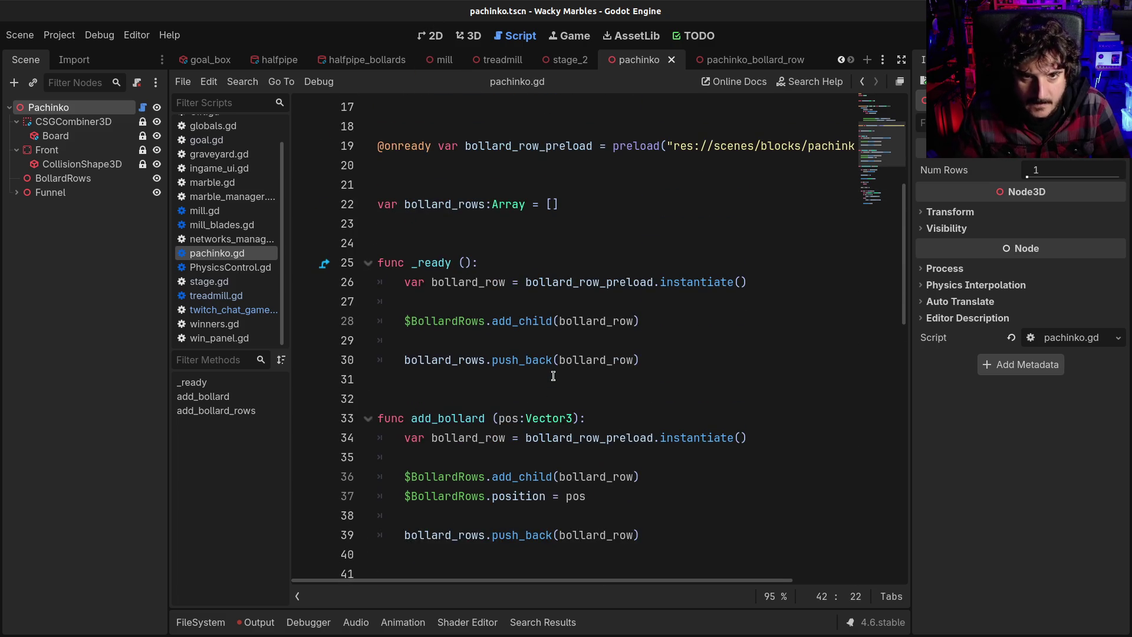
{"action": "scroll", "coordinate": [553, 375], "scroll_direction": "up", "scroll_amount": 5}
{"action": "left_click", "coordinate": [816, 379]}
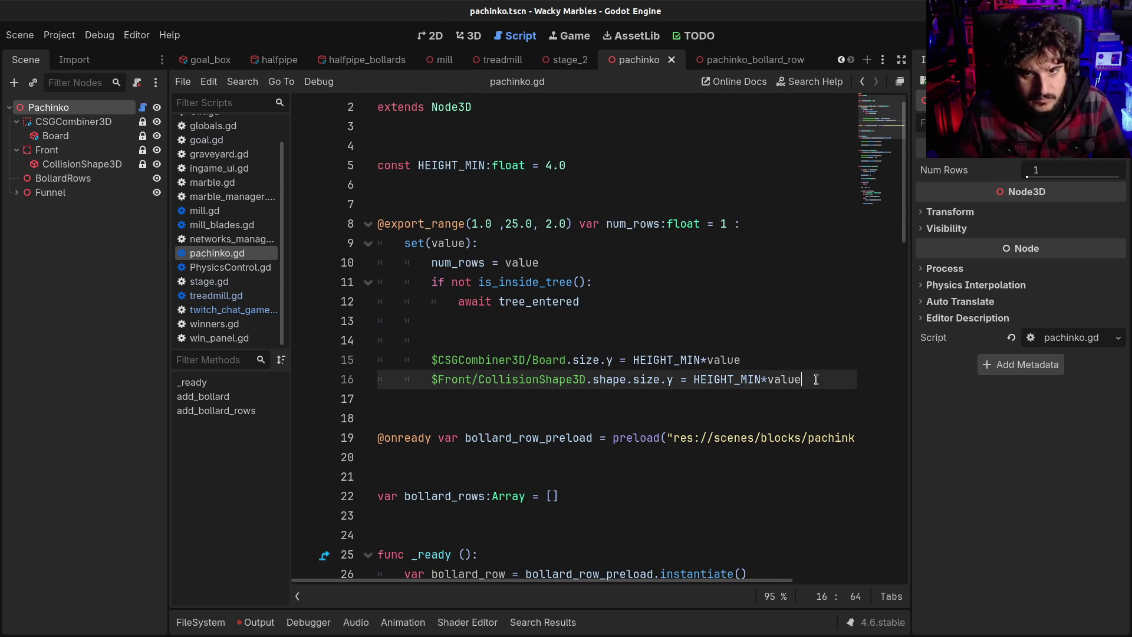
{"action": "key", "text": "Return"}
{"action": "key", "text": "ctrl+v"}
{"action": "type", "text": "("}
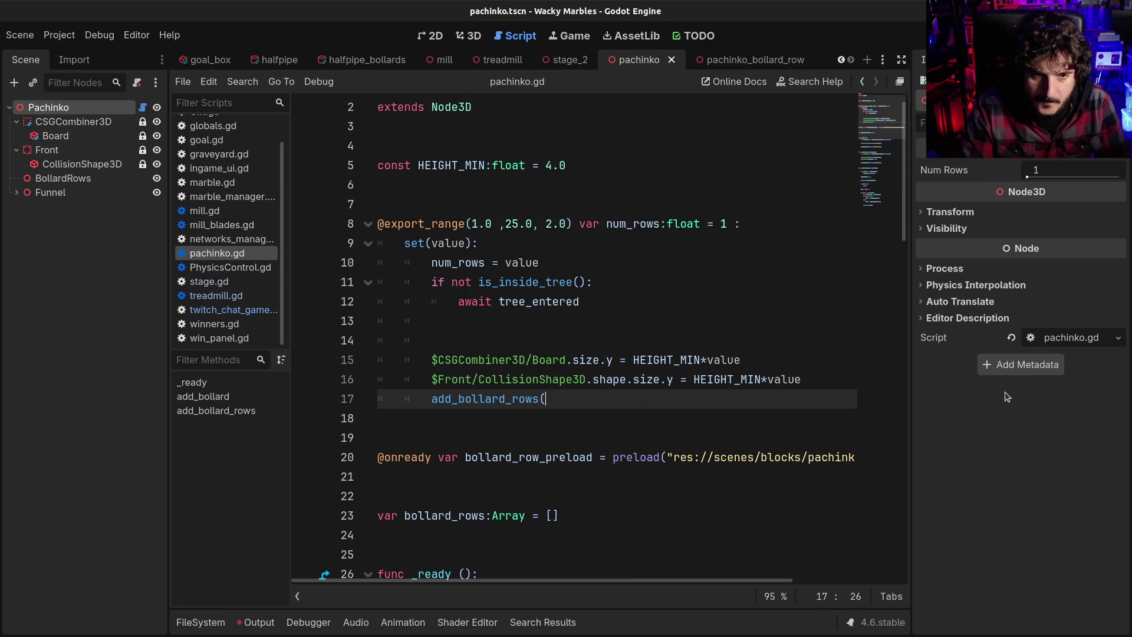
{"action": "type", "text": "num_"}
{"action": "key", "text": "Return"}
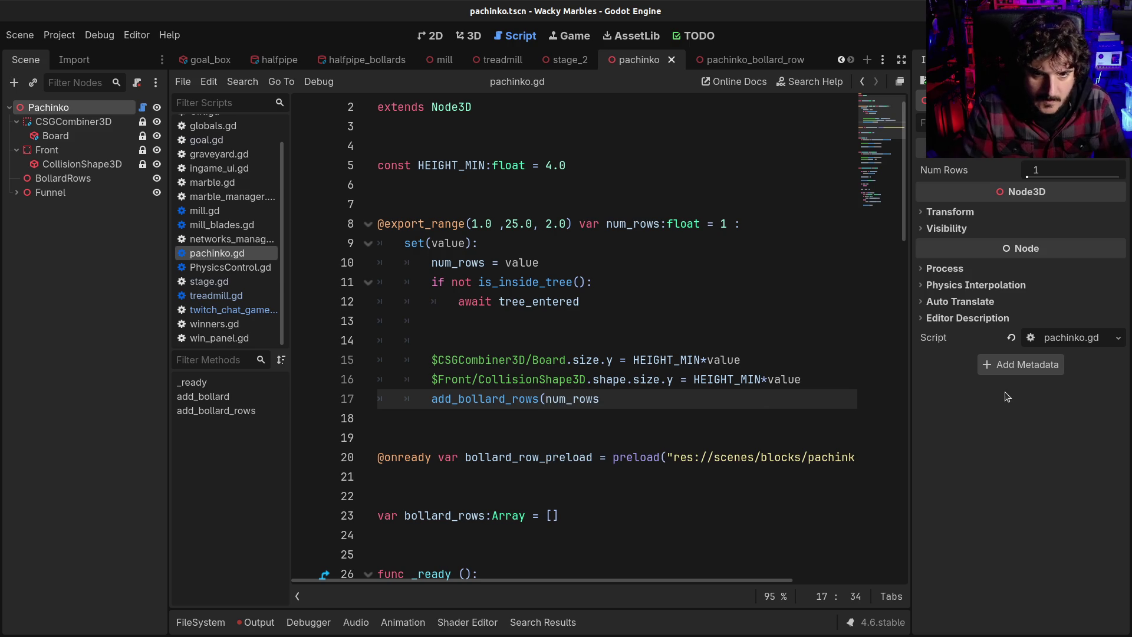
{"action": "type", "text": ")"}
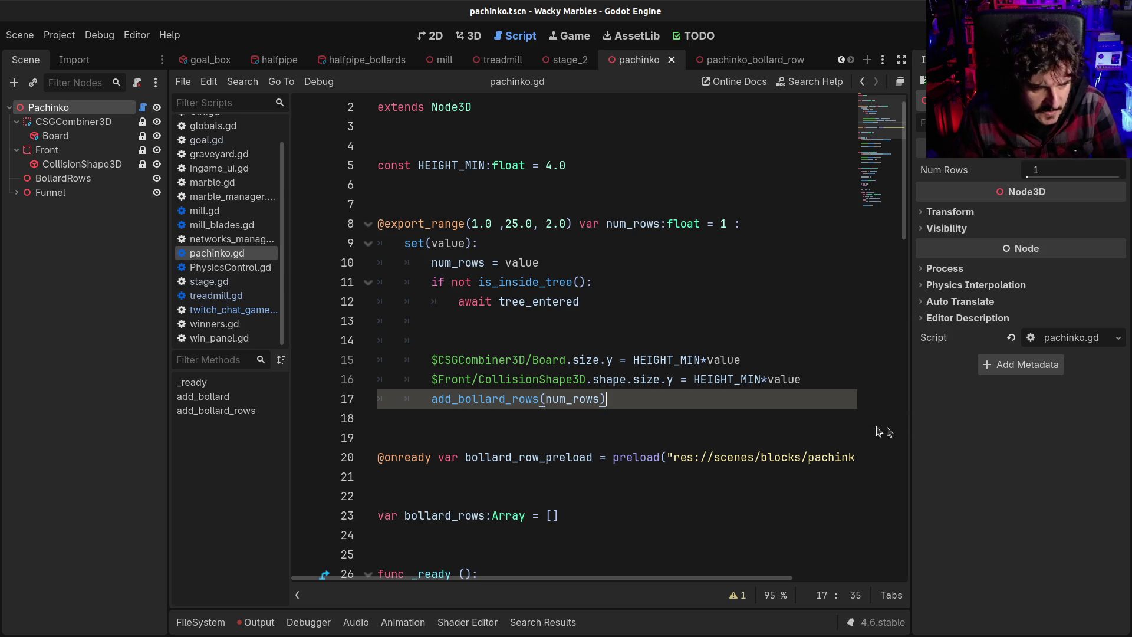
{"action": "left_click", "coordinate": [657, 373]}
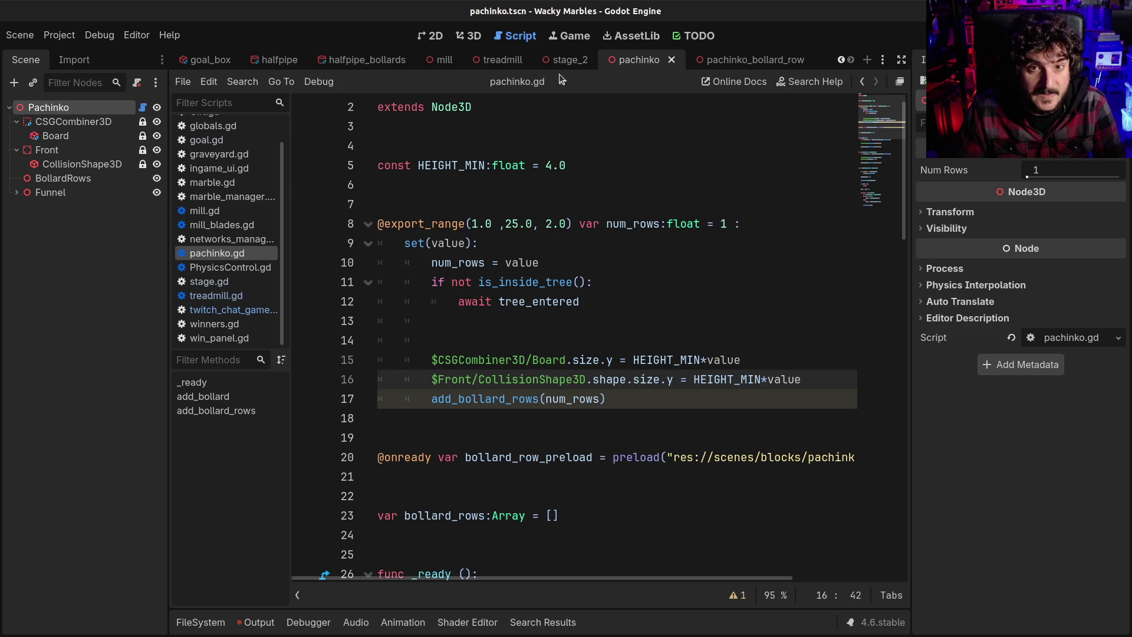
Step: Close the pachinko scene in the 3D view and orbit the stage_2 view
{"action": "left_click", "coordinate": [470, 36]}
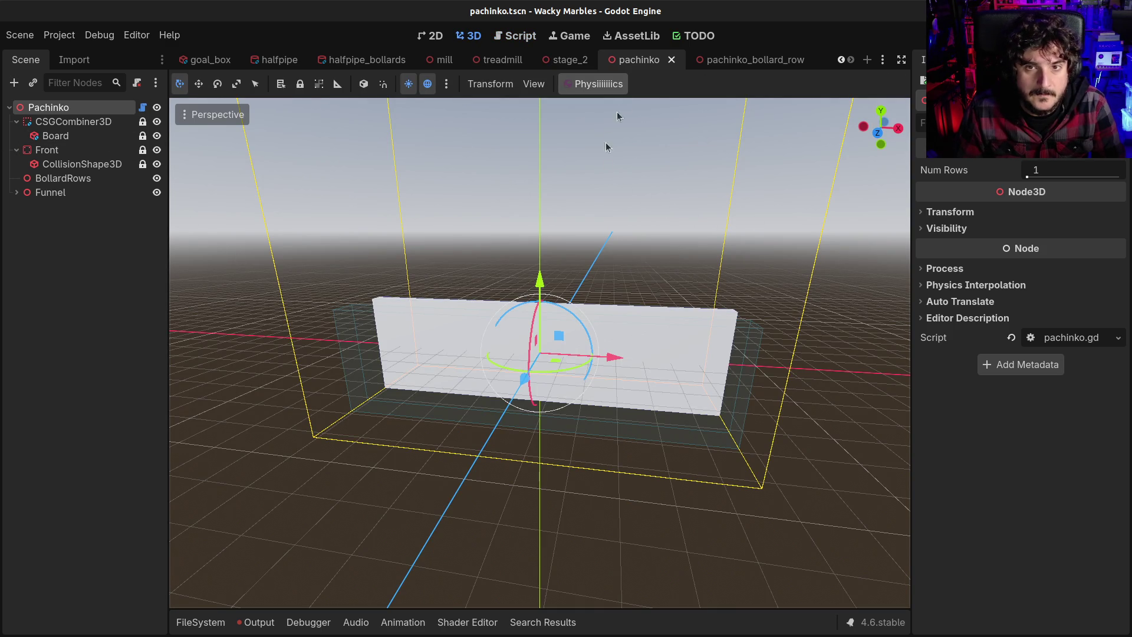
{"action": "left_click", "coordinate": [672, 61]}
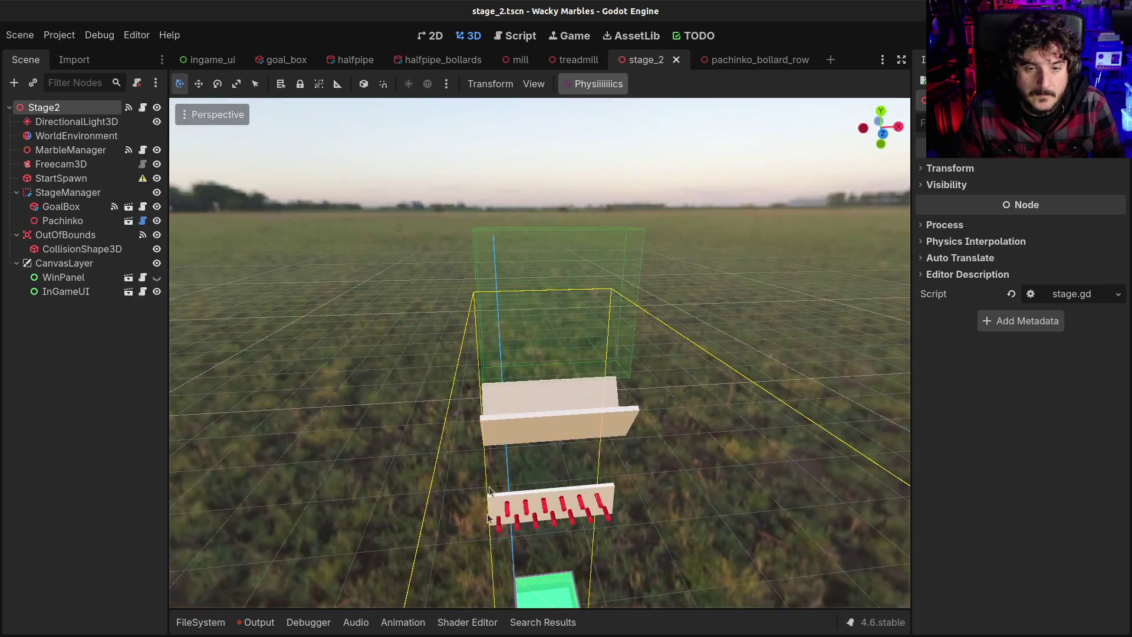
{"action": "left_click_drag", "start_coordinate": [665, 531], "coordinate": [612, 501]}
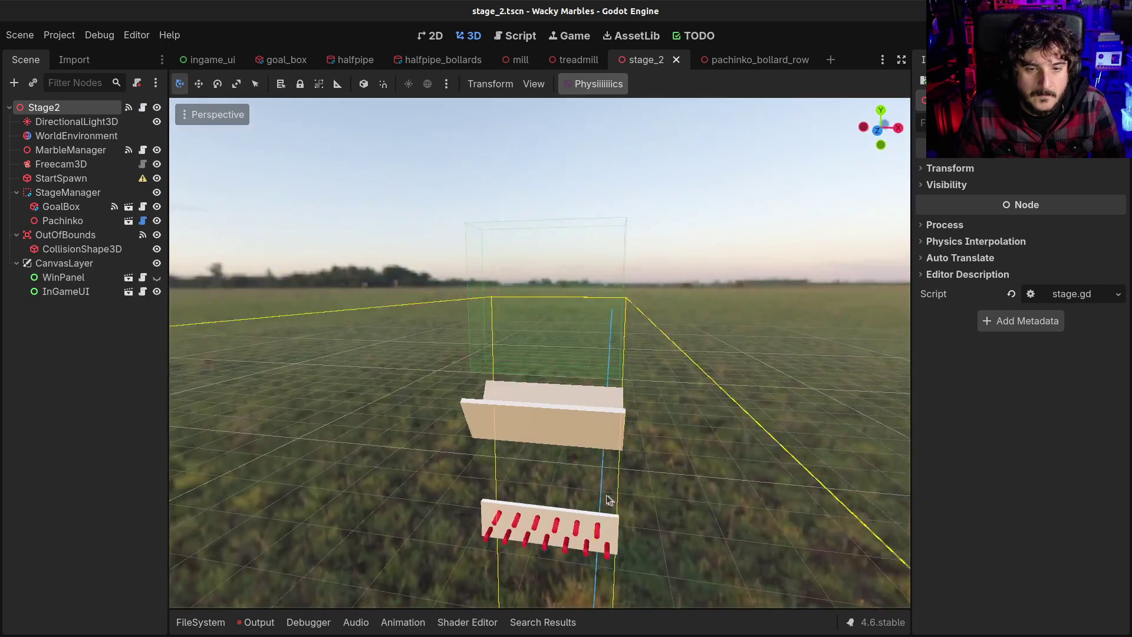
{"action": "scroll", "coordinate": [594, 484], "scroll_direction": "down", "scroll_amount": 5}
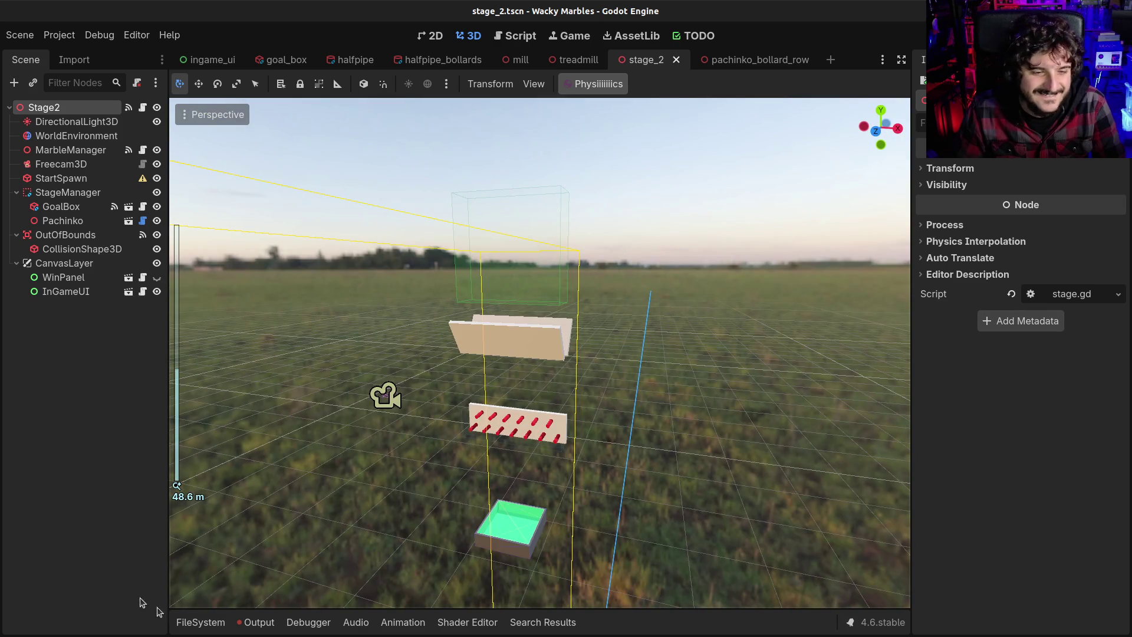
Step: Find pachinko.tscn in the FileSystem dock and reopen it
{"action": "left_click", "coordinate": [201, 623]}
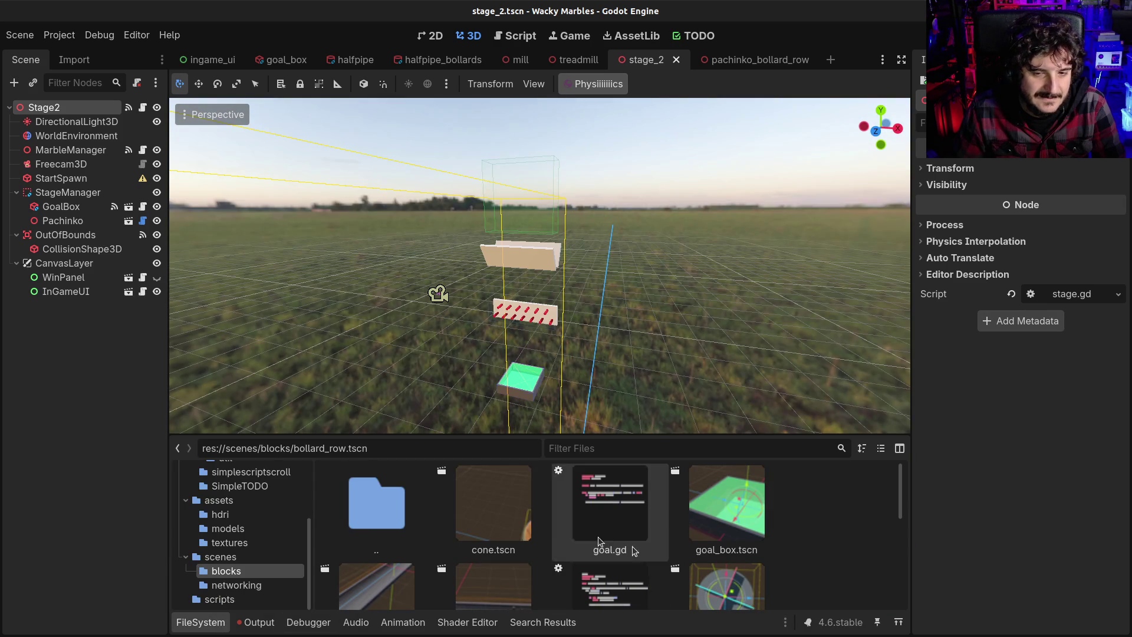
{"action": "scroll", "coordinate": [647, 557], "scroll_direction": "down", "scroll_amount": 4}
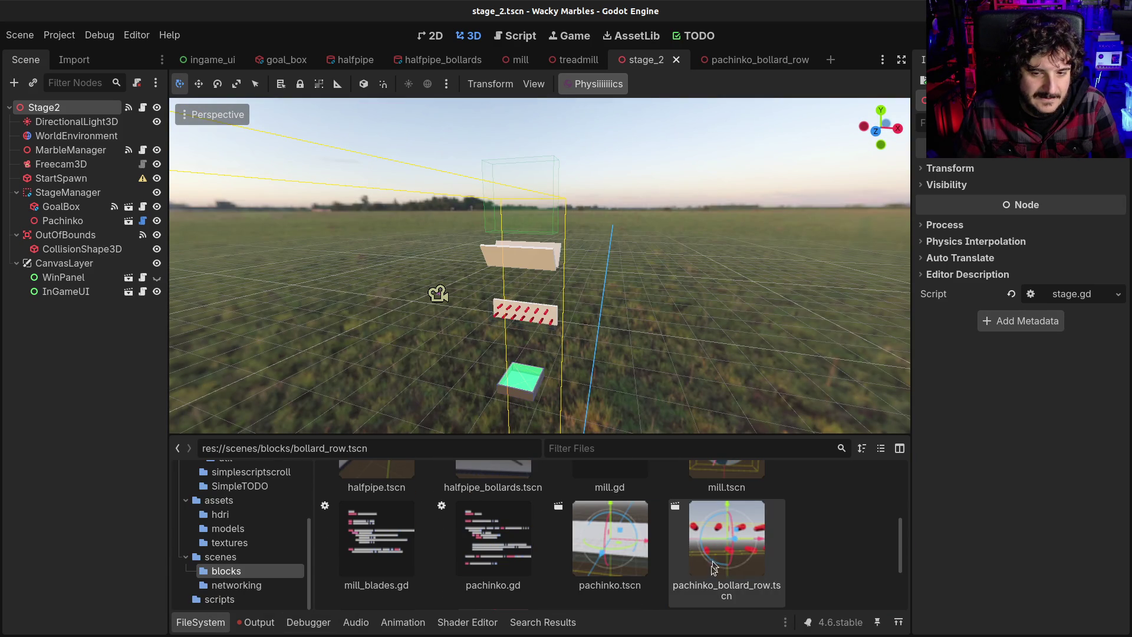
{"action": "double_click", "coordinate": [599, 547]}
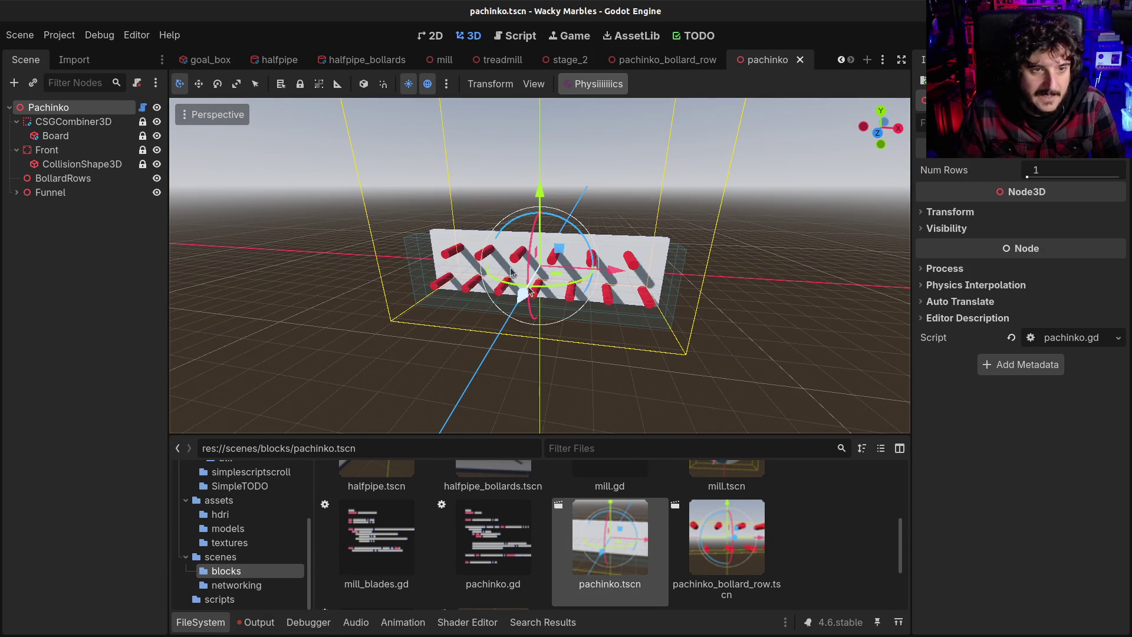
Step: Drag Num Rows from 1 up to 7 in the Inspector, then show the Output log's errors
{"action": "left_click", "coordinate": [1029, 178]}
{"action": "left_click_drag", "start_coordinate": [1028, 178], "coordinate": [1042, 178]}
{"action": "scroll", "coordinate": [750, 211], "scroll_direction": "down", "scroll_amount": 5}
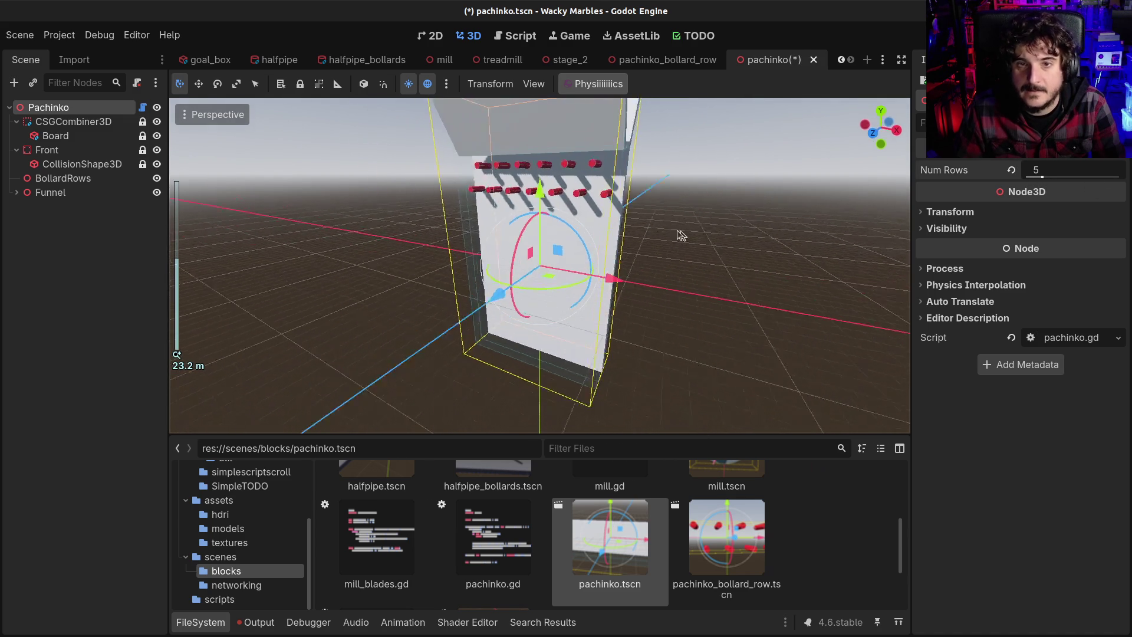
{"action": "scroll", "coordinate": [681, 235], "scroll_direction": "up", "scroll_amount": 3}
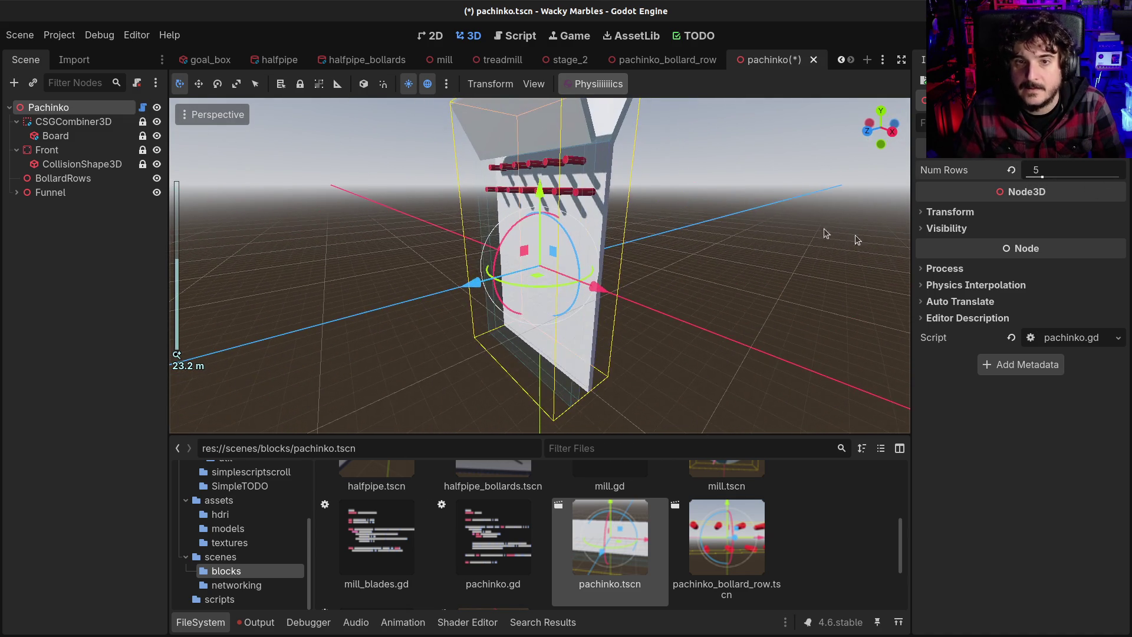
{"action": "left_click_drag", "start_coordinate": [1043, 177], "coordinate": [1051, 177]}
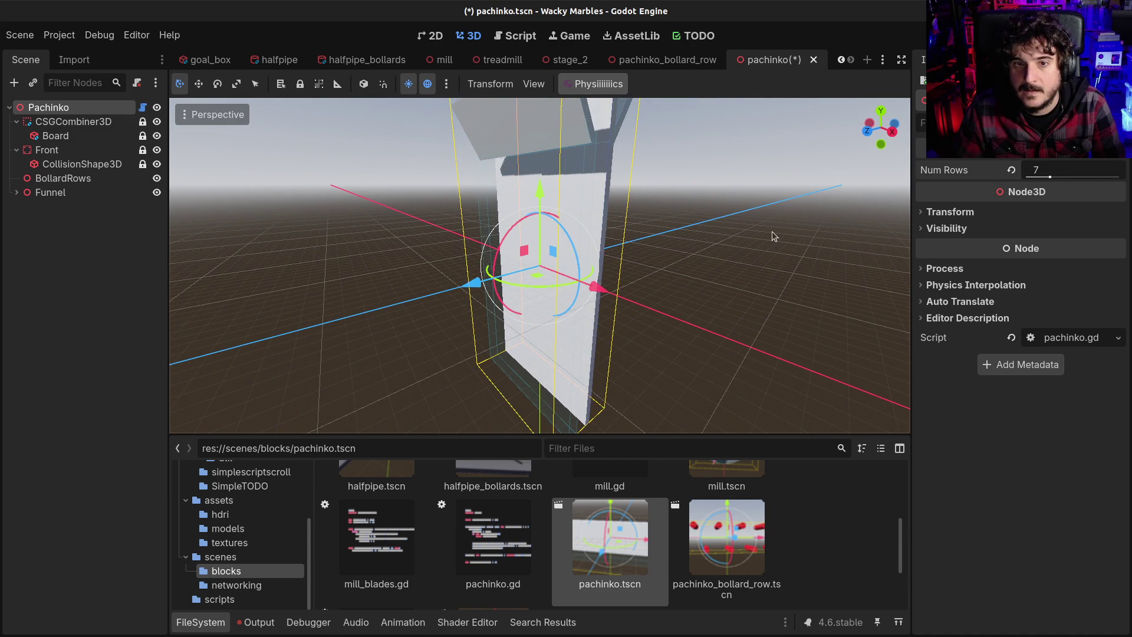
{"action": "scroll", "coordinate": [769, 238], "scroll_direction": "down", "scroll_amount": 4}
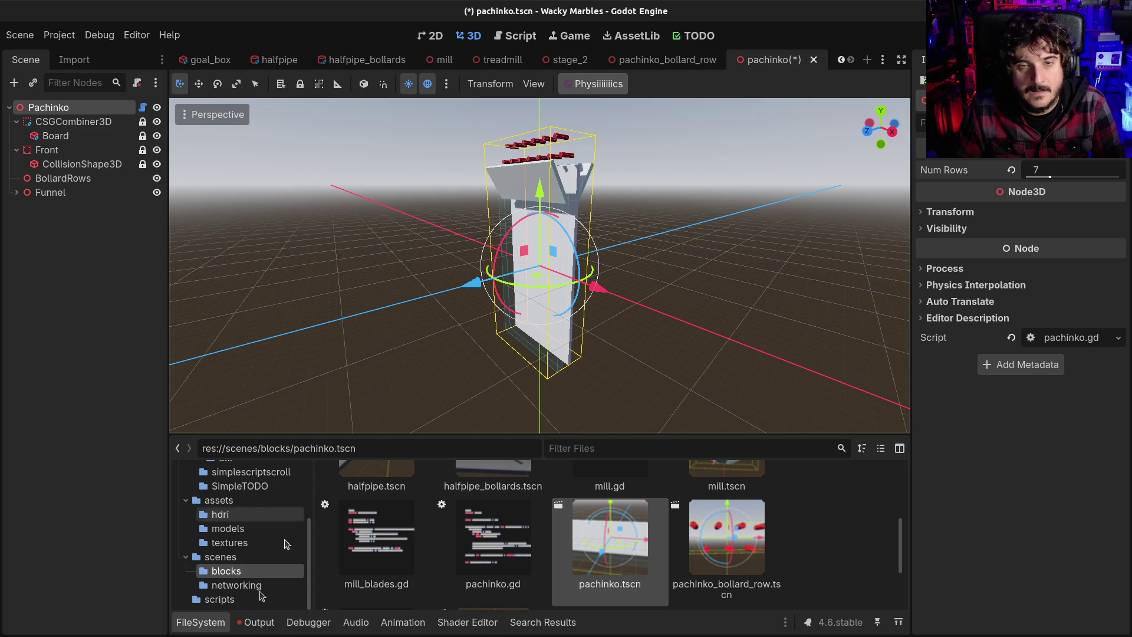
{"action": "left_click", "coordinate": [224, 619]}
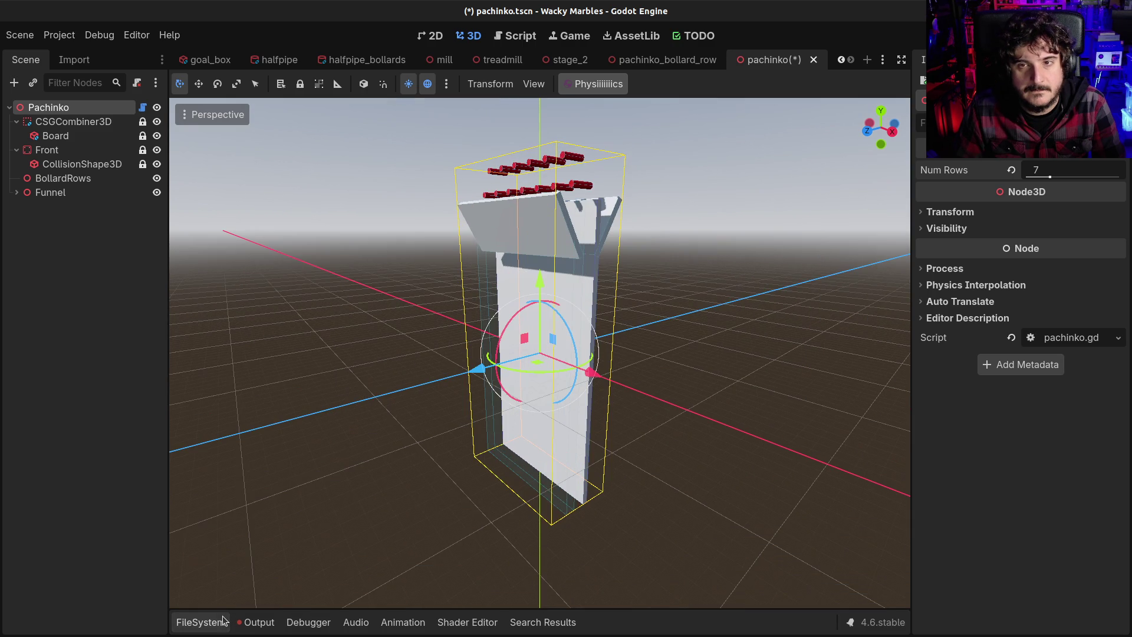
{"action": "left_click", "coordinate": [274, 630]}
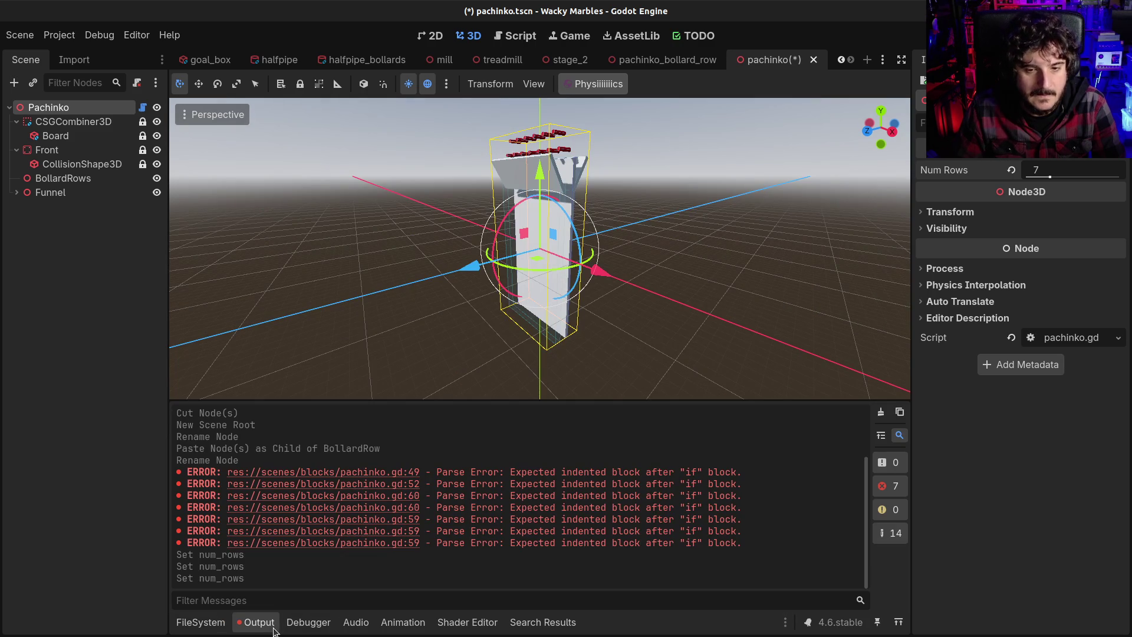
Step: Jump to the first error, remove the stray tab and blank line in add_bollard_rows, and save
{"action": "left_click", "coordinate": [402, 473]}
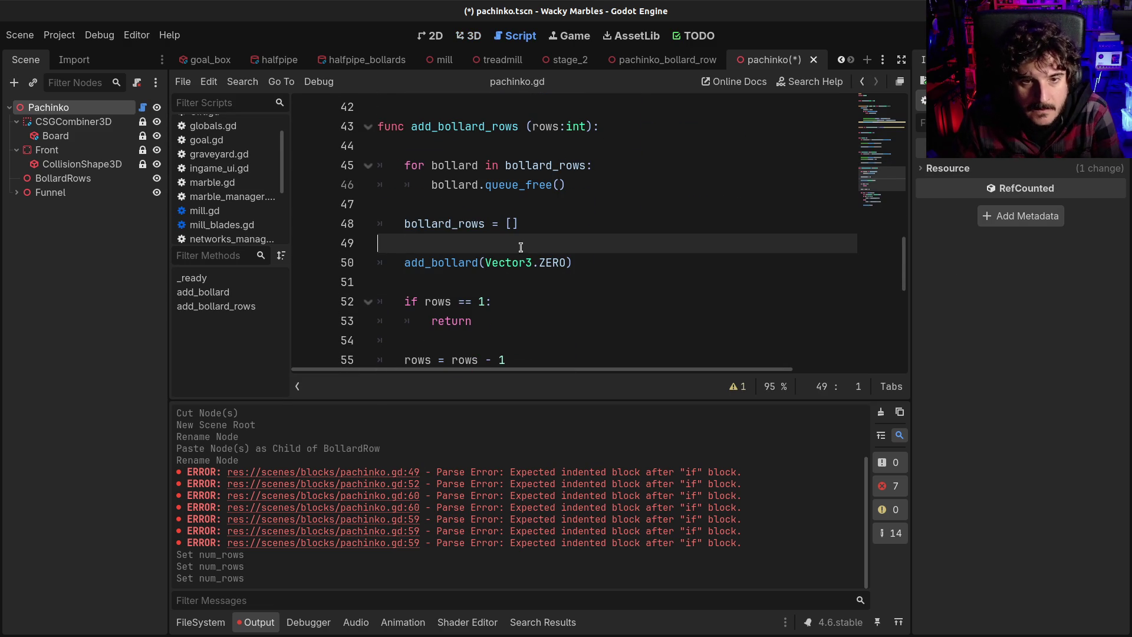
{"action": "left_click", "coordinate": [531, 208]}
{"action": "scroll", "coordinate": [531, 209], "scroll_direction": "up", "scroll_amount": 1}
{"action": "key", "text": "Tab"}
{"action": "key", "text": "BackSpace"}
{"action": "left_click", "coordinate": [567, 160]}
{"action": "key", "text": "BackSpace"}
{"action": "scroll", "coordinate": [556, 203], "scroll_direction": "up", "scroll_amount": 1}
{"action": "scroll", "coordinate": [564, 236], "scroll_direction": "down", "scroll_amount": 1}
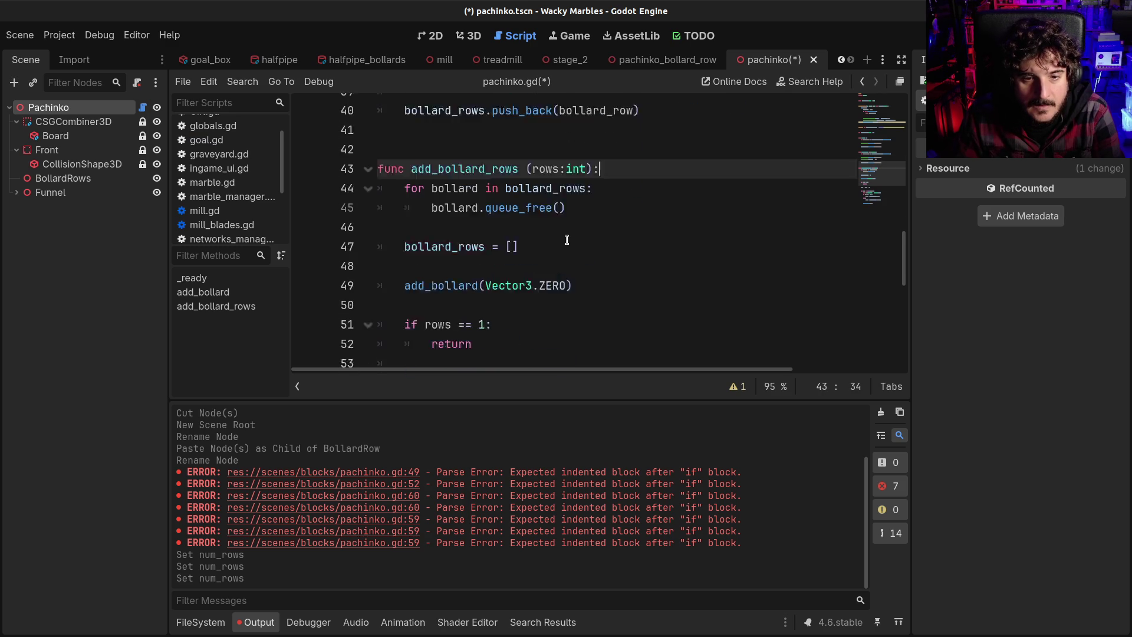
{"action": "key", "text": "ctrl+s"}
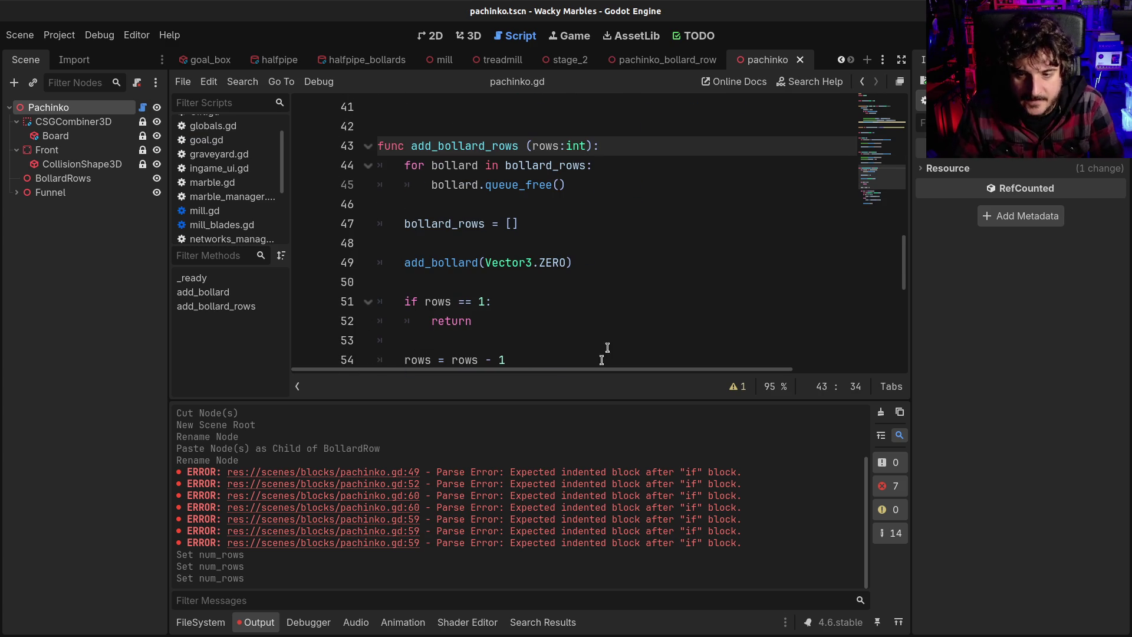
Step: Clear the output log, check the 3D board, and collapse the bottom dock for the script
{"action": "left_click", "coordinate": [881, 412]}
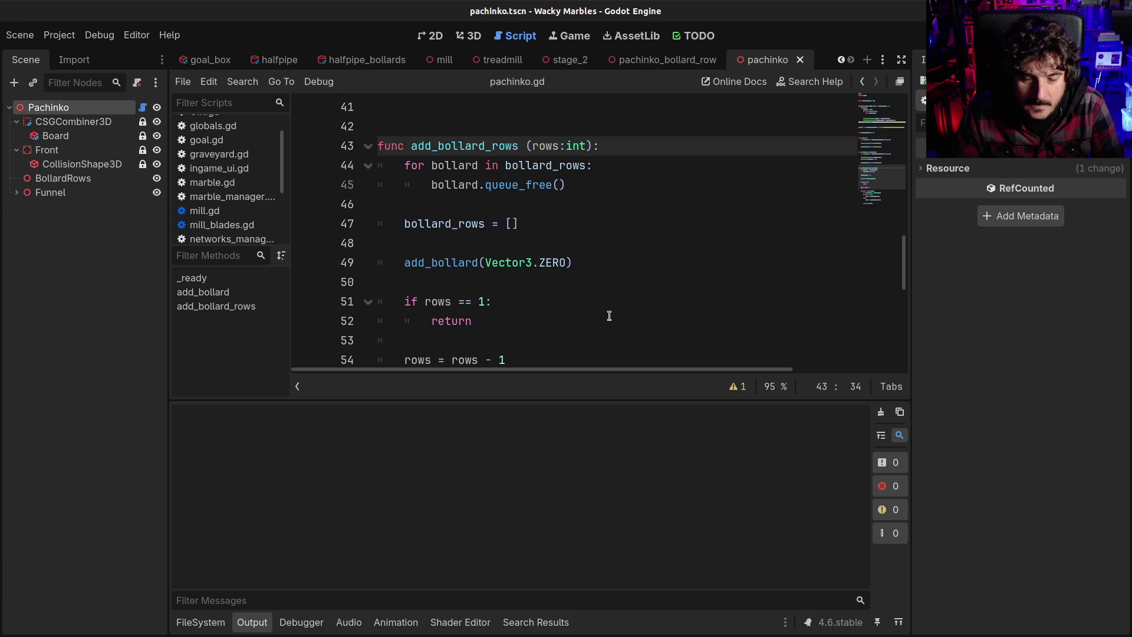
{"action": "left_click", "coordinate": [468, 35]}
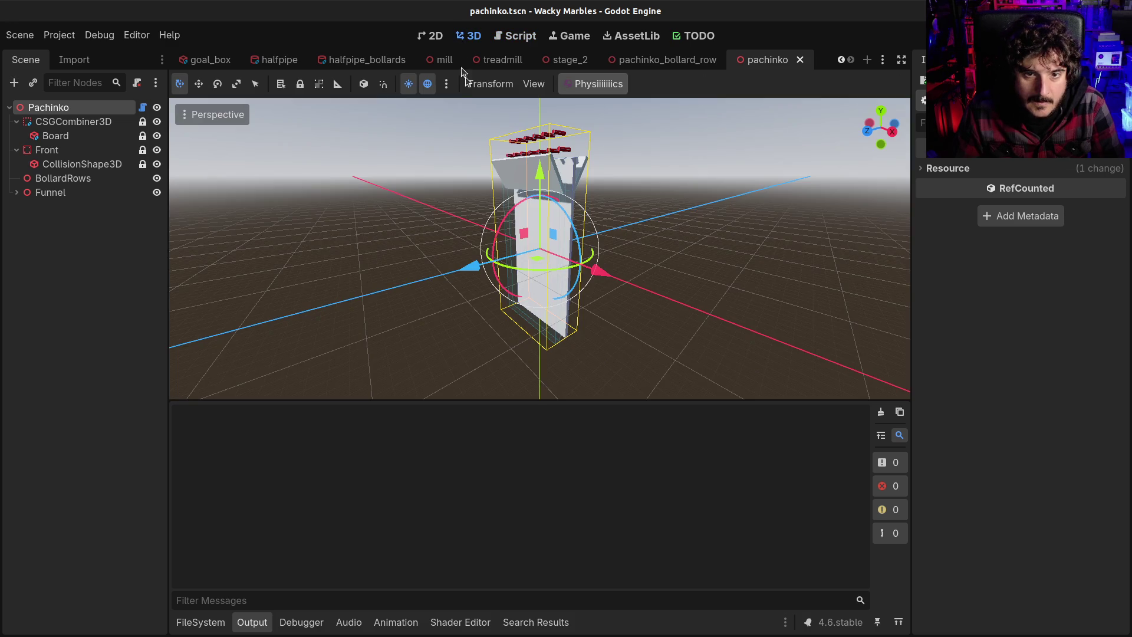
{"action": "left_click", "coordinate": [515, 35]}
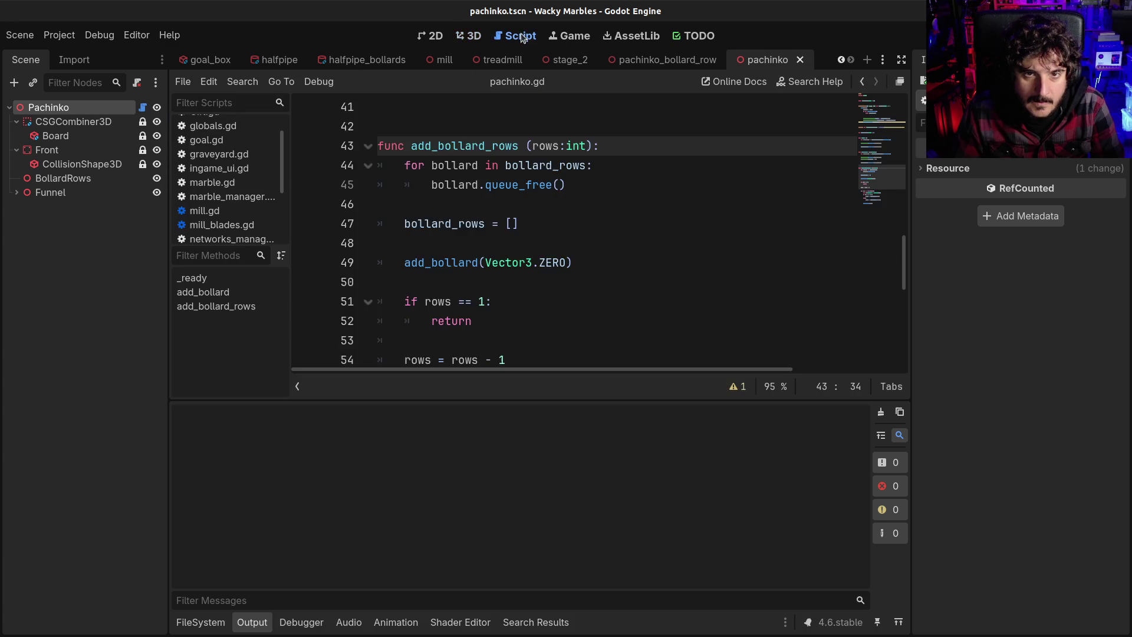
{"action": "scroll", "coordinate": [530, 314], "scroll_direction": "up", "scroll_amount": 2}
{"action": "scroll", "coordinate": [531, 314], "scroll_direction": "down", "scroll_amount": 2}
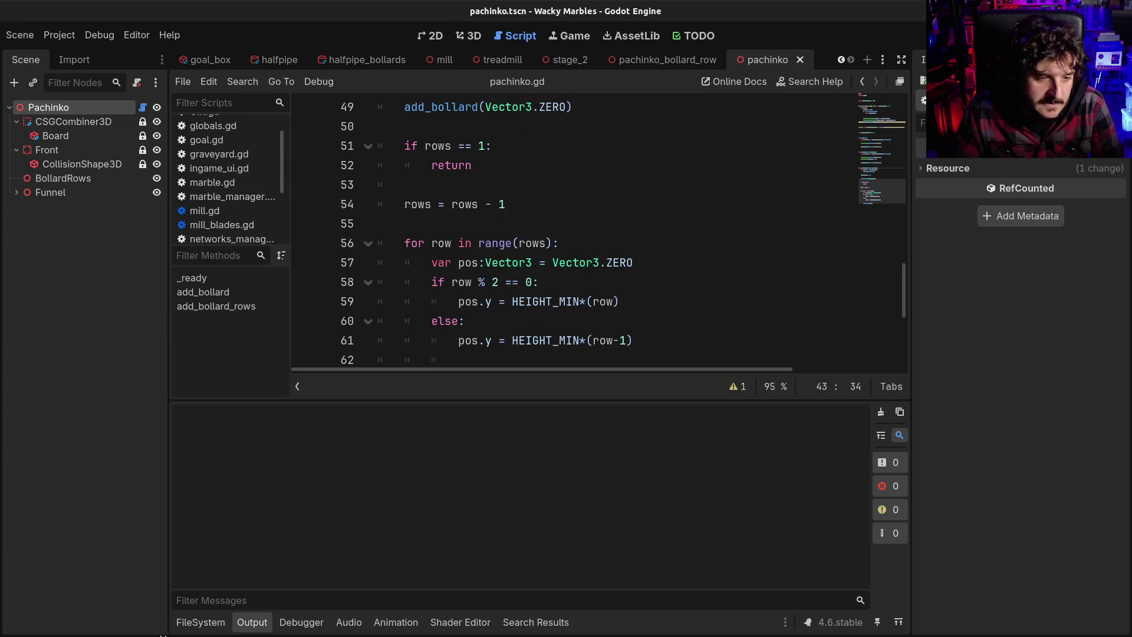
{"action": "left_click", "coordinate": [200, 623]}
{"action": "left_click", "coordinate": [201, 624]}
Step: Copy HEIGHT_MIN from line 59 of the bollard loop
{"action": "left_click", "coordinate": [634, 407]}
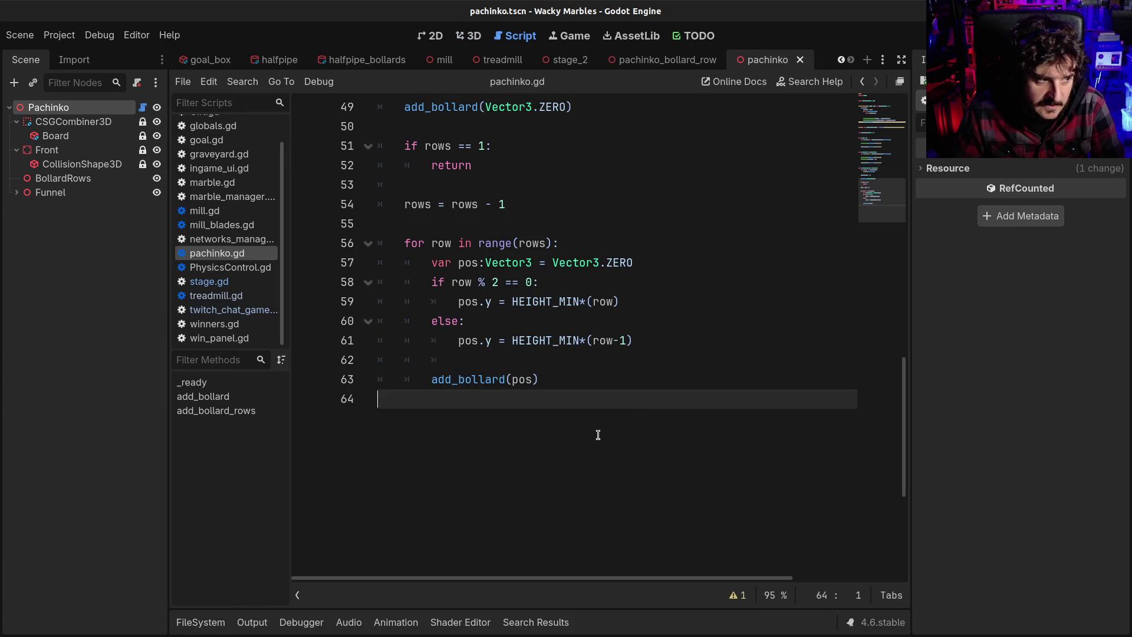
{"action": "scroll", "coordinate": [598, 435], "scroll_direction": "up", "scroll_amount": 2}
{"action": "left_click", "coordinate": [517, 421]}
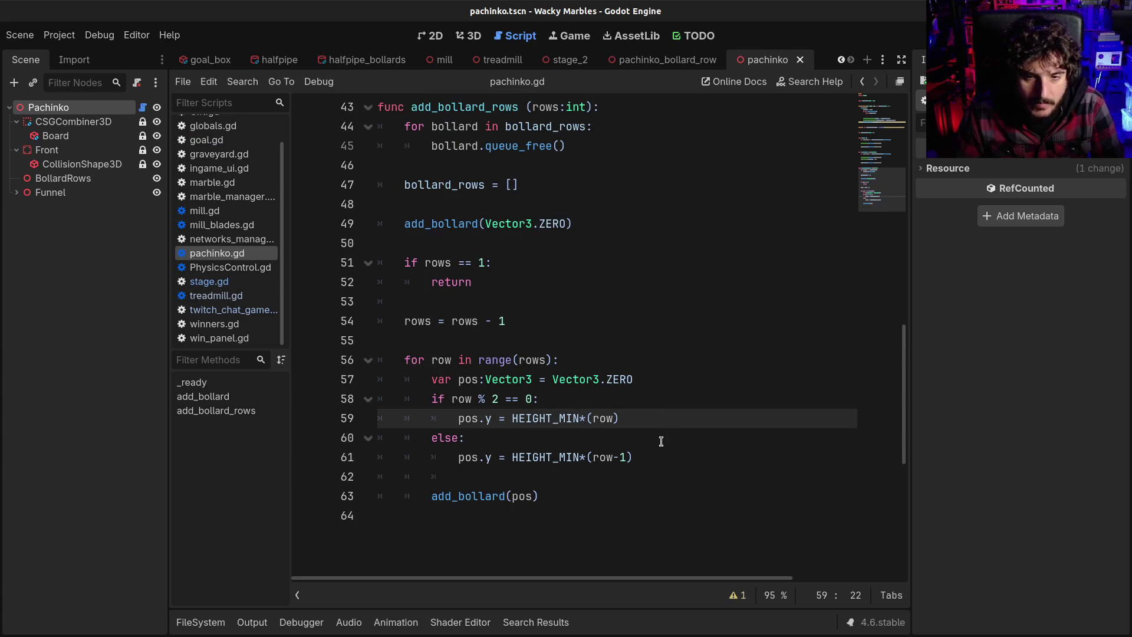
{"action": "double_click", "coordinate": [537, 420]}
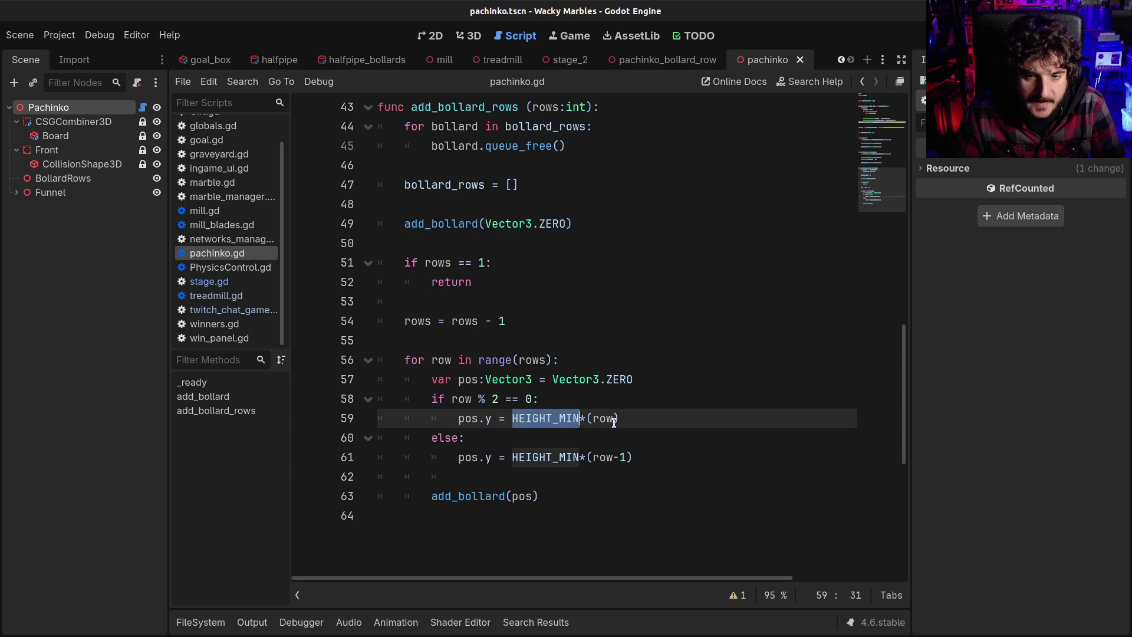
{"action": "double_click", "coordinate": [603, 420]}
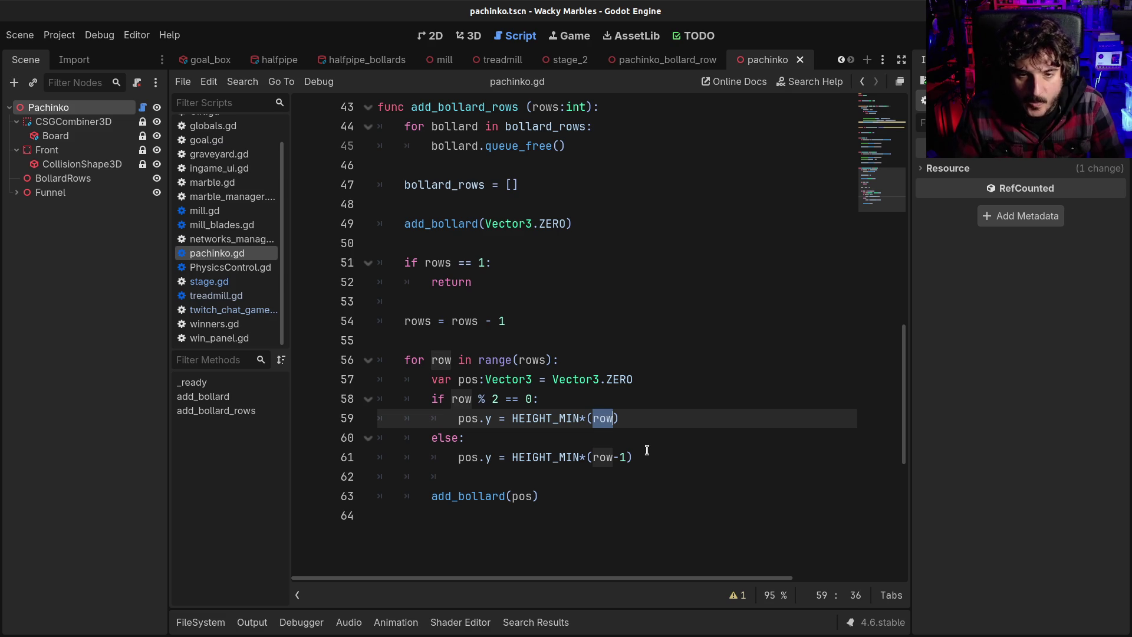
{"action": "double_click", "coordinate": [533, 420]}
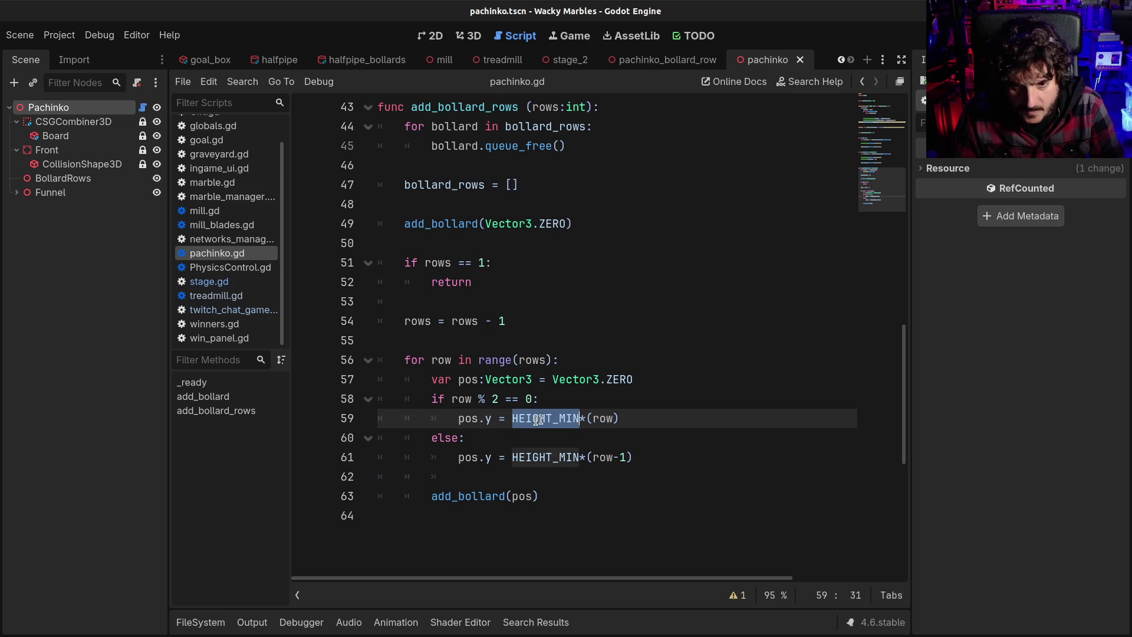
{"action": "key", "text": "ctrl+c"}
{"action": "key", "text": "Left"}
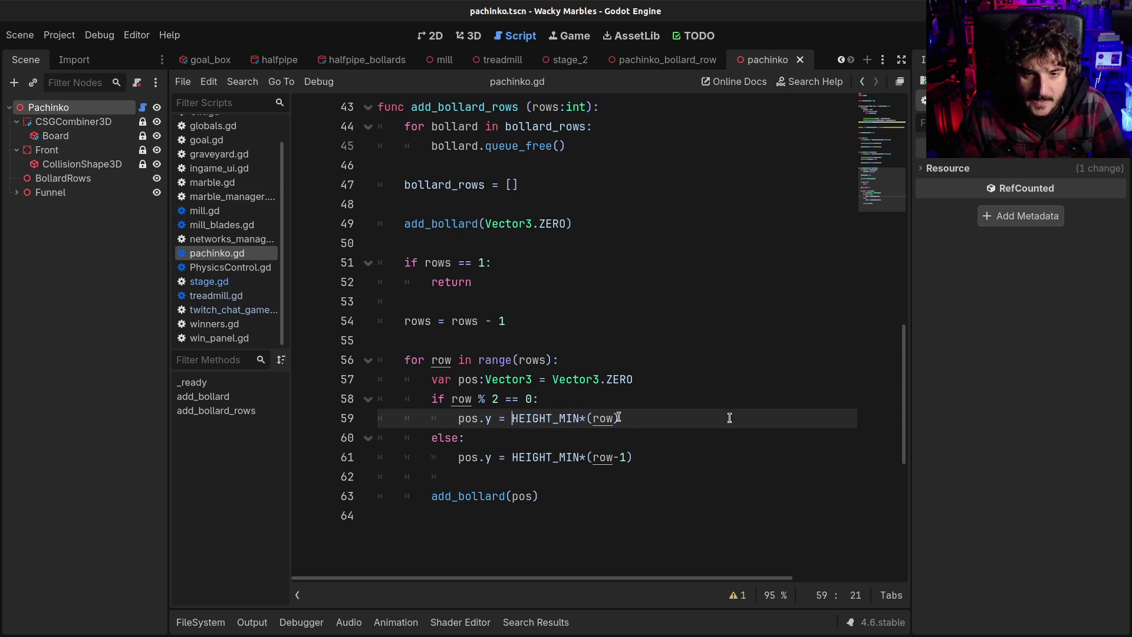
Step: Make line 59 'HEIGHT_MIN/2 + HEIGHT_MIN*(row)' and line 61 '-HEIGHT_MIN/2 - HEIGHT_MIN*(row-1)', then save
{"action": "key", "text": "ctrl+v"}
{"action": "type", "text": "/2"}
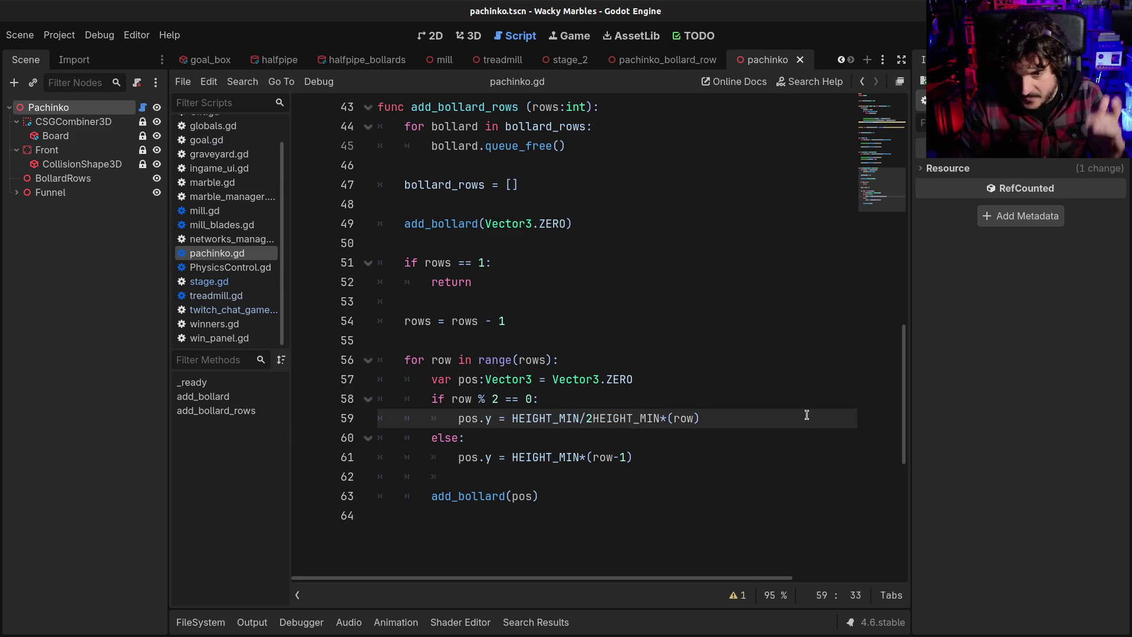
{"action": "type", "text": " +"}
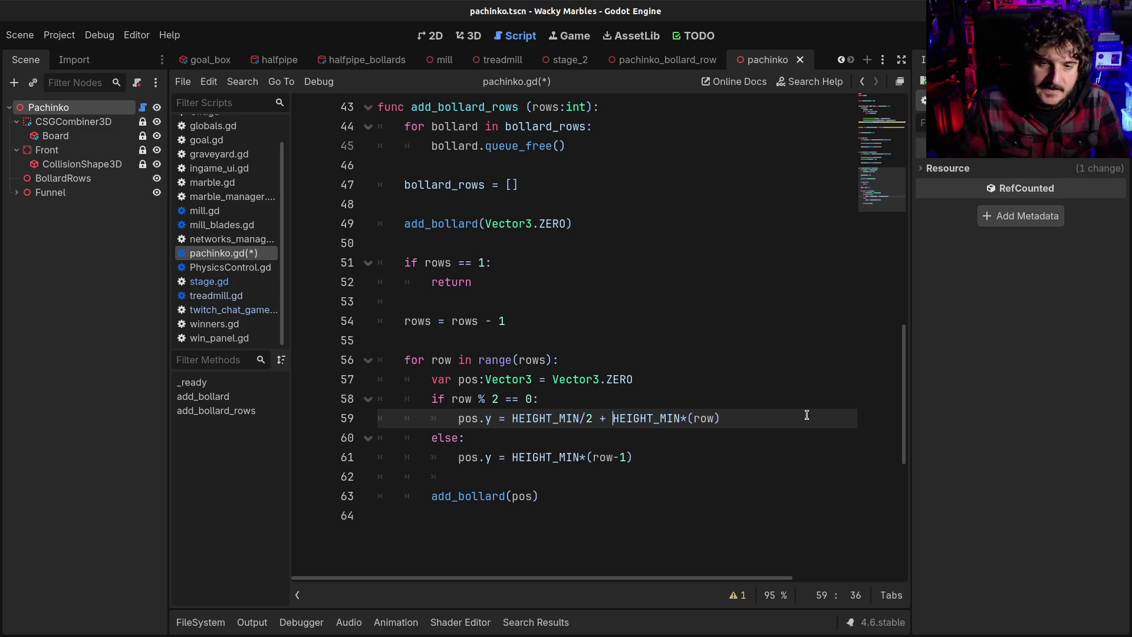
{"action": "left_click", "coordinate": [512, 457]}
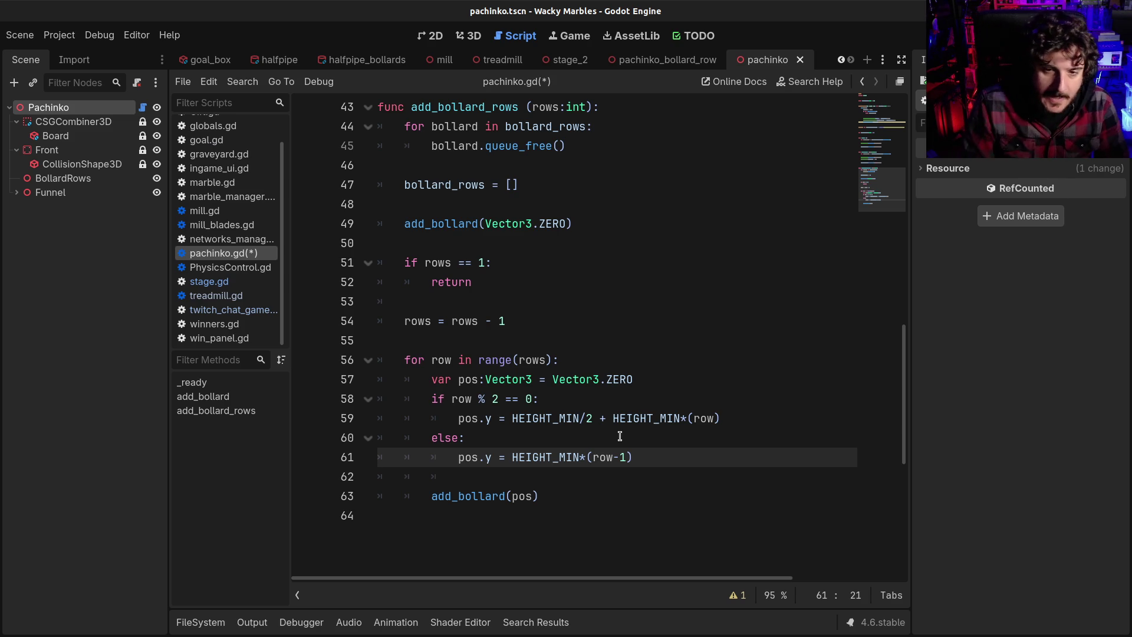
{"action": "type", "text": "-"}
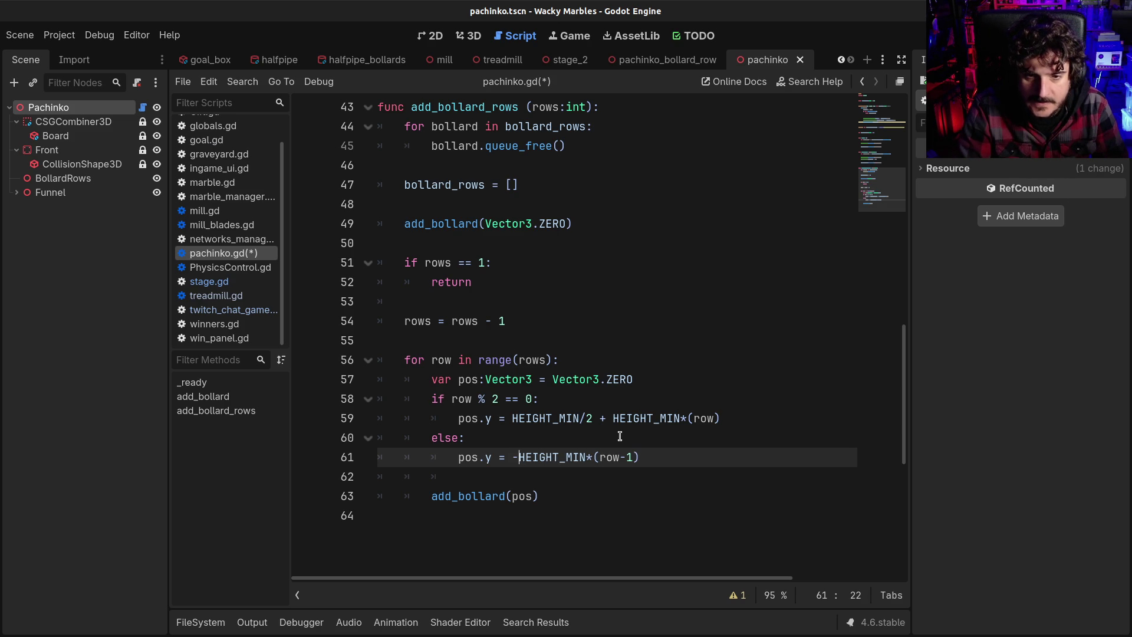
{"action": "type", "text": "HEIGHT_MIN "}
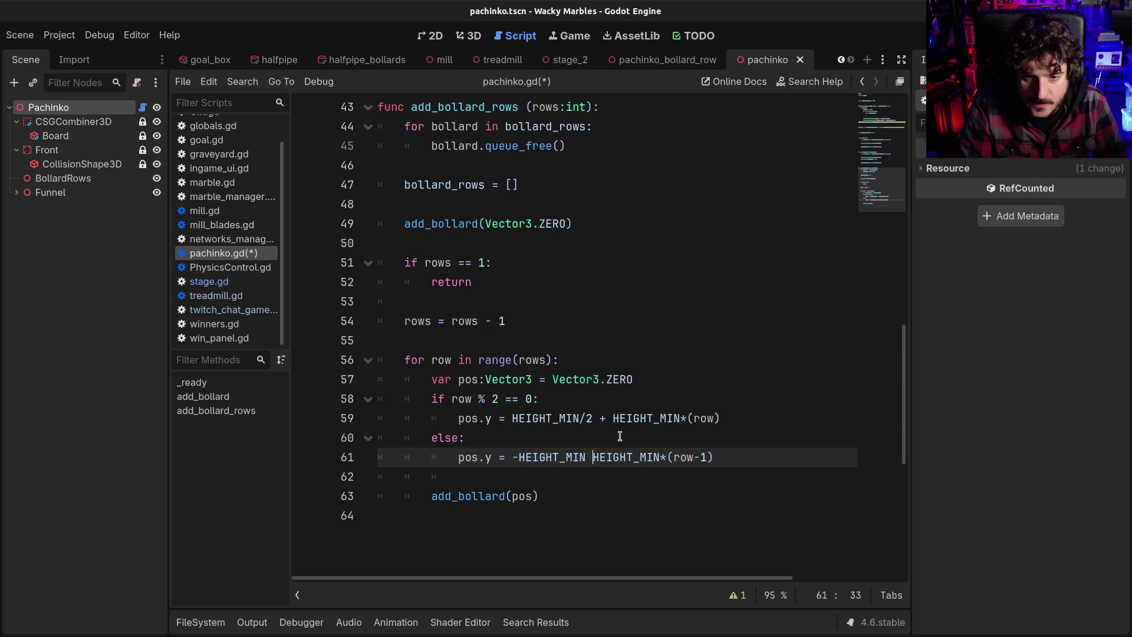
{"action": "type", "text": "-"}
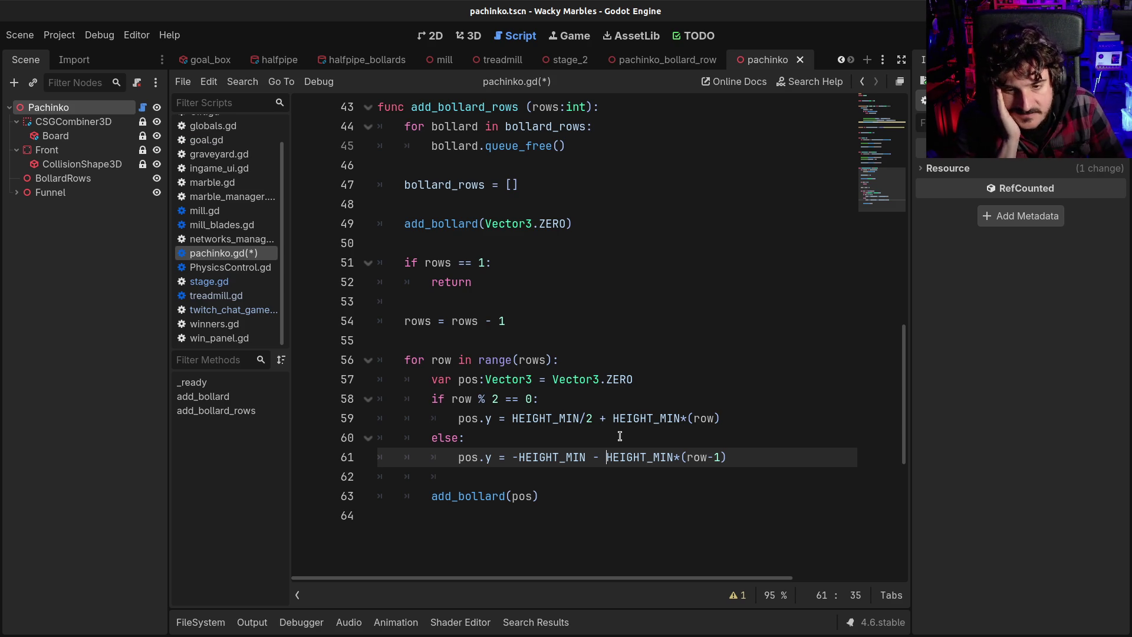
{"action": "key", "text": "Left"}
{"action": "type", "text": "/2"}
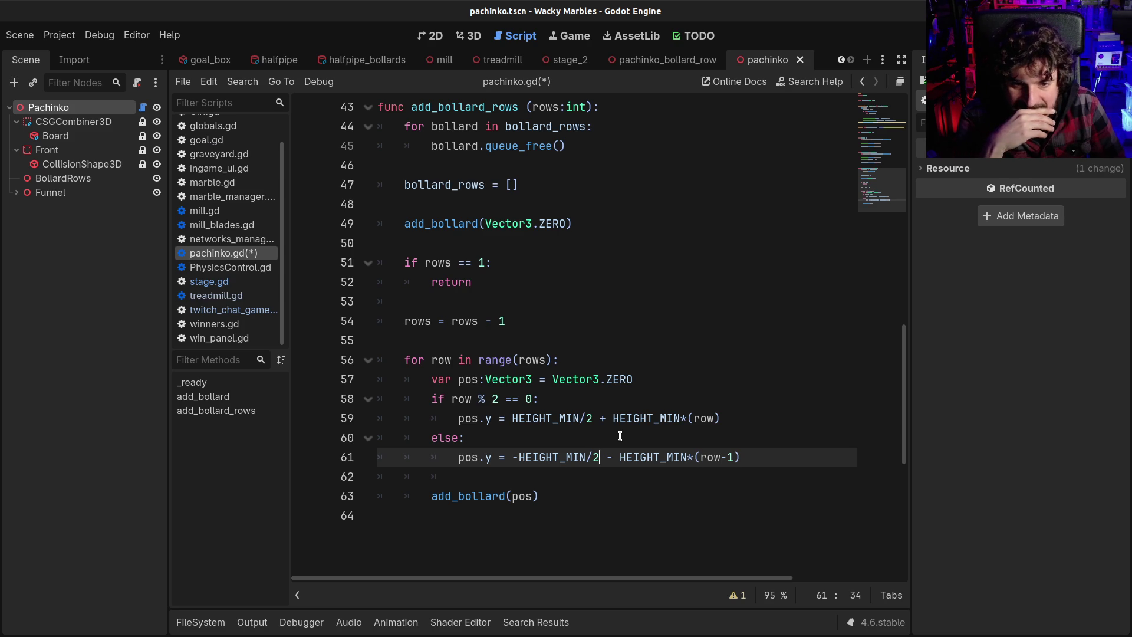
{"action": "key", "text": "ctrl+s"}
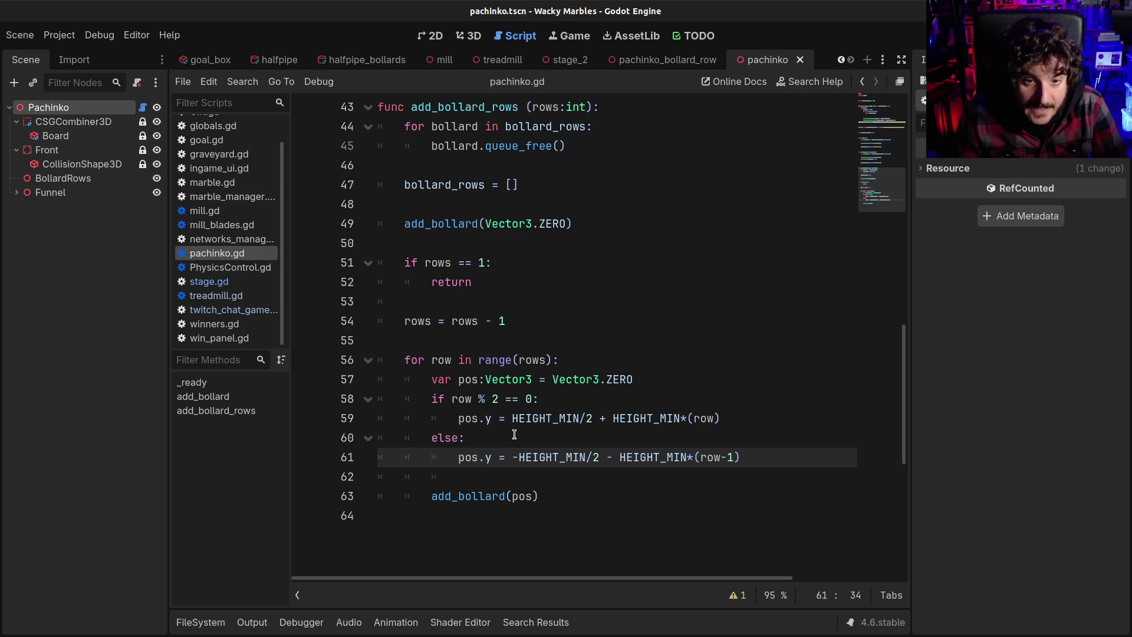
{"action": "scroll", "coordinate": [515, 435], "scroll_direction": "up", "scroll_amount": 1}
{"action": "scroll", "coordinate": [515, 435], "scroll_direction": "up", "scroll_amount": 2}
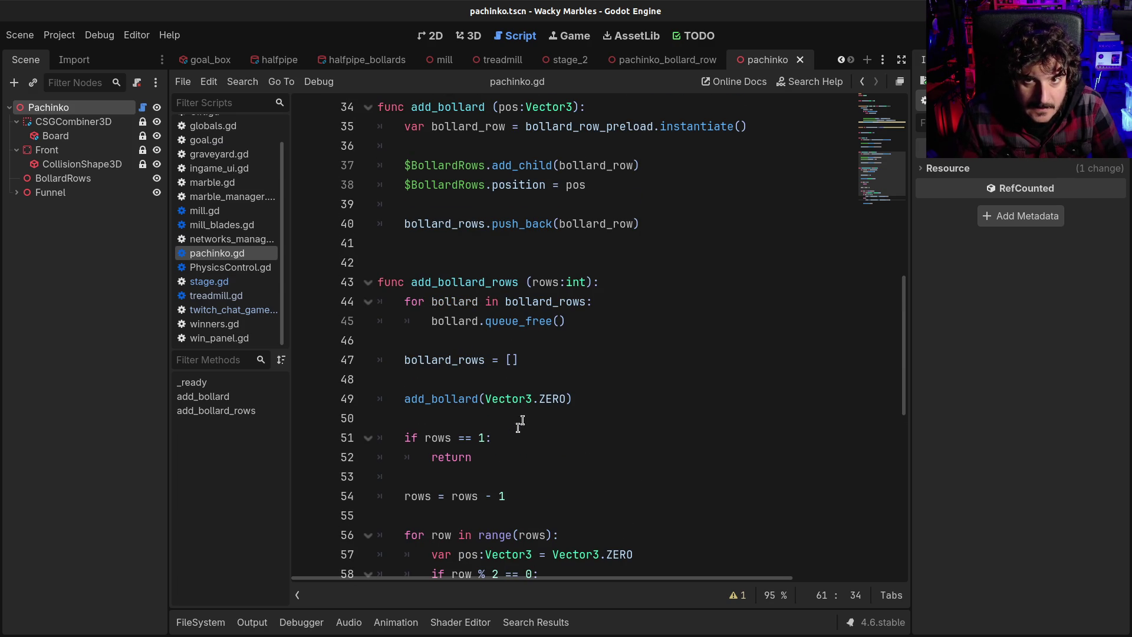
Step: Review the add_bollard function's add_child call and position assignment on lines 37–38 of pachinko.gd
{"action": "left_click", "coordinate": [663, 59]}
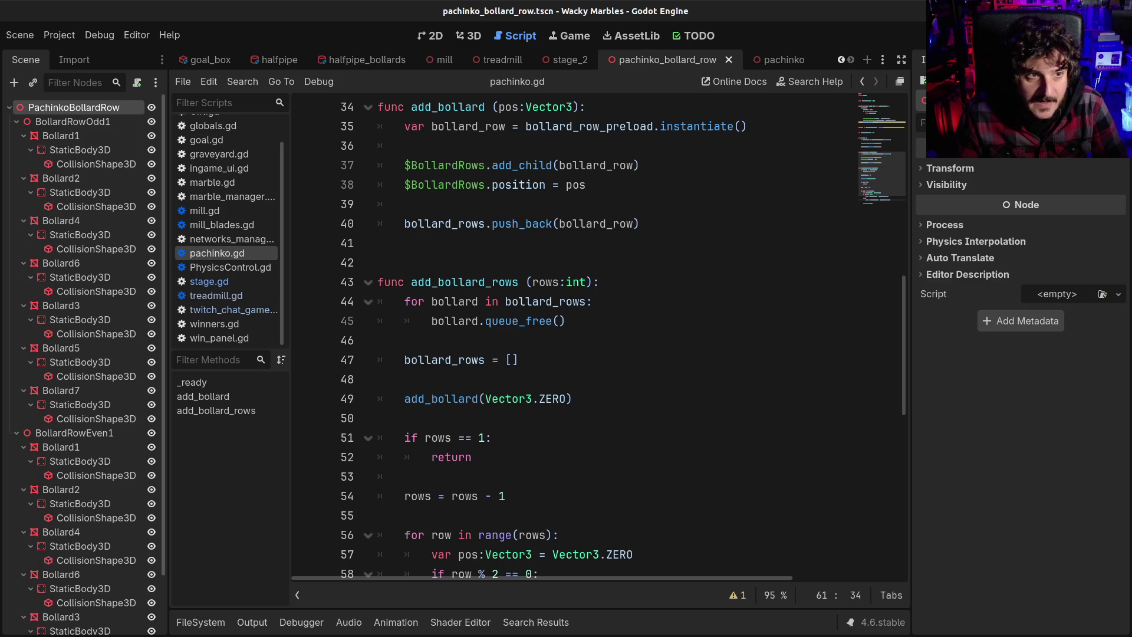
{"action": "left_click", "coordinate": [767, 60]}
{"action": "scroll", "coordinate": [472, 353], "scroll_direction": "down", "scroll_amount": 6}
{"action": "scroll", "coordinate": [478, 384], "scroll_direction": "up", "scroll_amount": 1}
{"action": "scroll", "coordinate": [479, 392], "scroll_direction": "up", "scroll_amount": 6}
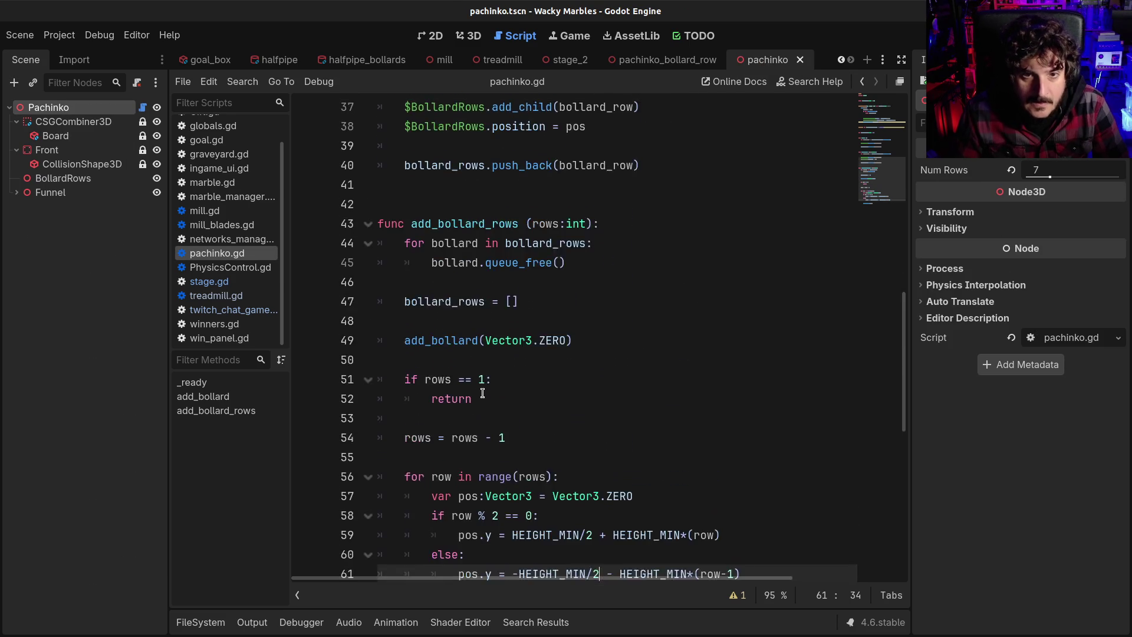
{"action": "left_click", "coordinate": [470, 186]}
{"action": "left_click_drag", "start_coordinate": [470, 186], "coordinate": [679, 186]}
{"action": "left_click", "coordinate": [678, 186]}
{"action": "left_click_drag", "start_coordinate": [424, 224], "coordinate": [618, 223]}
{"action": "left_click_drag", "start_coordinate": [466, 243], "coordinate": [585, 243]}
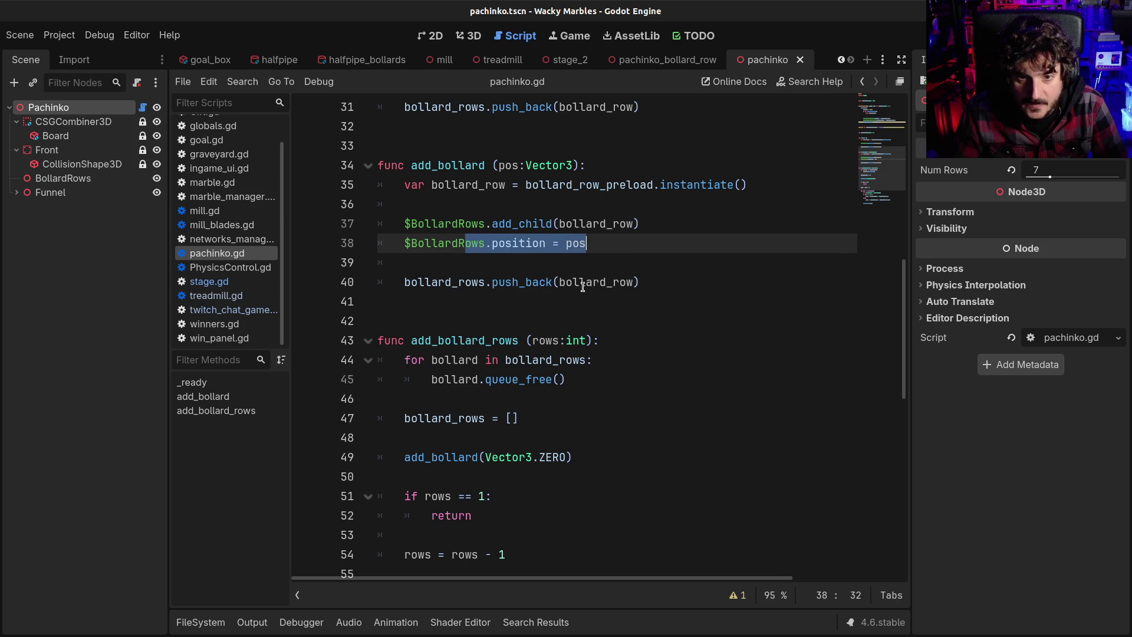
{"action": "scroll", "coordinate": [575, 295], "scroll_direction": "down", "scroll_amount": 3}
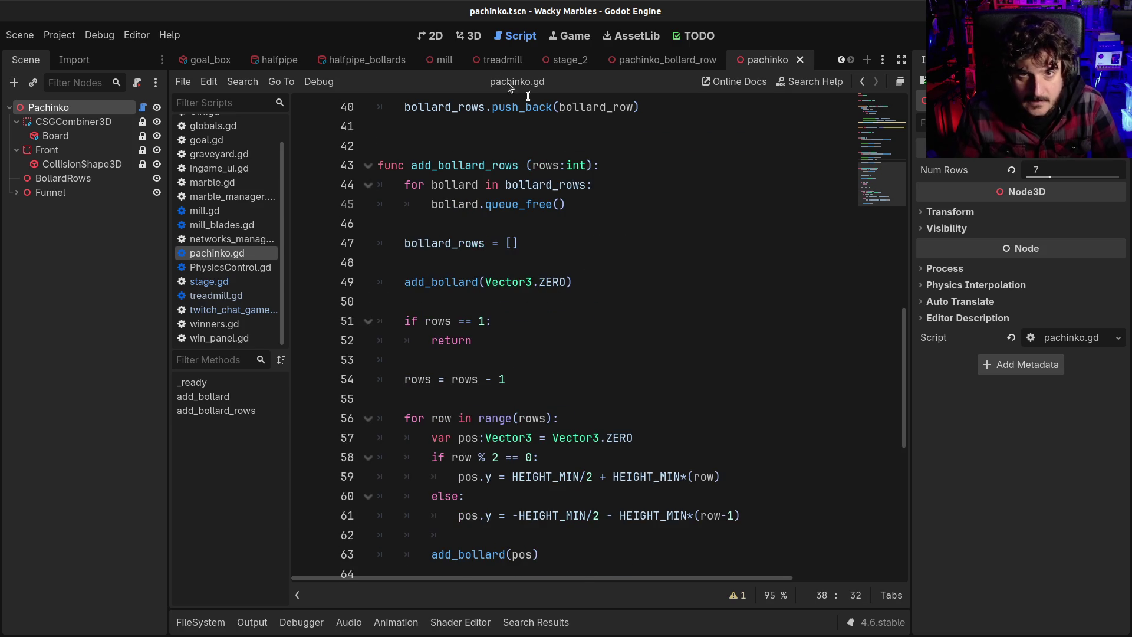
Step: Lower the pachinko scene's Num Rows from 7 to 3 in the 3D view and save
{"action": "left_click", "coordinate": [471, 37]}
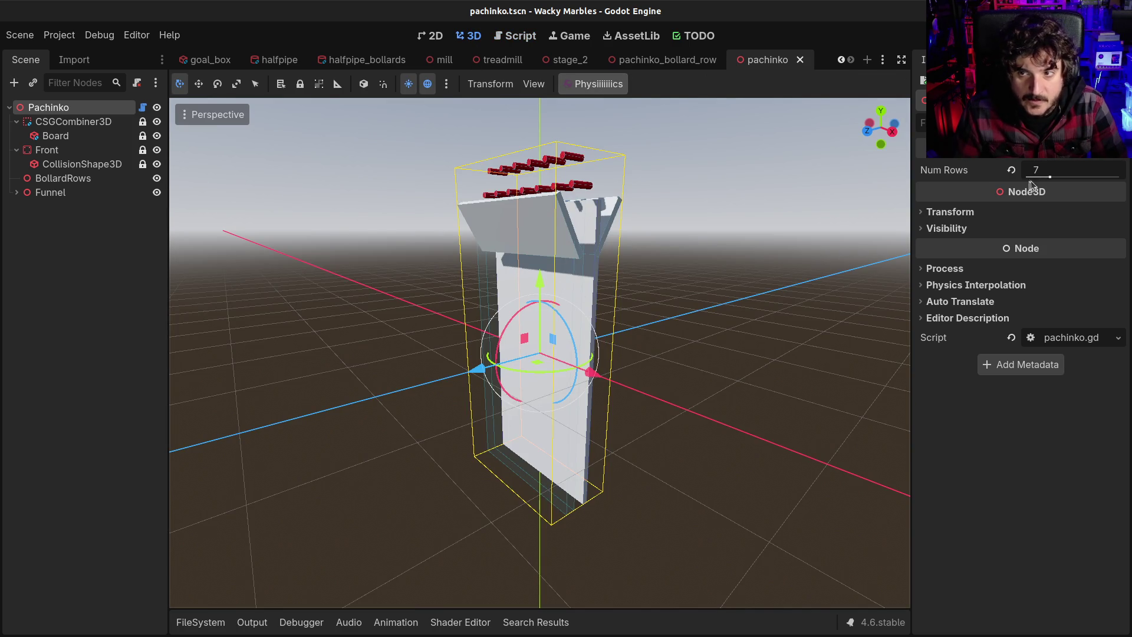
{"action": "mouse_move", "coordinate": [1050, 176]}
{"action": "left_mouse_down"}
{"action": "mouse_move", "coordinate": [1035, 177]}
{"action": "mouse_move", "coordinate": [1061, 177]}
{"action": "mouse_move", "coordinate": [1029, 177]}
{"action": "left_mouse_up"}
{"action": "key", "text": "ctrl+s"}
{"action": "left_click", "coordinate": [522, 36]}
{"action": "scroll", "coordinate": [498, 279], "scroll_direction": "down", "scroll_amount": 3}
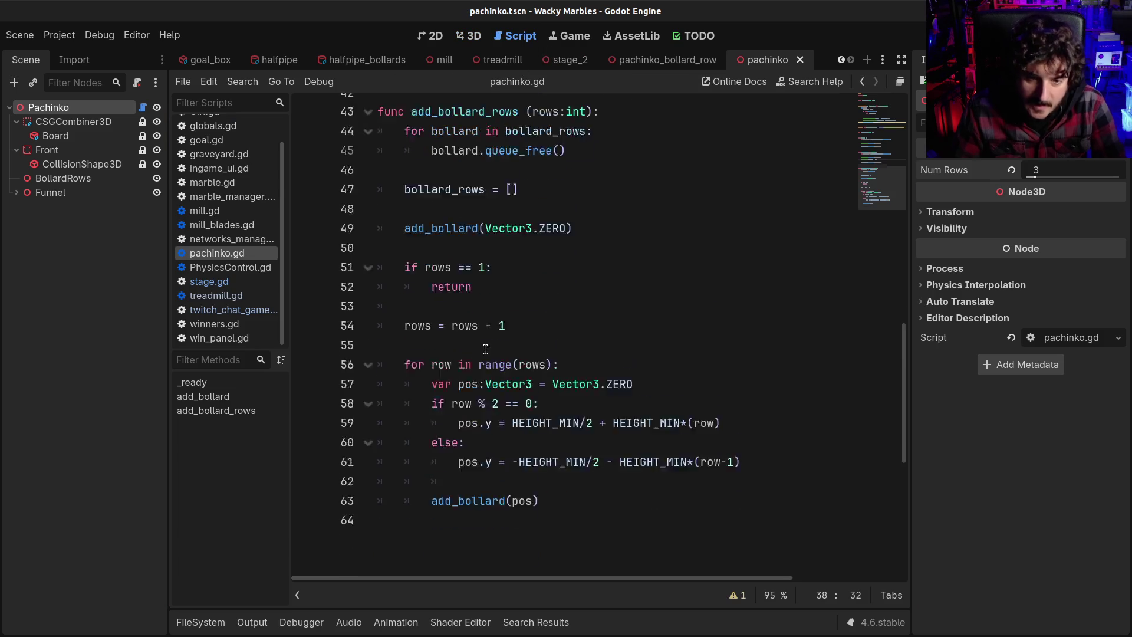
Step: Review how the rows parameter is used: the rows == 1 early return, rows = rows - 1, and range(rows)
{"action": "left_click", "coordinate": [498, 282]}
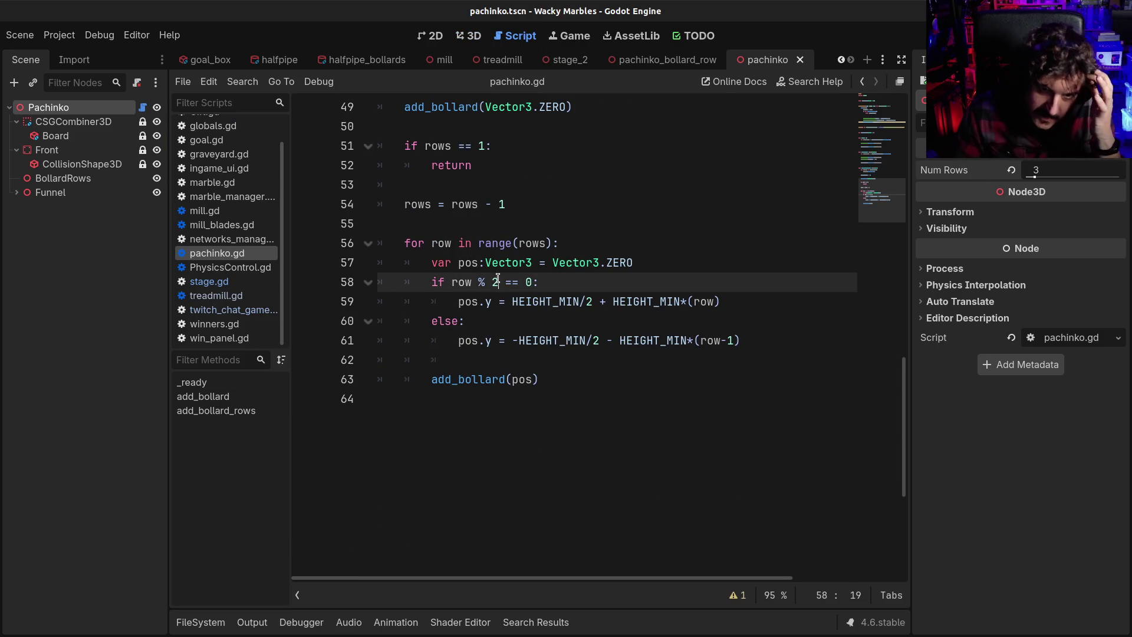
{"action": "left_click", "coordinate": [416, 243]}
{"action": "left_click", "coordinate": [532, 243]}
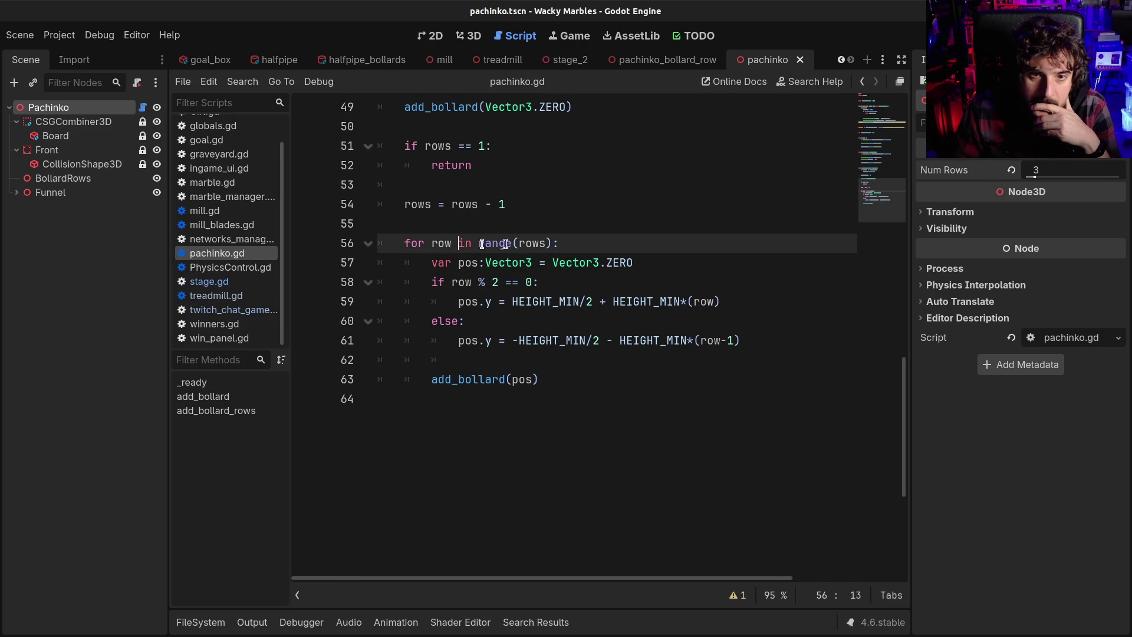
{"action": "left_click", "coordinate": [562, 249]}
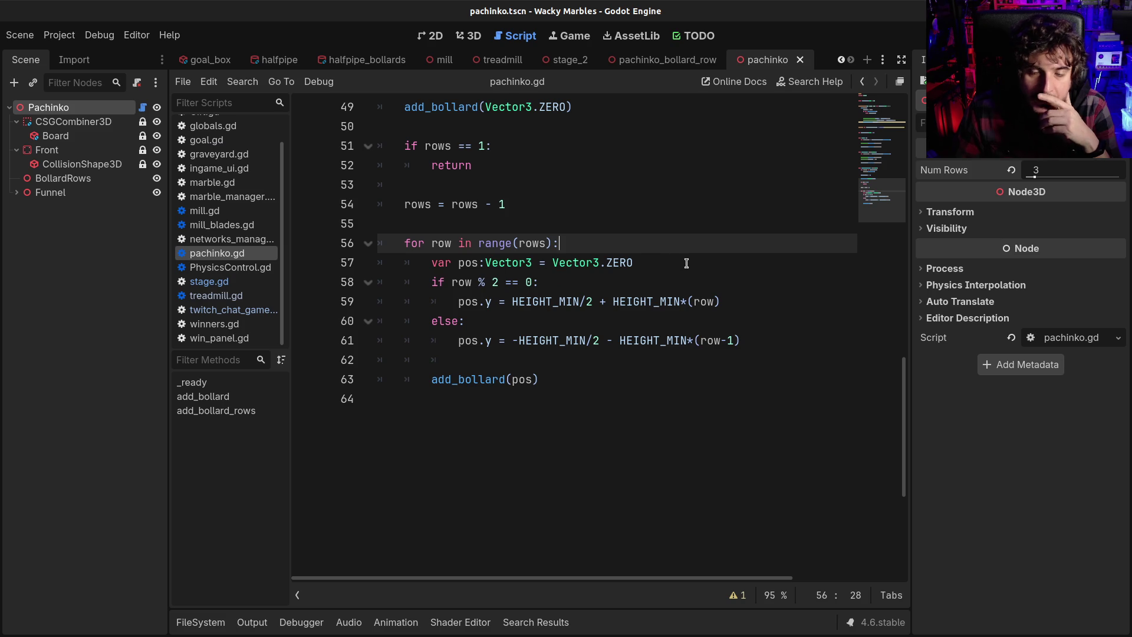
{"action": "scroll", "coordinate": [549, 264], "scroll_direction": "up", "scroll_amount": 3}
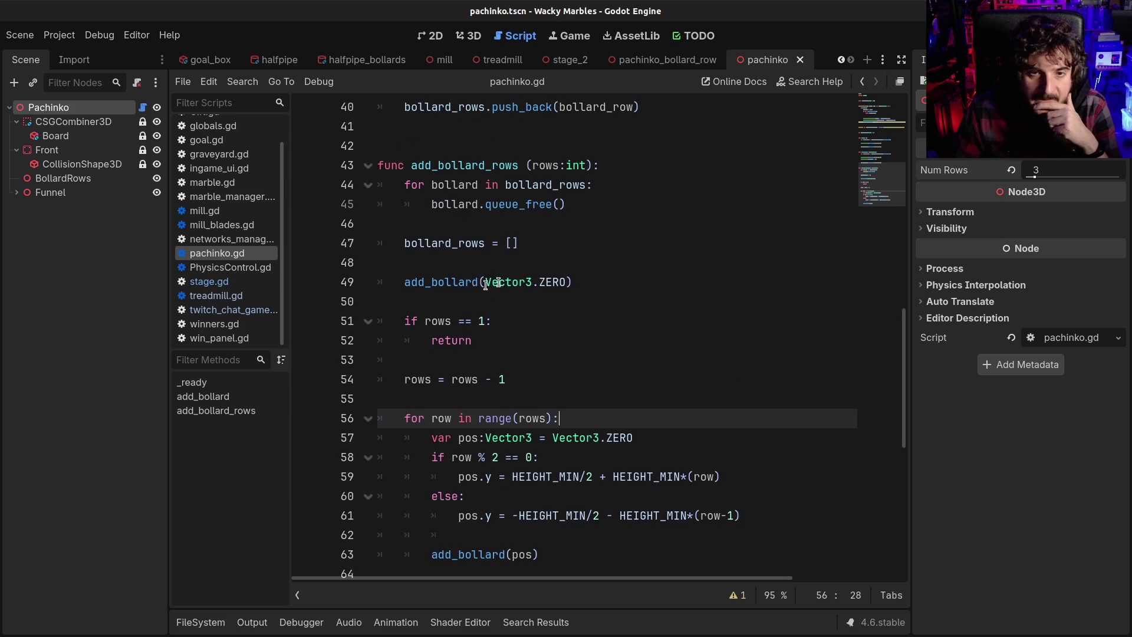
{"action": "left_click_drag", "start_coordinate": [441, 272], "coordinate": [519, 361]}
{"action": "left_click", "coordinate": [522, 362]}
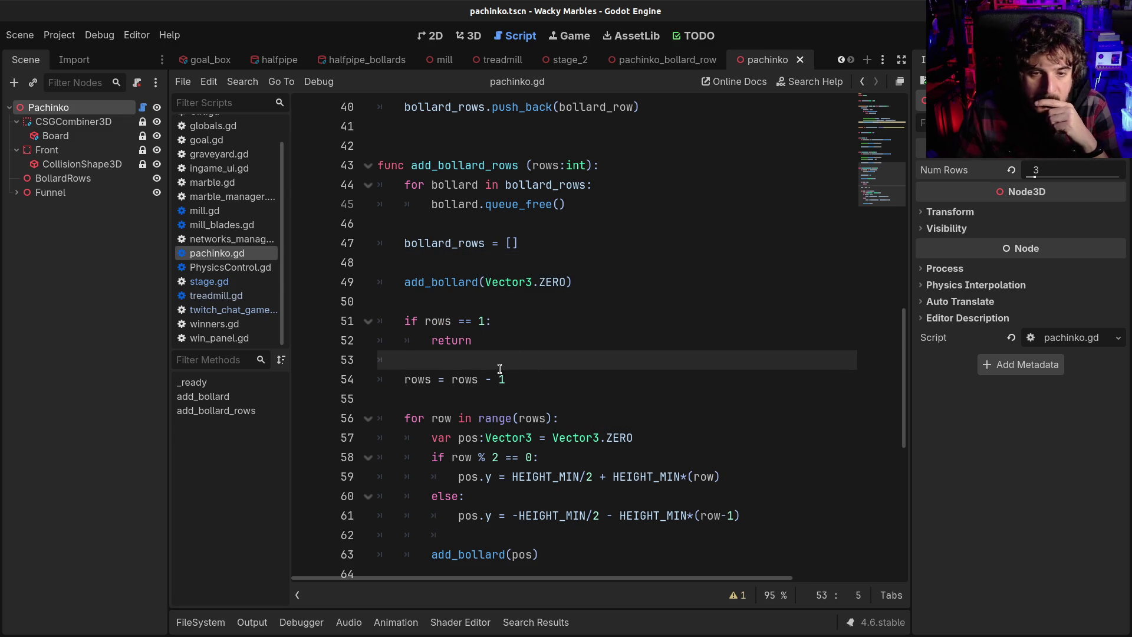
{"action": "left_click_drag", "start_coordinate": [471, 342], "coordinate": [375, 320]}
{"action": "left_click_drag", "start_coordinate": [529, 380], "coordinate": [377, 379]}
{"action": "left_click", "coordinate": [492, 320]}
{"action": "left_click_drag", "start_coordinate": [399, 264], "coordinate": [448, 301]}
{"action": "left_click", "coordinate": [468, 305]}
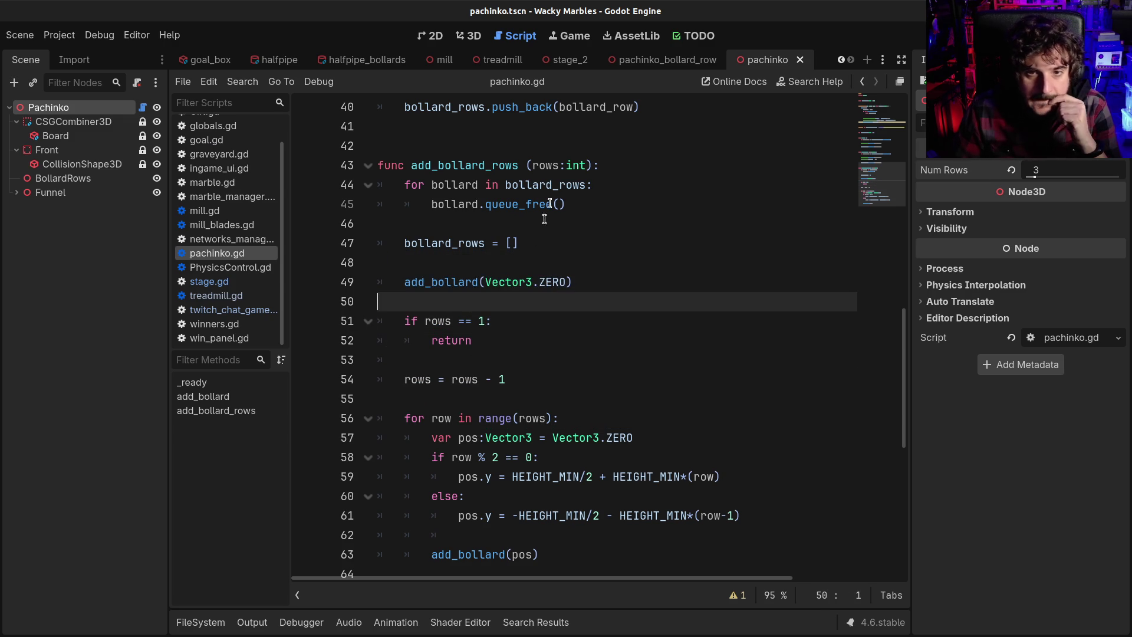
{"action": "double_click", "coordinate": [538, 167]}
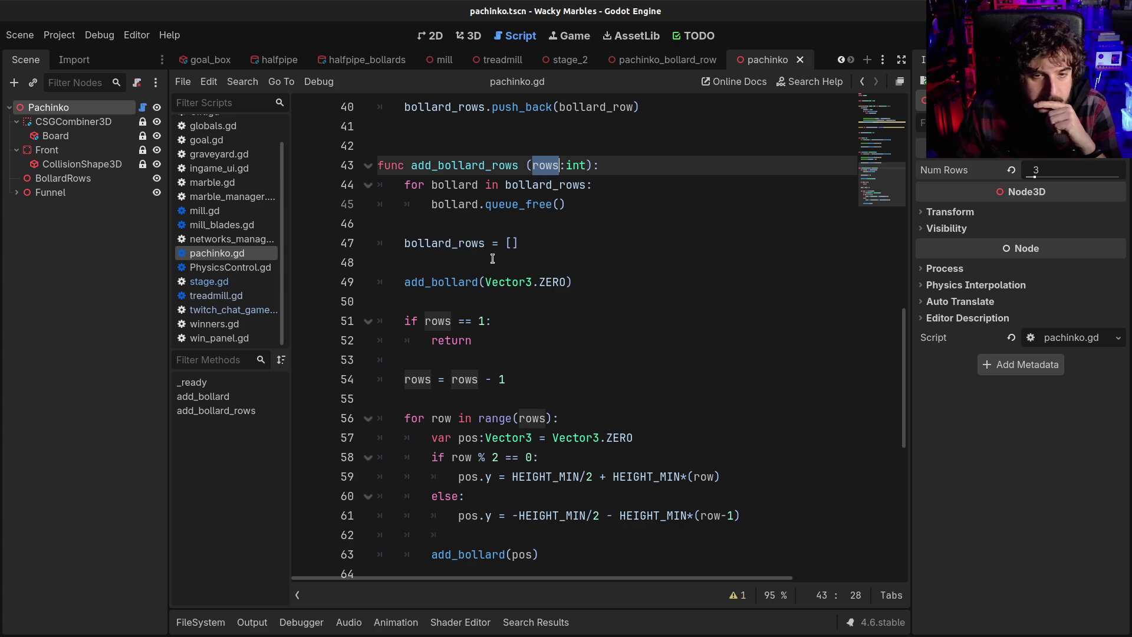
{"action": "left_click", "coordinate": [413, 381]}
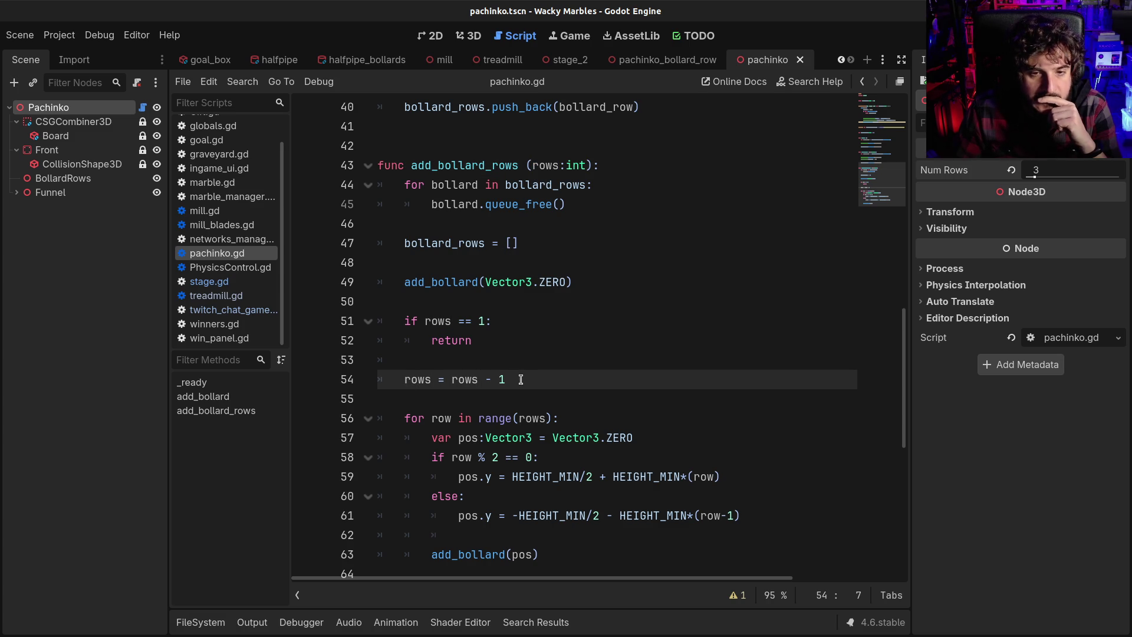
{"action": "left_click", "coordinate": [524, 419]}
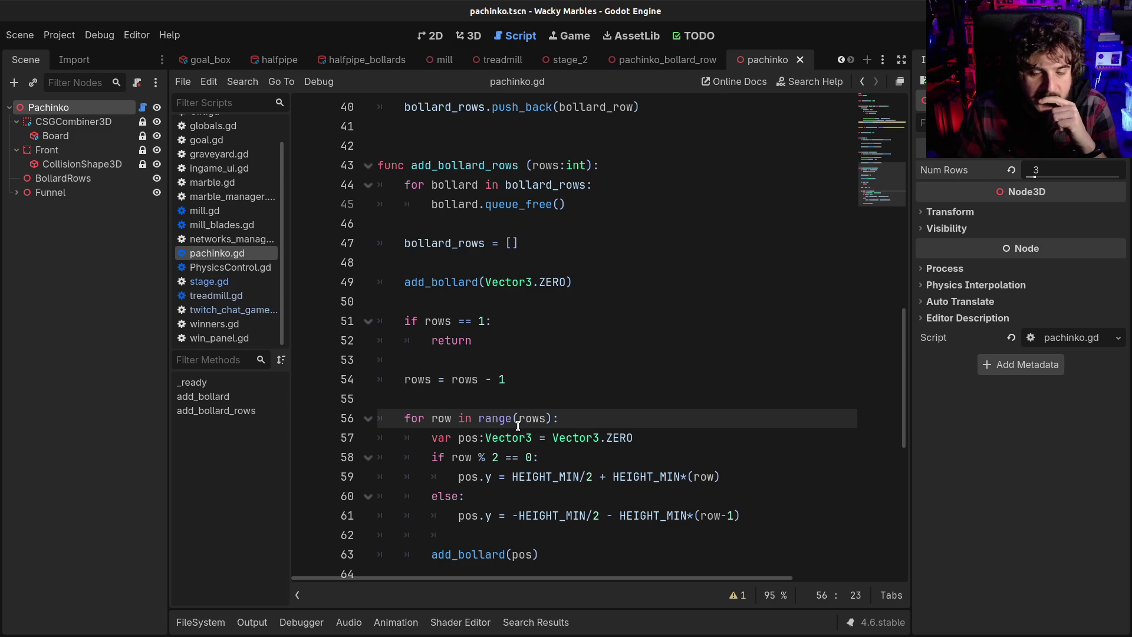
{"action": "scroll", "coordinate": [518, 425], "scroll_direction": "down", "scroll_amount": 1}
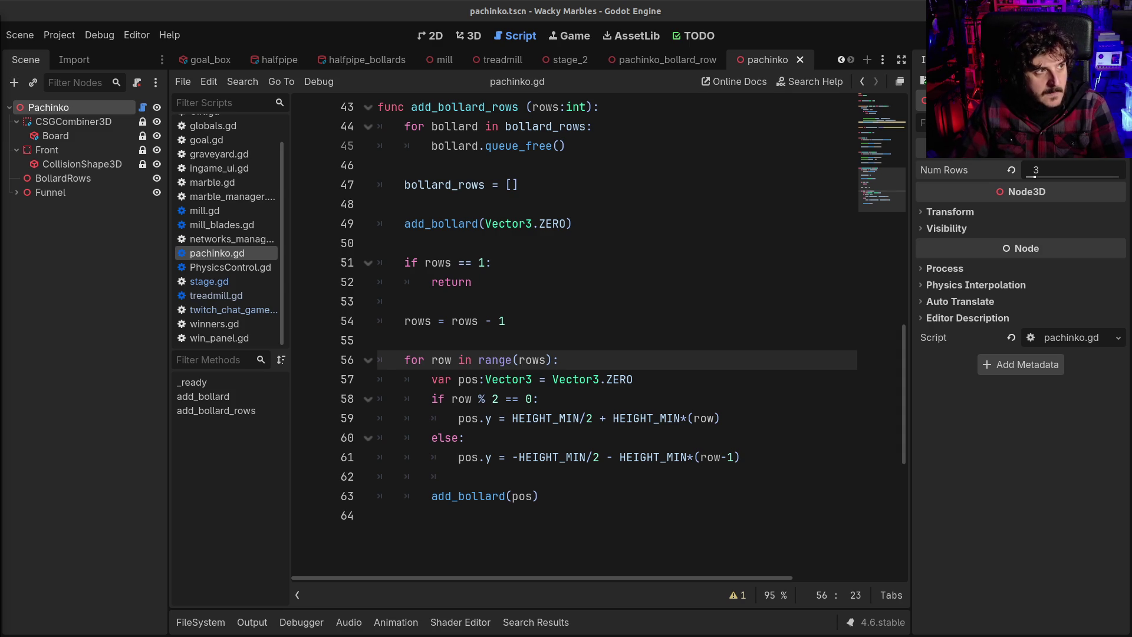
Step: Inspect the even-row pos.y formula on line 59 and its HEIGHT_MIN/2 + HEIGHT_MIN terms
{"action": "left_click", "coordinate": [488, 346]}
{"action": "left_click", "coordinate": [627, 420]}
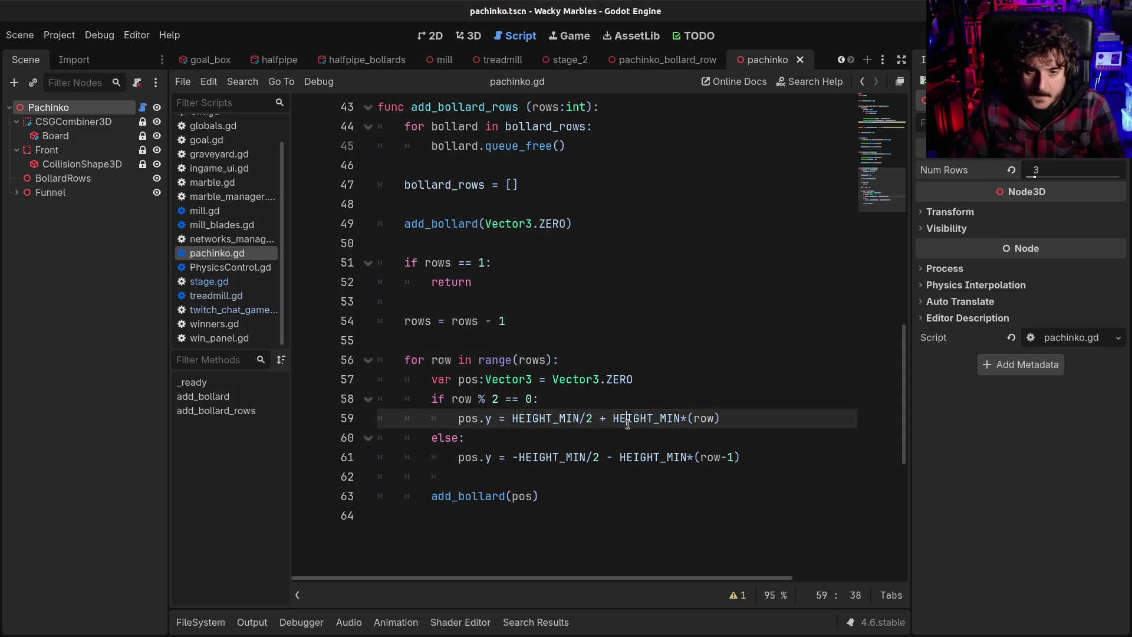
{"action": "left_click", "coordinate": [537, 435]}
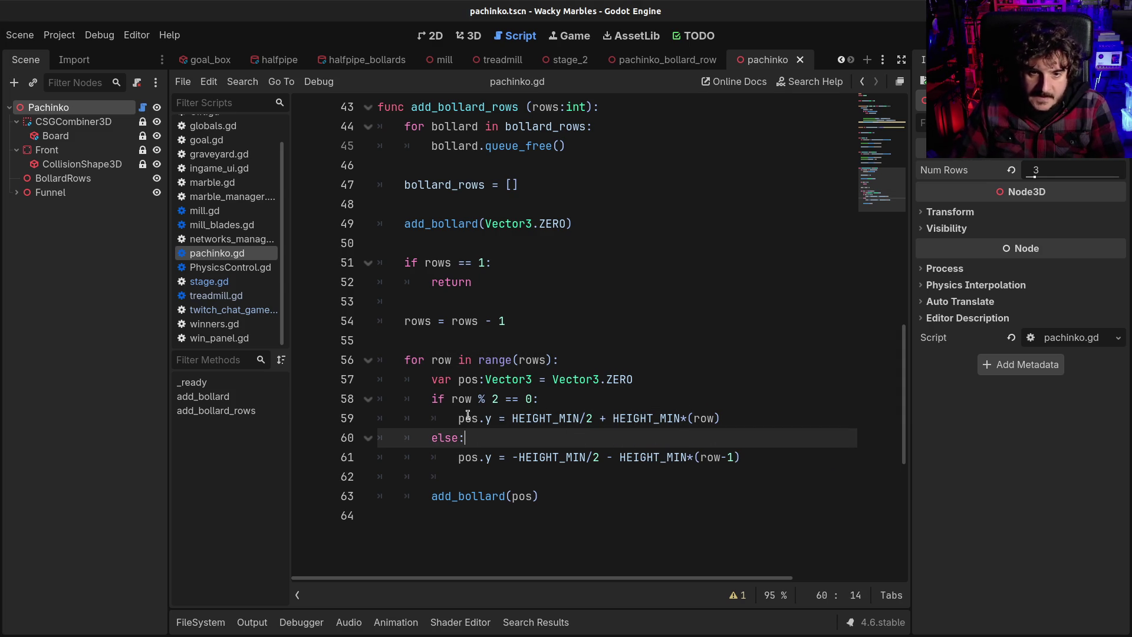
{"action": "left_click_drag", "start_coordinate": [458, 419], "coordinate": [676, 418]}
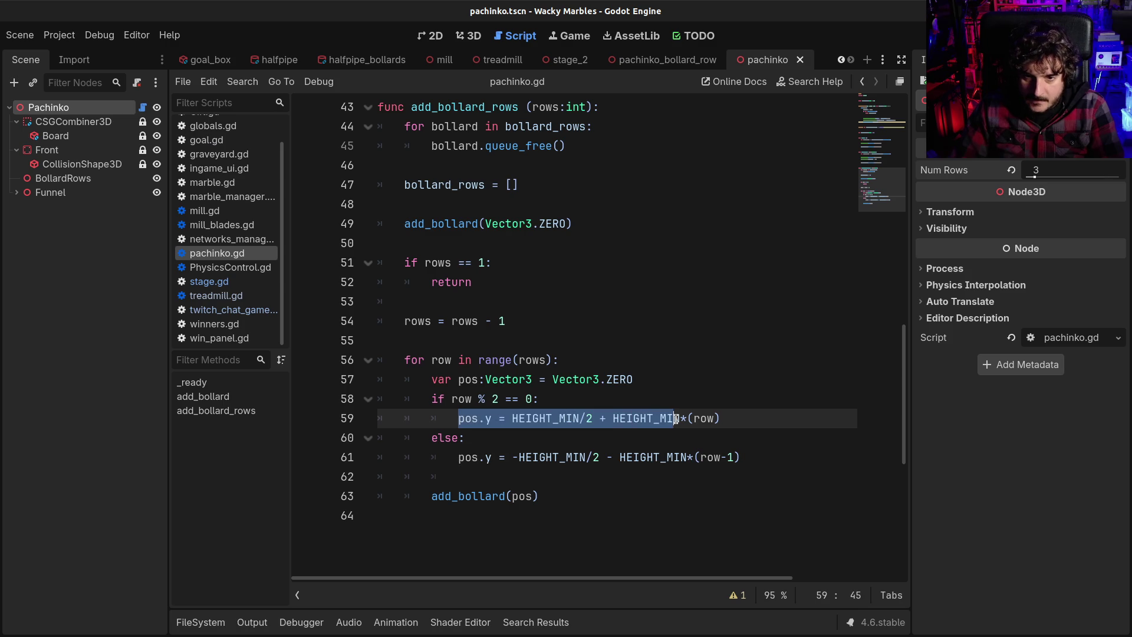
{"action": "left_click", "coordinate": [519, 418]}
{"action": "left_click_drag", "start_coordinate": [511, 419], "coordinate": [688, 418]}
{"action": "left_click", "coordinate": [688, 418]}
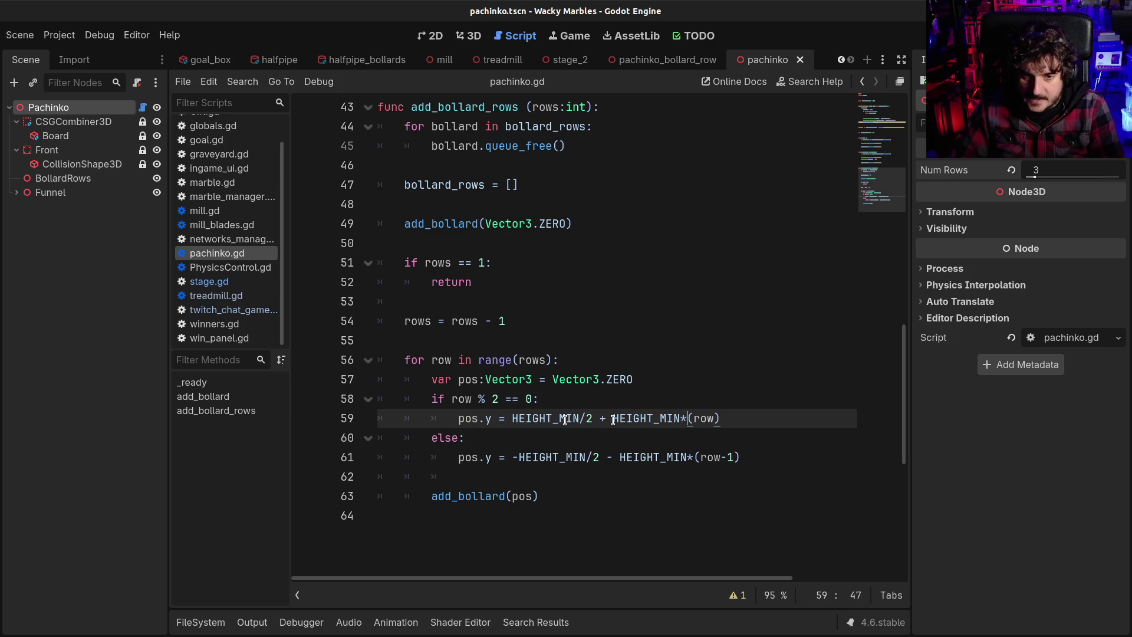
{"action": "left_click_drag", "start_coordinate": [459, 418], "coordinate": [511, 417]}
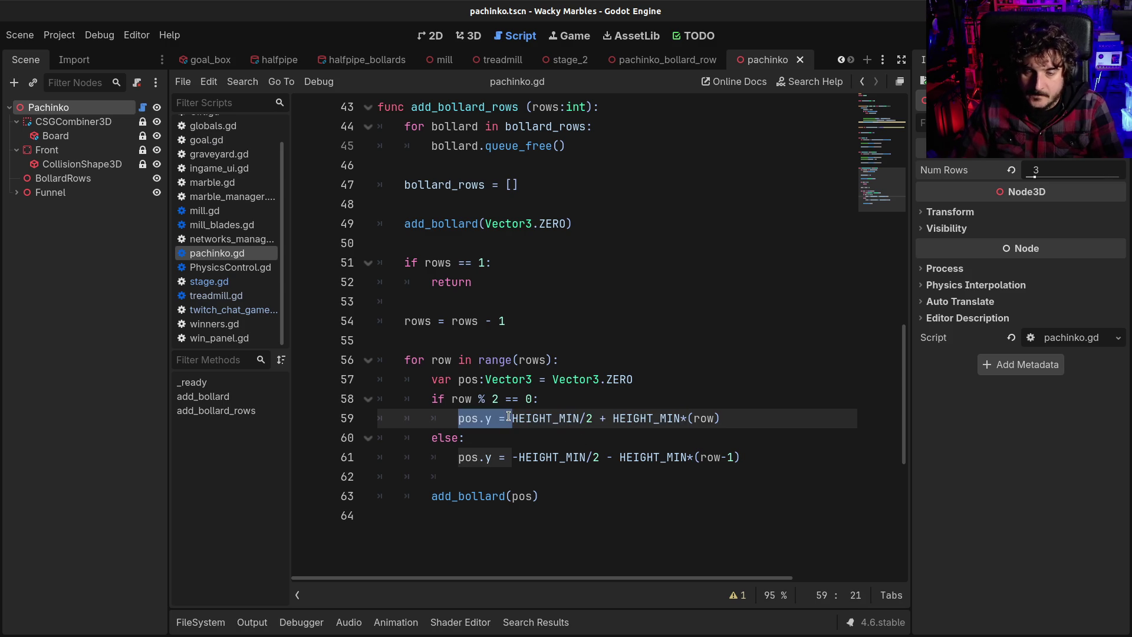
{"action": "left_click", "coordinate": [509, 417]}
{"action": "left_click", "coordinate": [493, 380]}
{"action": "left_click", "coordinate": [615, 380]}
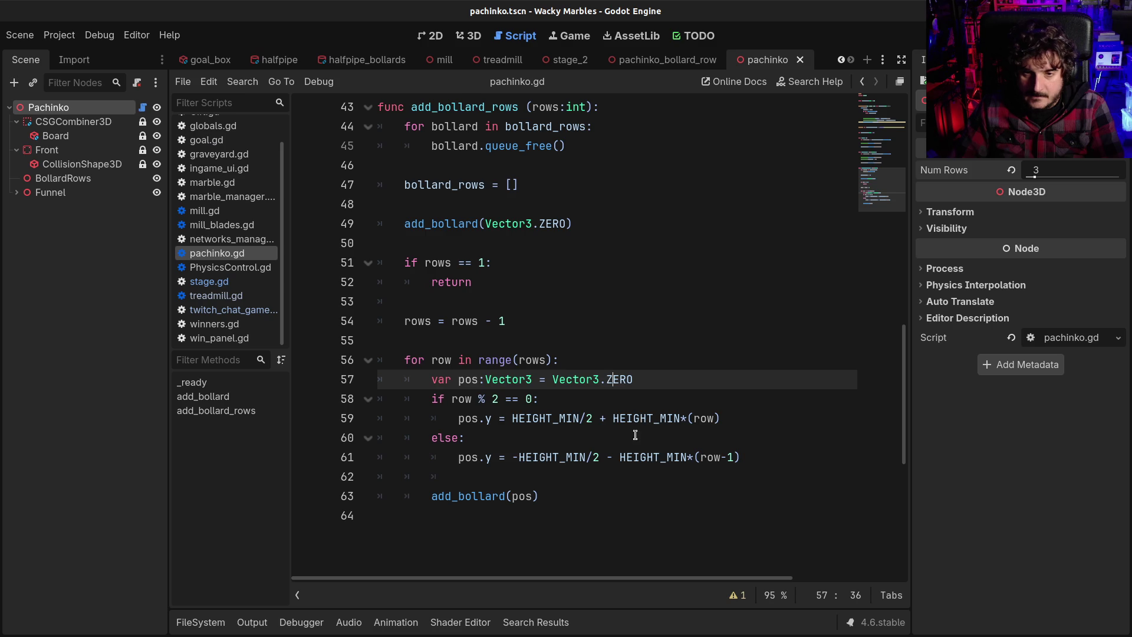
{"action": "left_click_drag", "start_coordinate": [533, 418], "coordinate": [658, 415]}
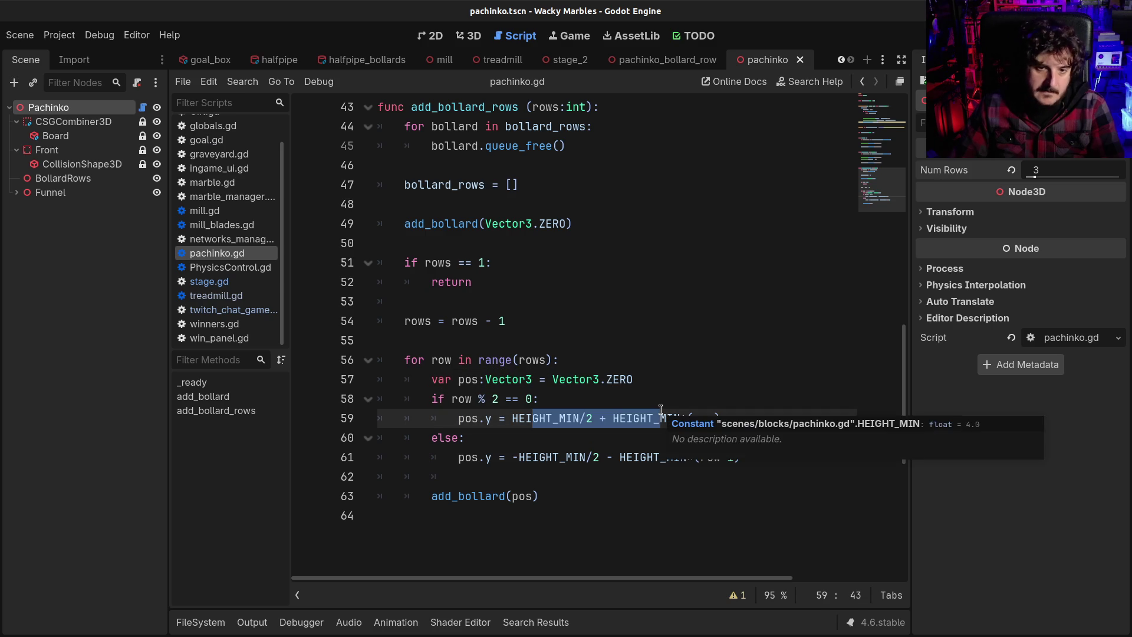
Step: Insert an indented blank line after line 62, just above add_bollard(pos)
{"action": "left_click", "coordinate": [603, 361]}
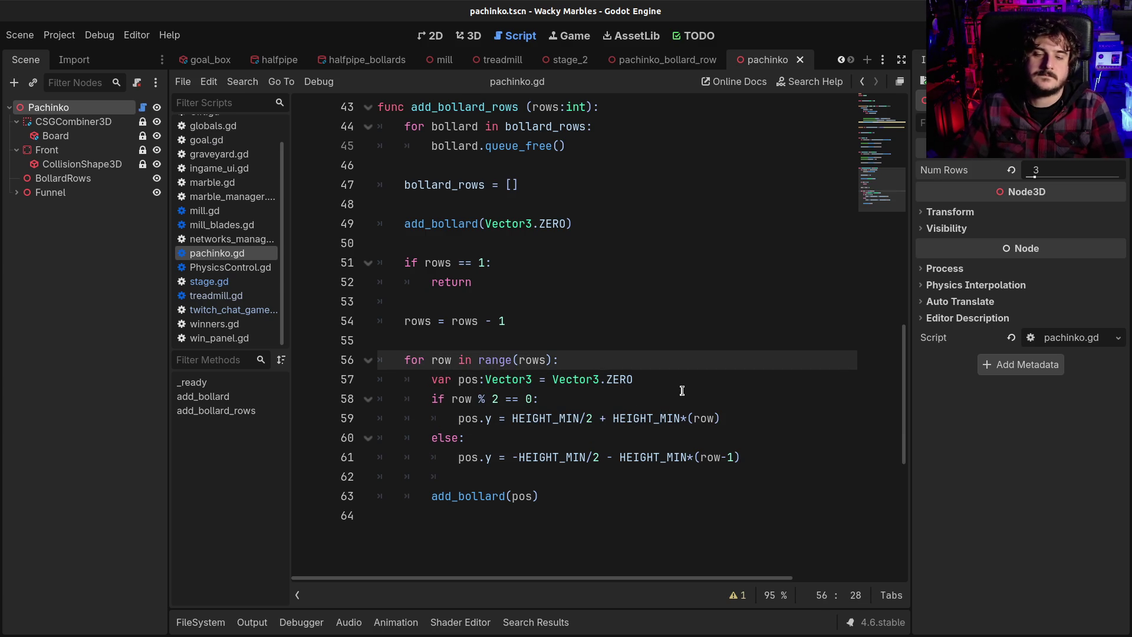
{"action": "left_click", "coordinate": [645, 472]}
{"action": "key", "text": "Return"}
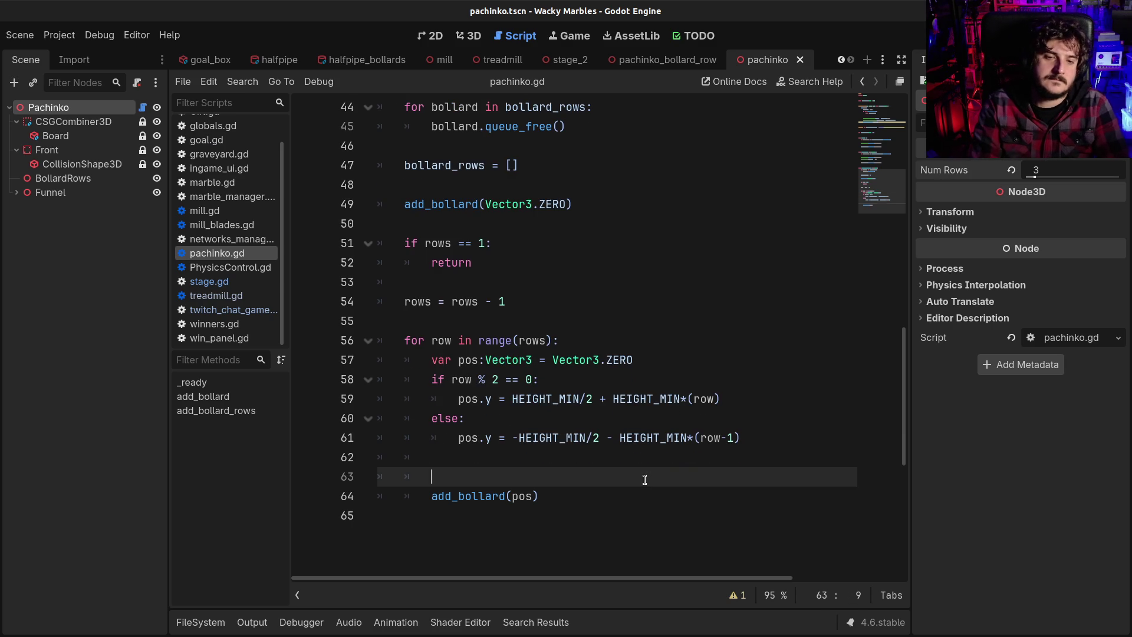
Step: Add print(pos) to the row loop, then nudge Num Rows so Output prints (0.0, 2.0, 0.0) and (0.0, -2.0, 0.0)
{"action": "type", "text": "print(pos"}
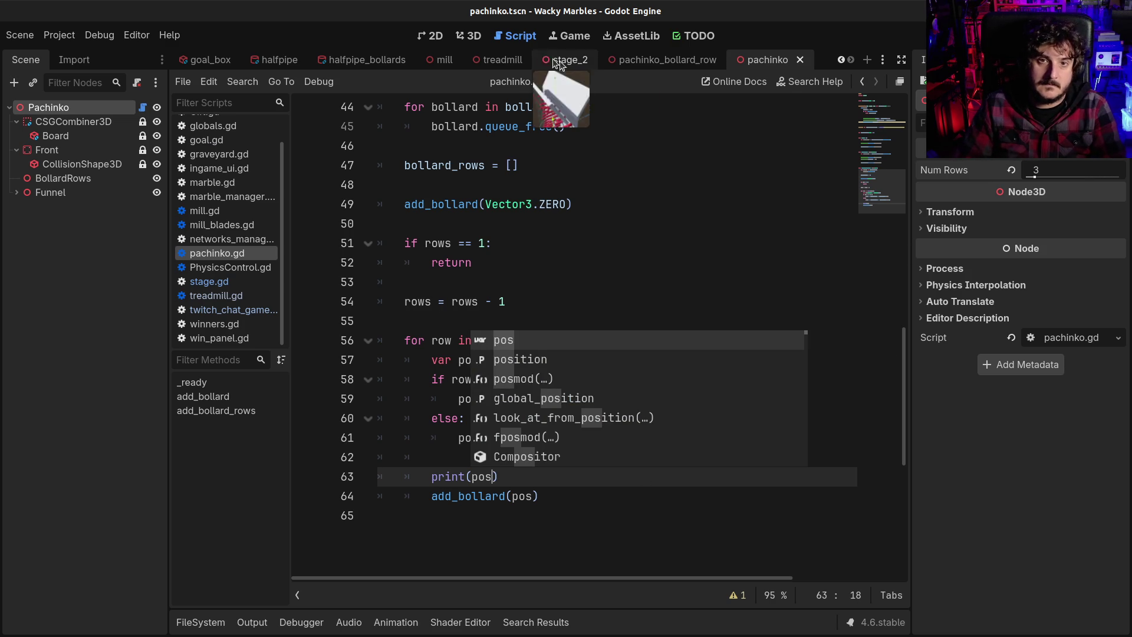
{"action": "left_click", "coordinate": [472, 36]}
{"action": "left_click", "coordinate": [252, 622]}
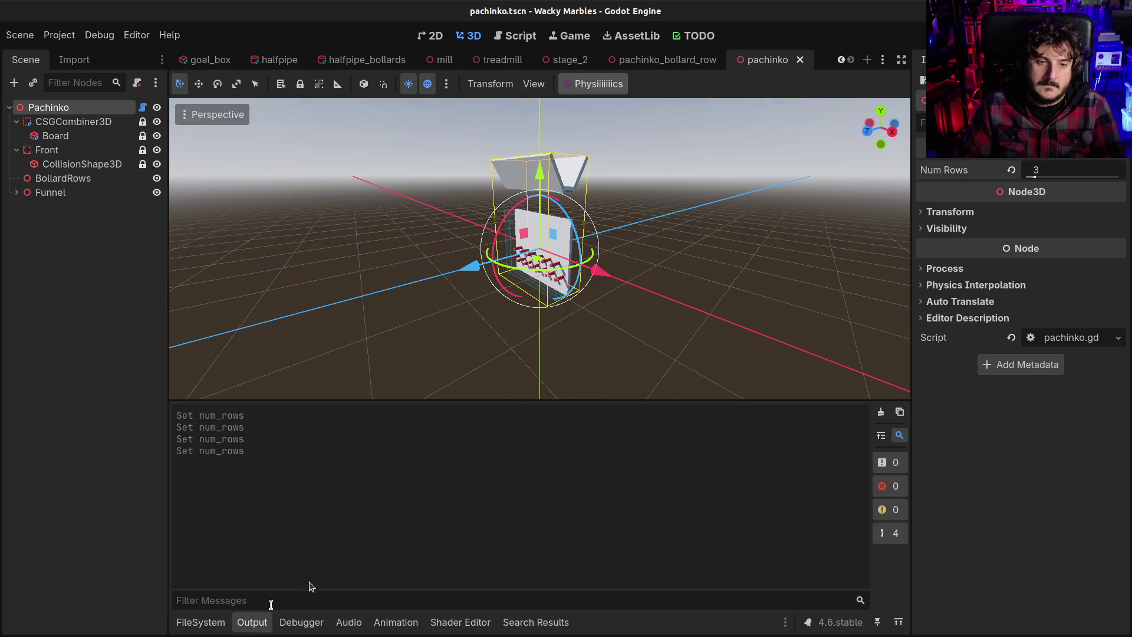
{"action": "left_click_drag", "start_coordinate": [1034, 177], "coordinate": [1035, 176]}
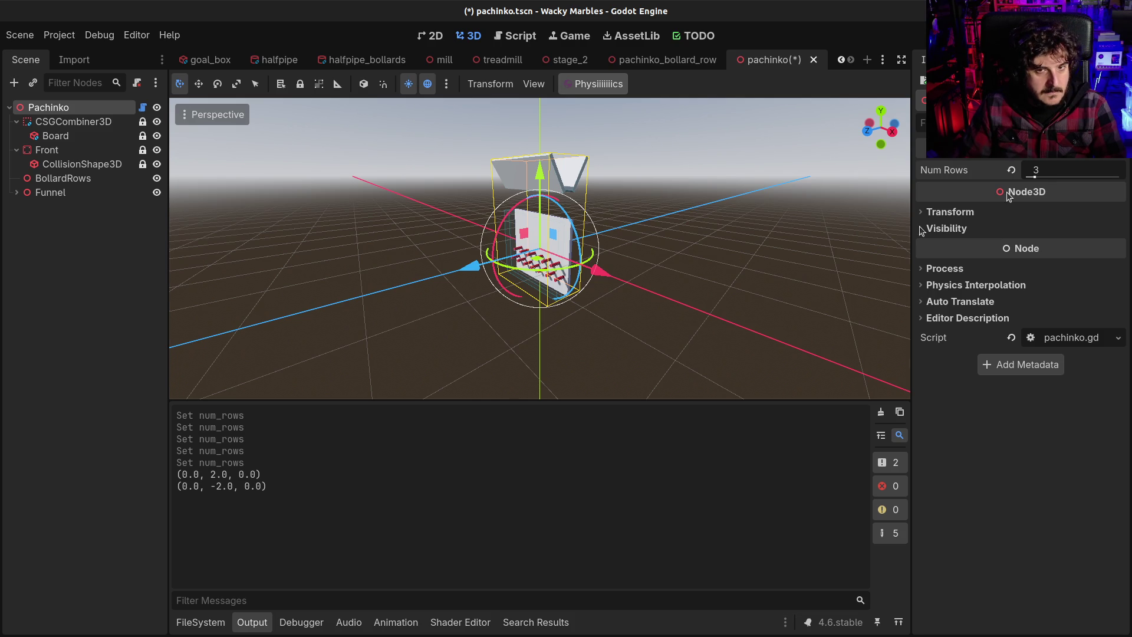
{"action": "left_click_drag", "start_coordinate": [498, 311], "coordinate": [578, 252]}
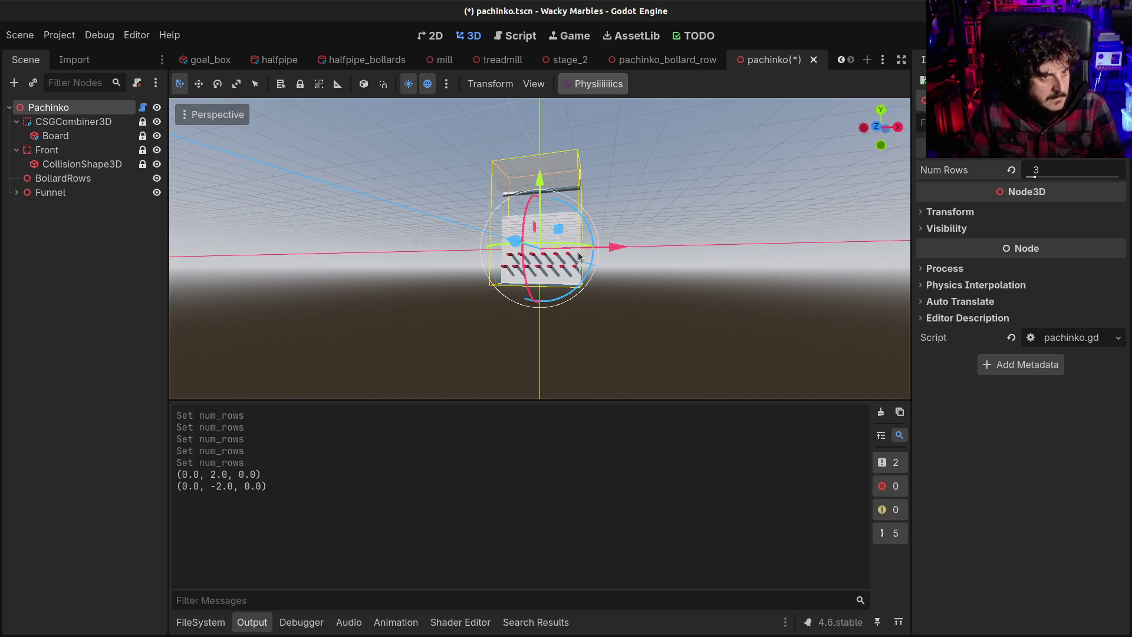
Step: Replace $BollardRows with bollard_row on line 38 so each row gets position pos, and save
{"action": "left_click", "coordinate": [516, 36]}
{"action": "scroll", "coordinate": [478, 316], "scroll_direction": "down", "scroll_amount": 4}
{"action": "scroll", "coordinate": [478, 317], "scroll_direction": "down", "scroll_amount": 1}
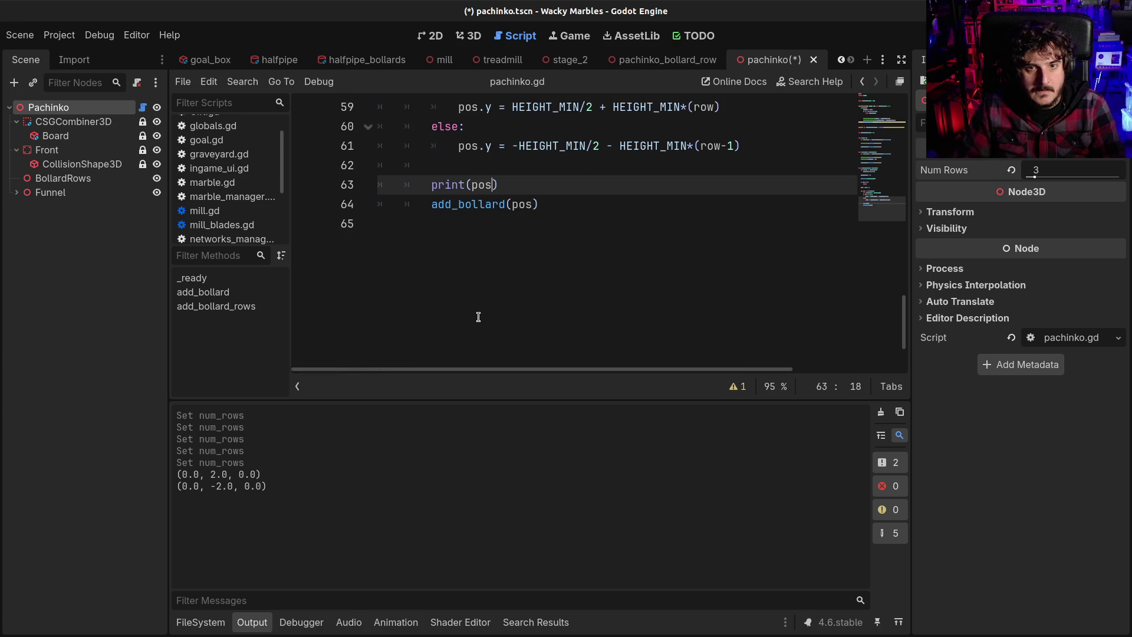
{"action": "scroll", "coordinate": [479, 317], "scroll_direction": "up", "scroll_amount": 3}
{"action": "scroll", "coordinate": [481, 301], "scroll_direction": "up", "scroll_amount": 7}
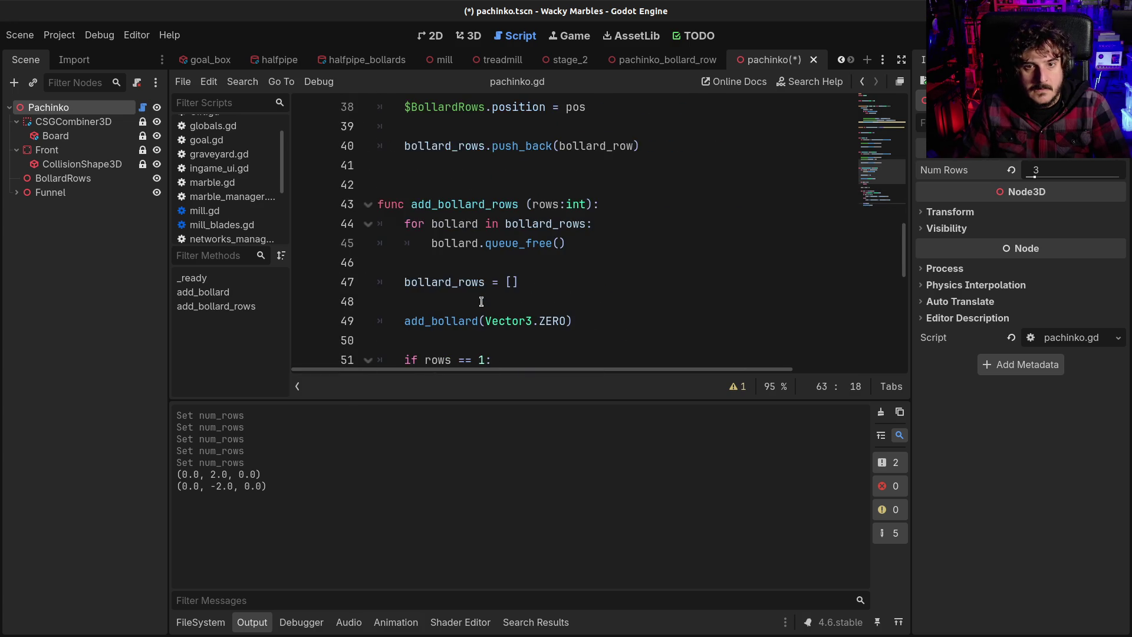
{"action": "scroll", "coordinate": [447, 286], "scroll_direction": "down", "scroll_amount": 10}
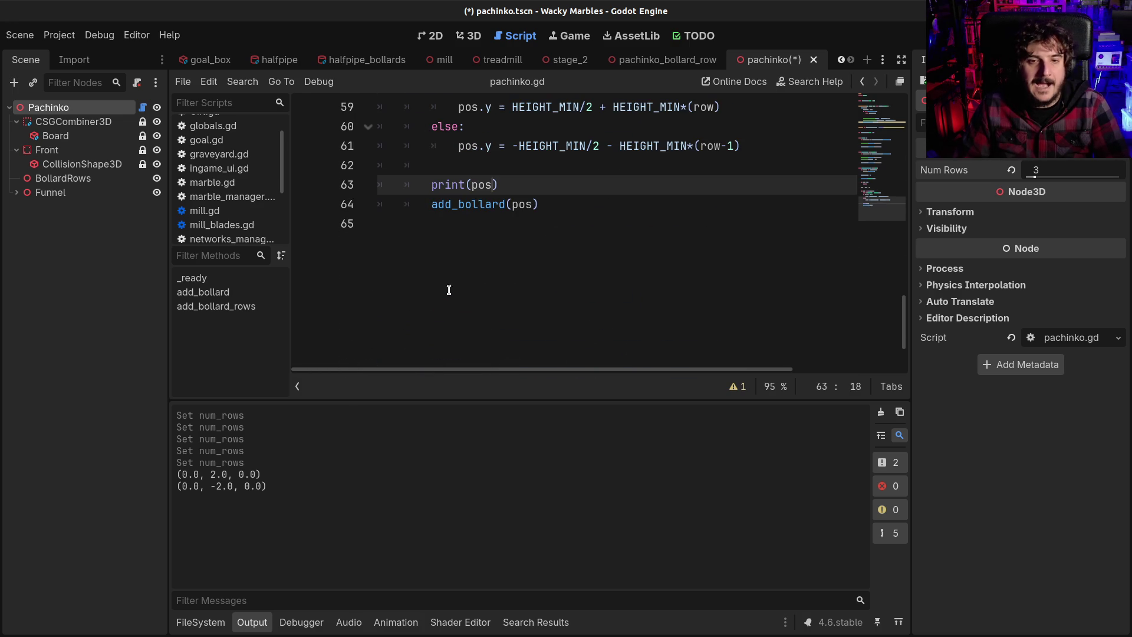
{"action": "left_click", "coordinate": [557, 205]}
{"action": "scroll", "coordinate": [481, 233], "scroll_direction": "up", "scroll_amount": 8}
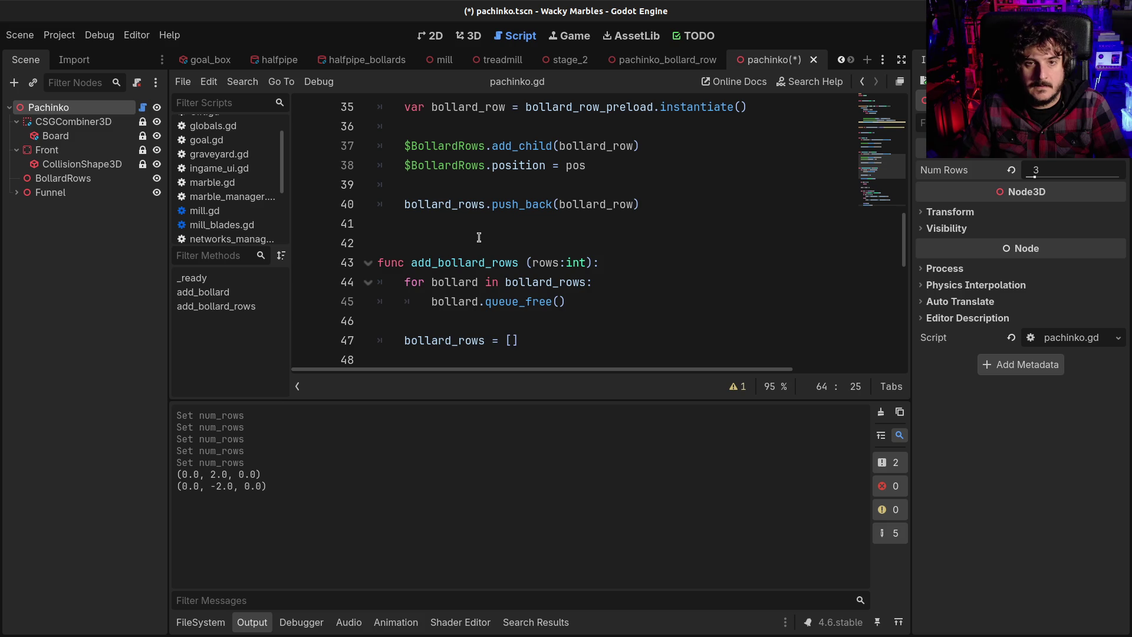
{"action": "scroll", "coordinate": [479, 237], "scroll_direction": "up", "scroll_amount": 2}
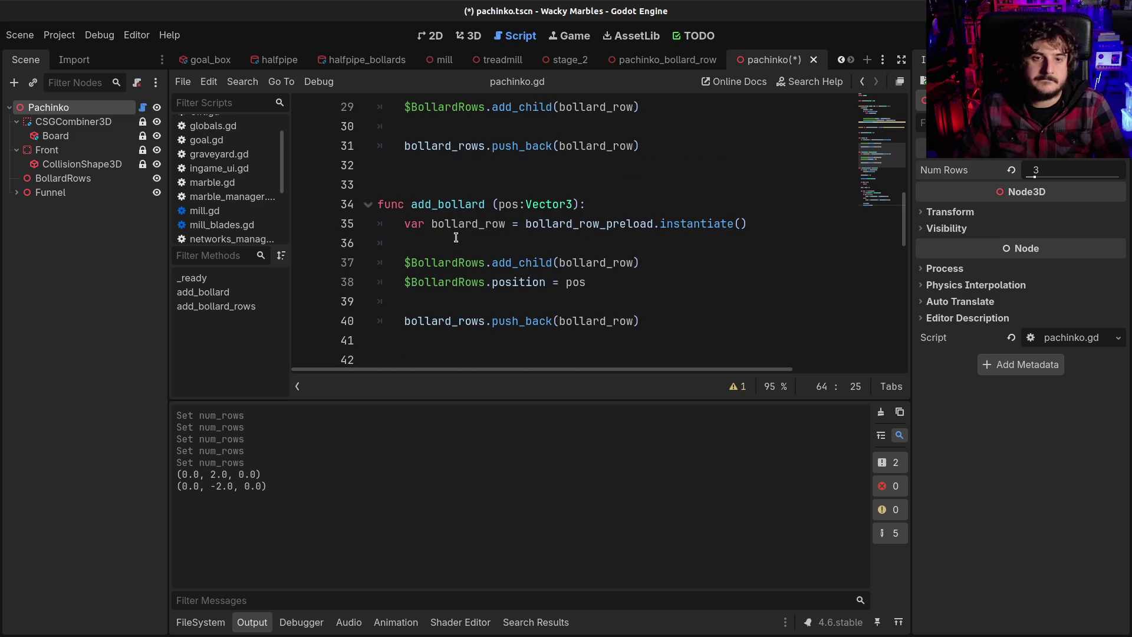
{"action": "double_click", "coordinate": [451, 283]}
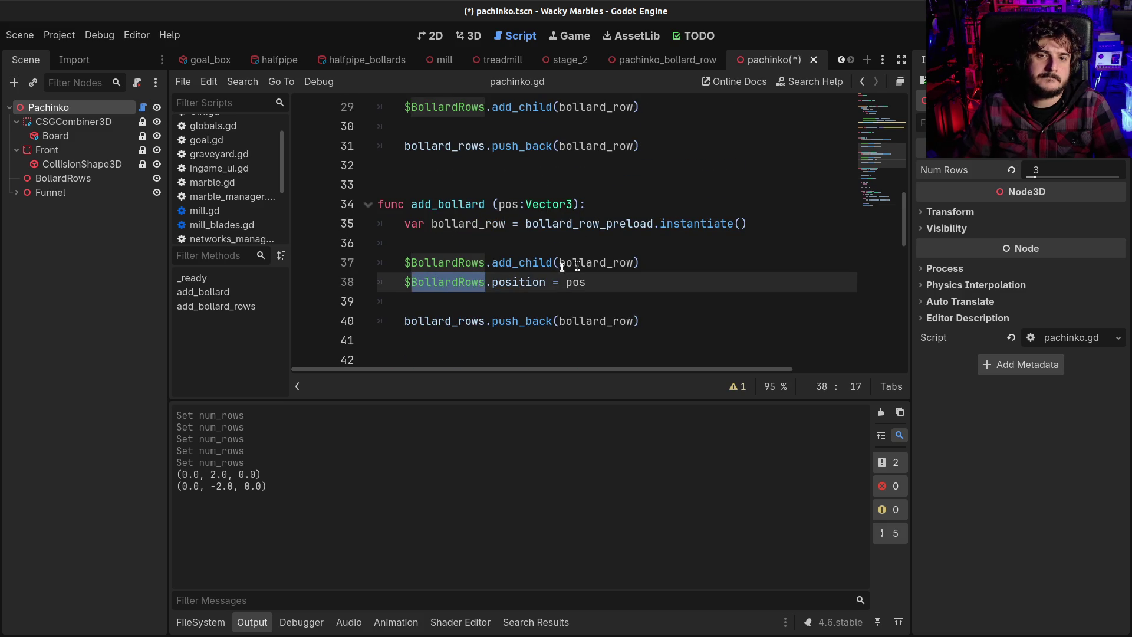
{"action": "double_click", "coordinate": [590, 260]}
{"action": "key", "text": "ctrl+c"}
{"action": "left_click_drag", "start_coordinate": [413, 282], "coordinate": [484, 283]}
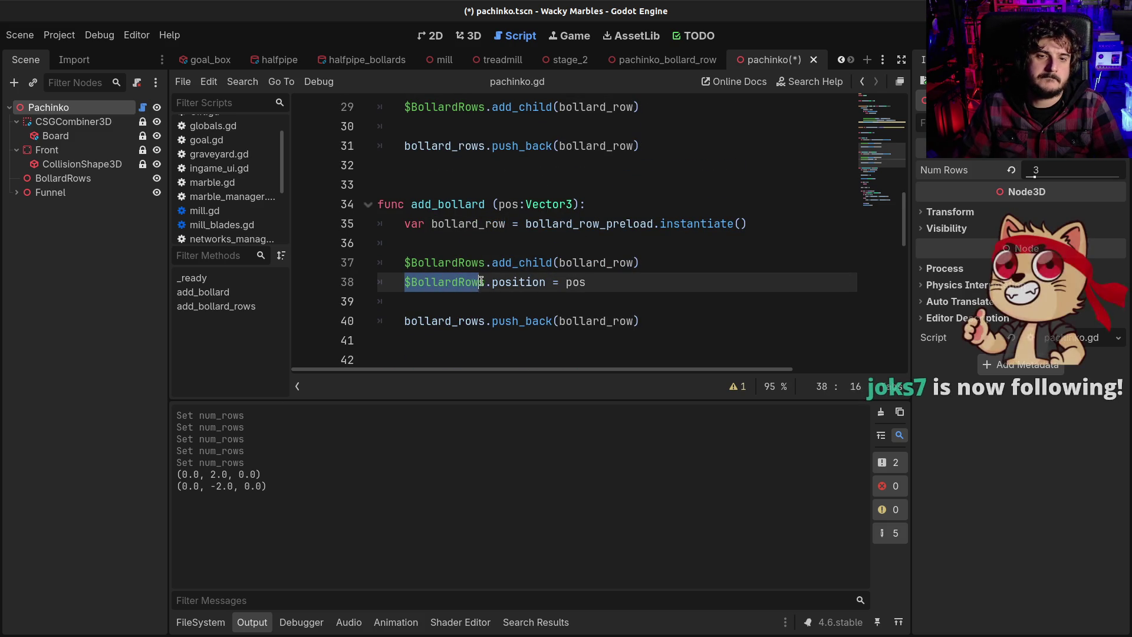
{"action": "key", "text": "ctrl+v"}
{"action": "key", "text": "ctrl+s"}
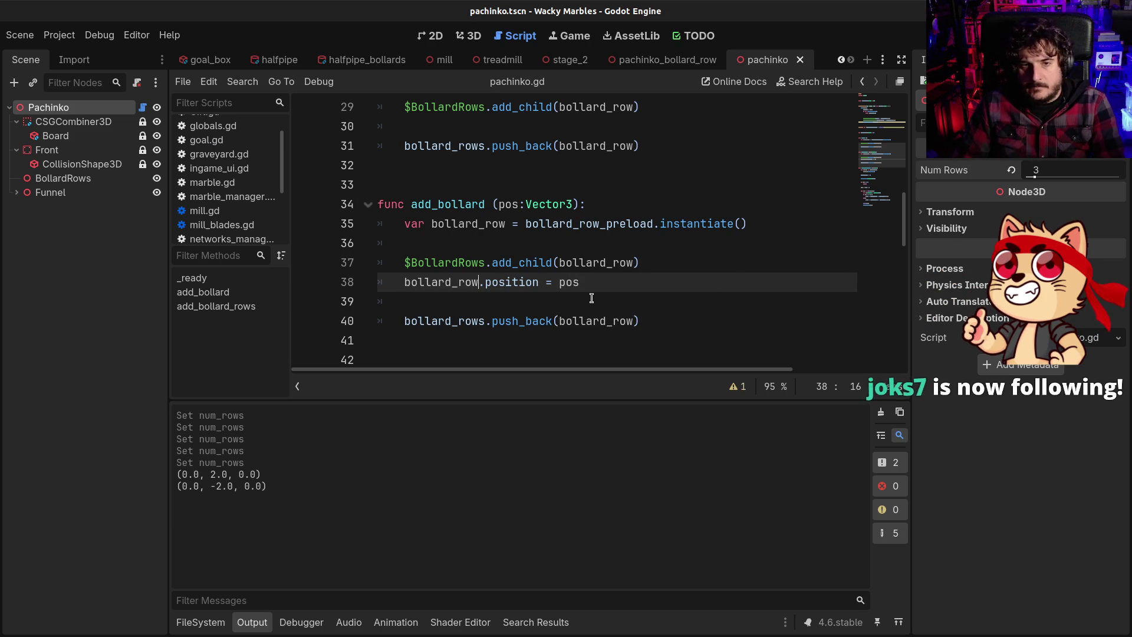
{"action": "left_click", "coordinate": [469, 35]}
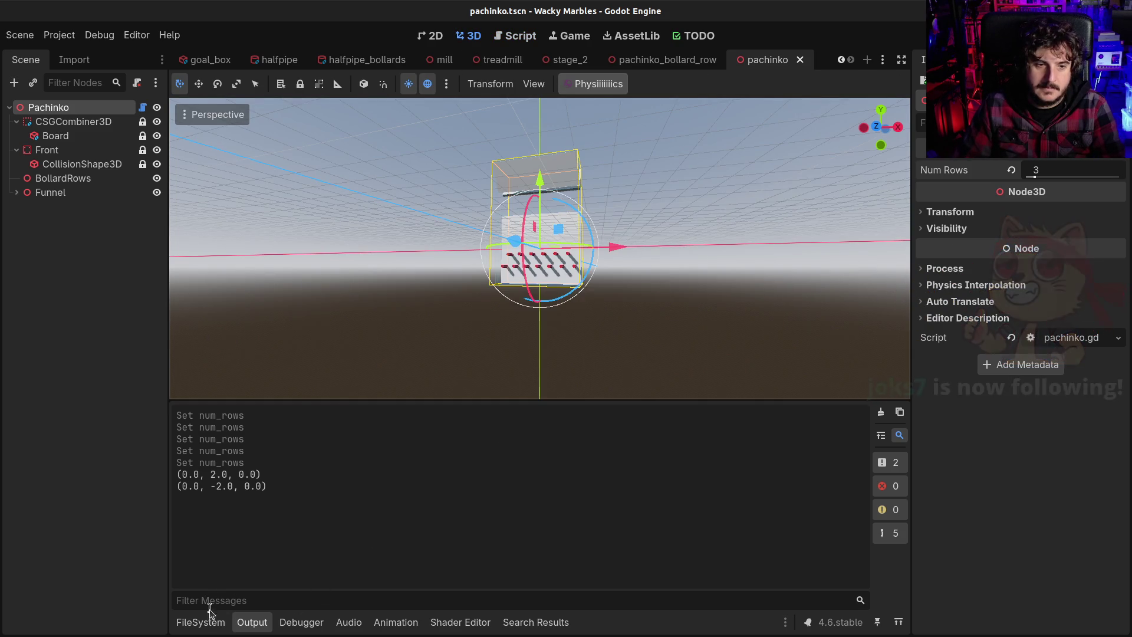
Step: Raise Num Rows to 5 and orbit to a level front view of the board
{"action": "left_click", "coordinate": [209, 625]}
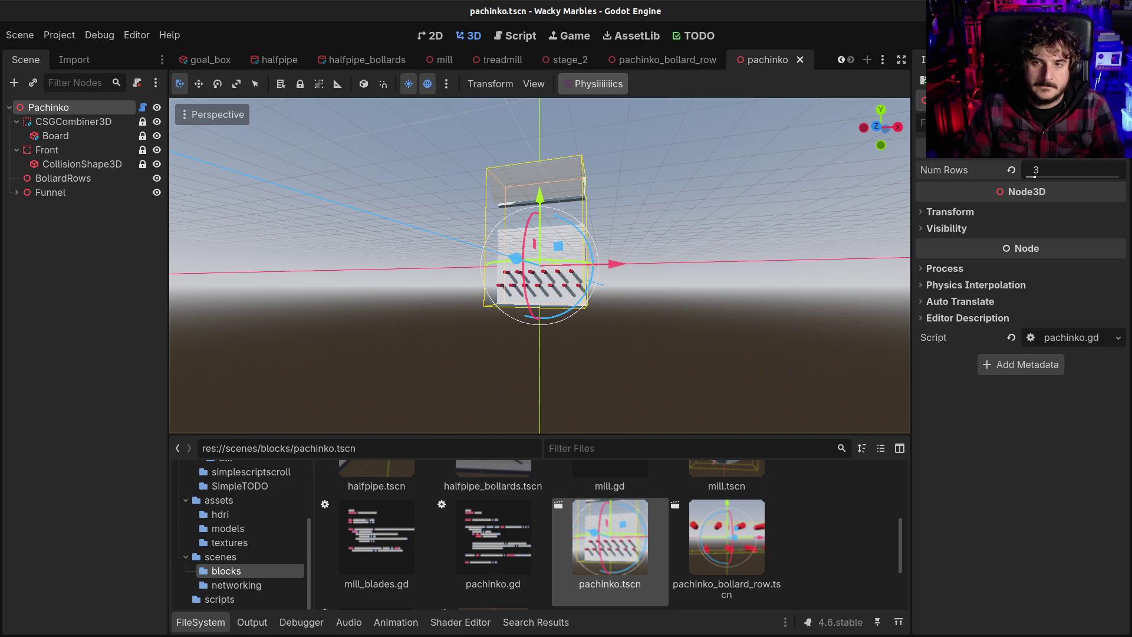
{"action": "left_click_drag", "start_coordinate": [1030, 177], "coordinate": [1041, 177]}
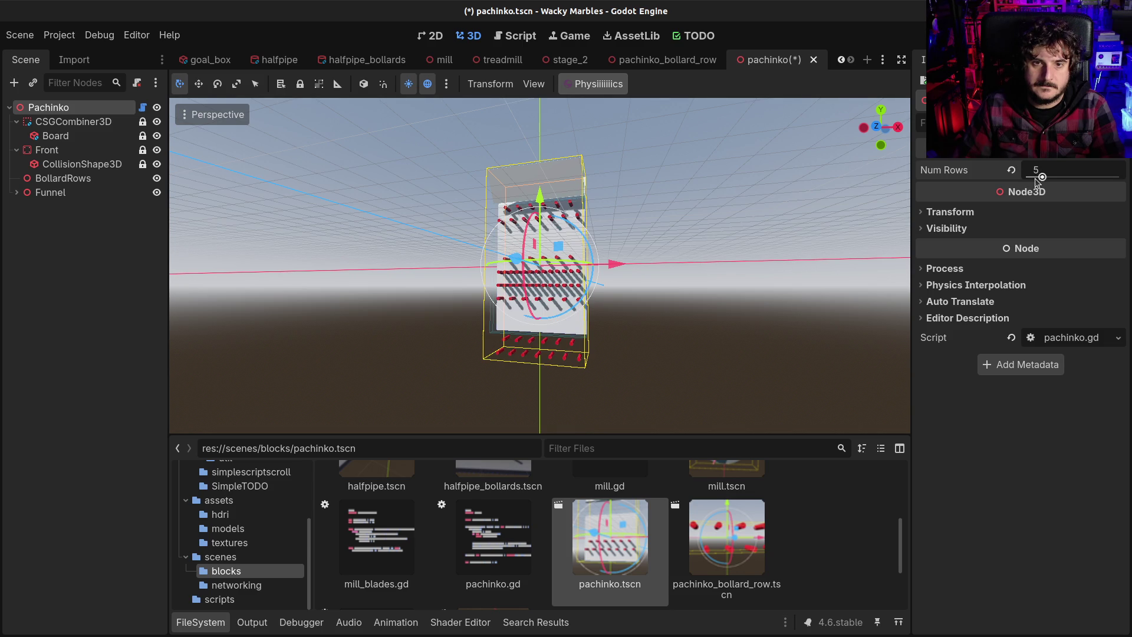
{"action": "mouse_move", "coordinate": [744, 233]}
{"action": "left_mouse_down"}
{"action": "mouse_move", "coordinate": [624, 318]}
{"action": "mouse_move", "coordinate": [543, 327]}
{"action": "mouse_move", "coordinate": [521, 351]}
{"action": "left_mouse_up"}
{"action": "scroll", "coordinate": [522, 351], "scroll_direction": "up", "scroll_amount": 10}
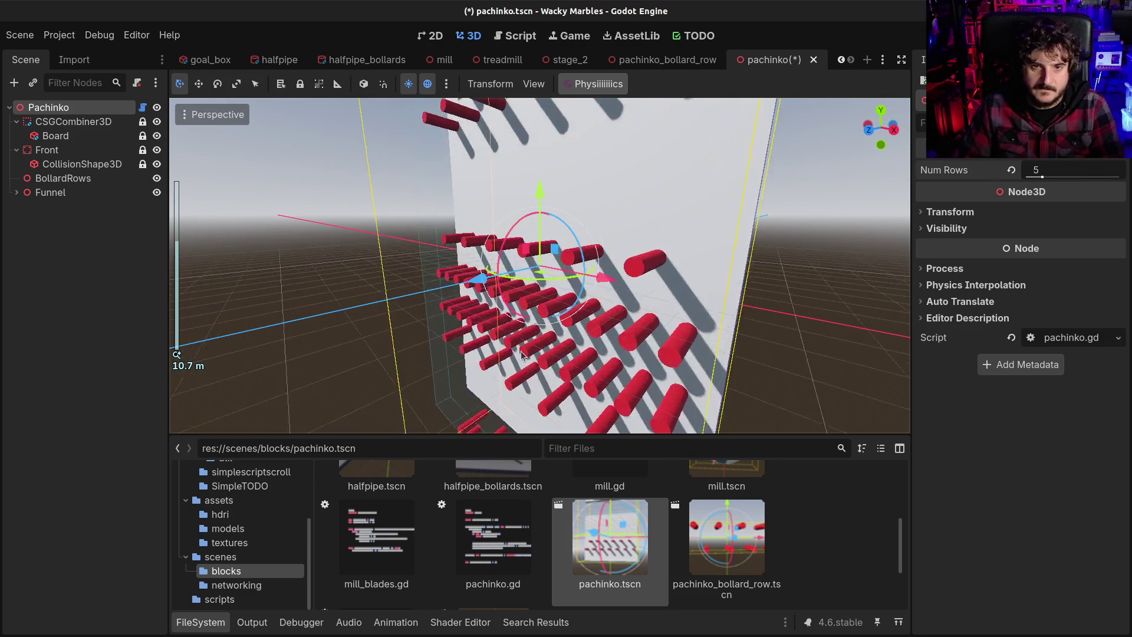
{"action": "left_click_drag", "start_coordinate": [618, 299], "coordinate": [631, 283]}
{"action": "scroll", "coordinate": [696, 316], "scroll_direction": "down", "scroll_amount": 6}
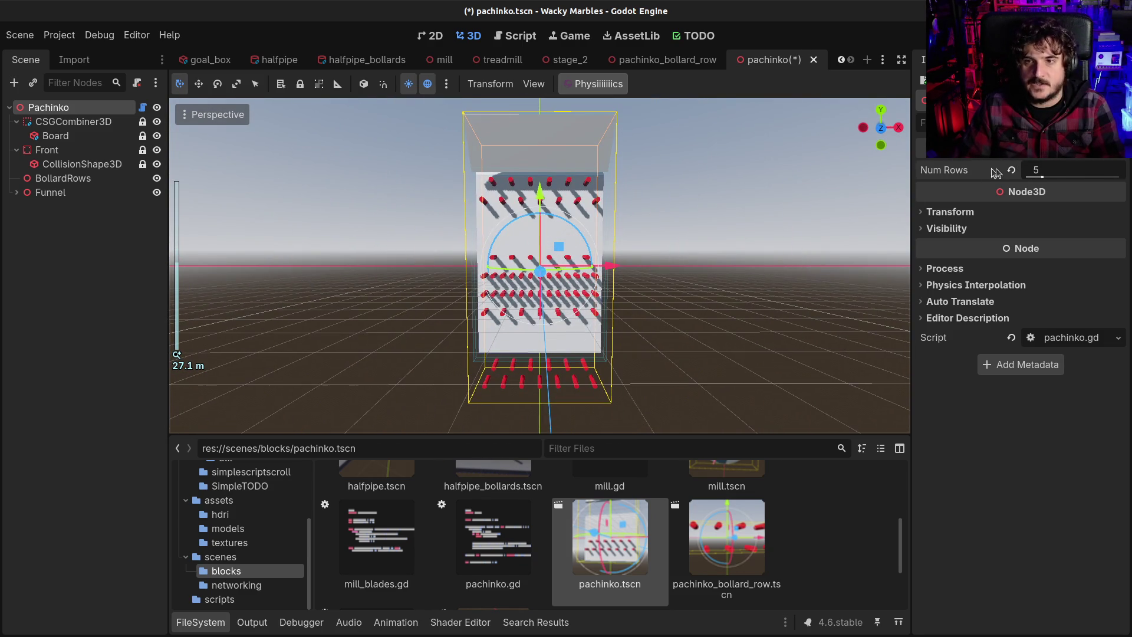
Step: Lower Num Rows to 1 for a single bollard row and reopen the Pachinko script
{"action": "left_click_drag", "start_coordinate": [1043, 176], "coordinate": [1027, 177]}
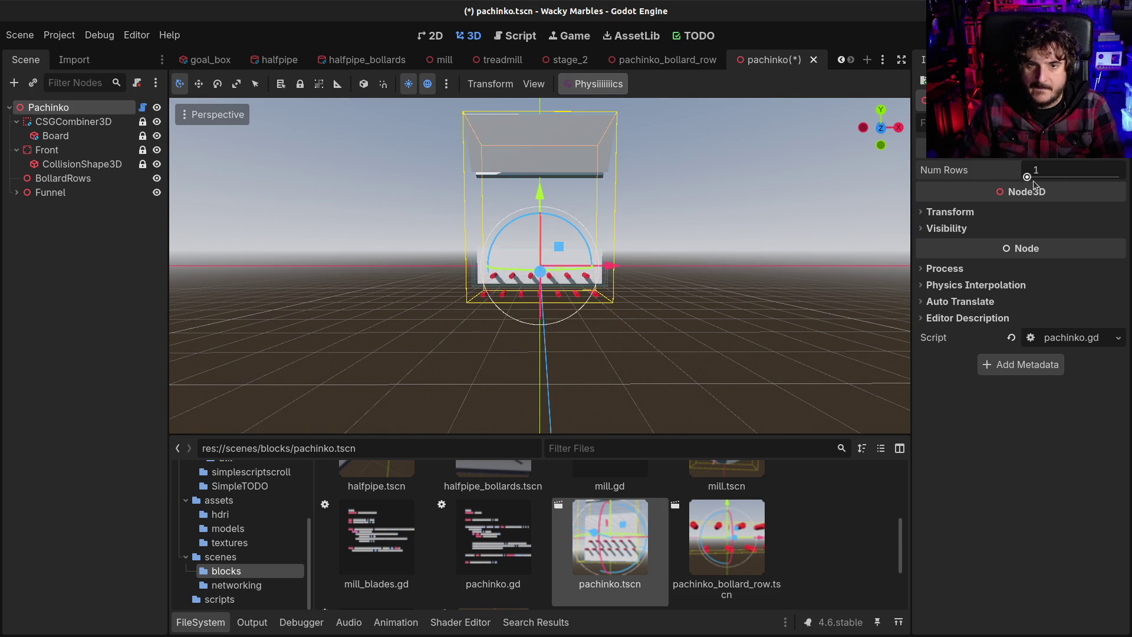
{"action": "left_click_drag", "start_coordinate": [1030, 182], "coordinate": [1026, 177]}
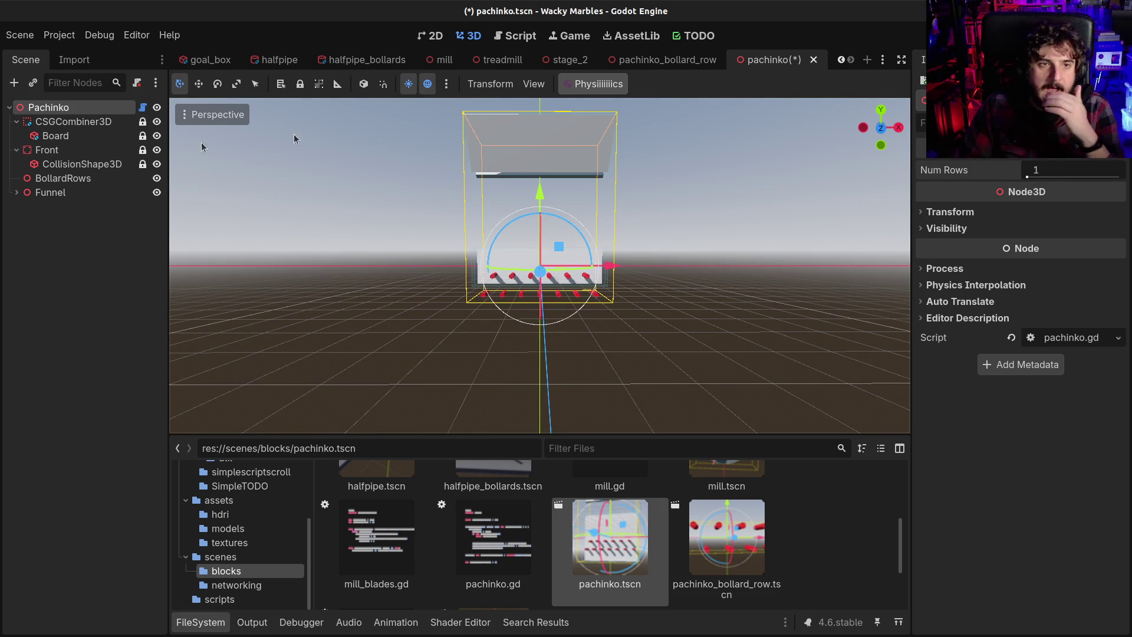
{"action": "left_click", "coordinate": [143, 107]}
{"action": "scroll", "coordinate": [619, 298], "scroll_direction": "down", "scroll_amount": 8}
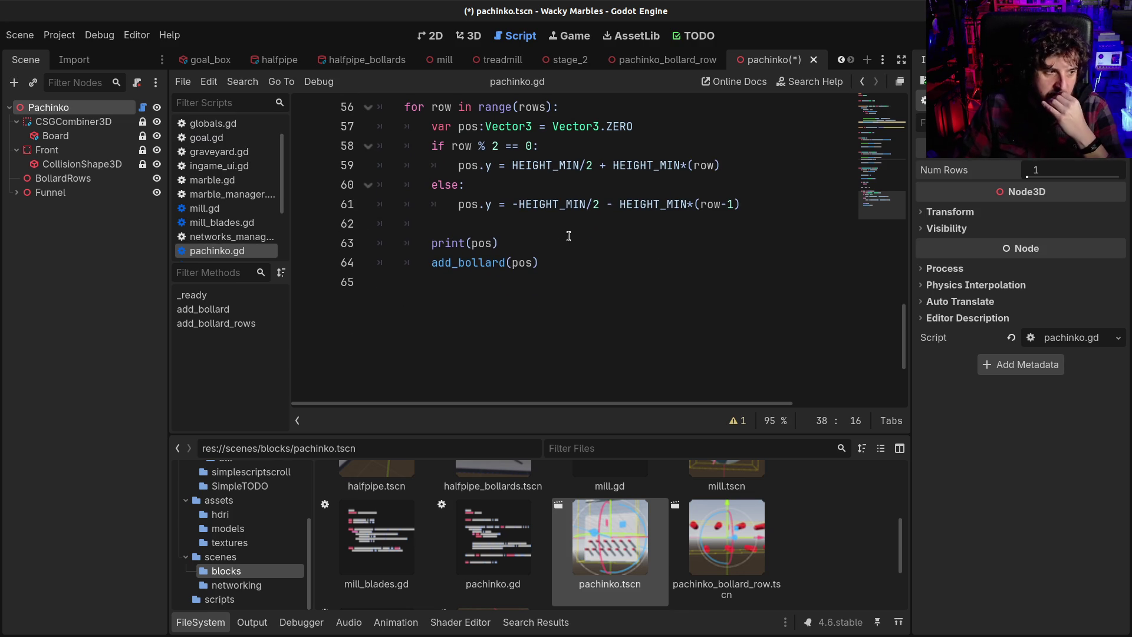
Step: Inspect the HEIGHT_MIN/2 term on line 59, then return to the 3D view of the one-row board
{"action": "scroll", "coordinate": [566, 236], "scroll_direction": "up", "scroll_amount": 2}
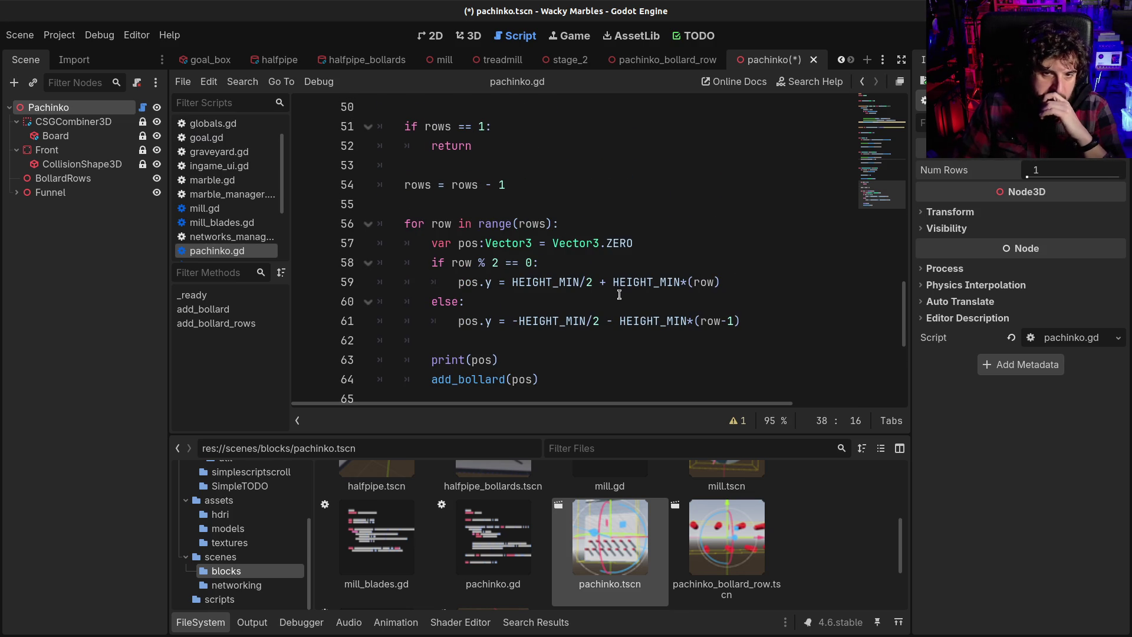
{"action": "left_click_drag", "start_coordinate": [614, 282], "coordinate": [513, 282]}
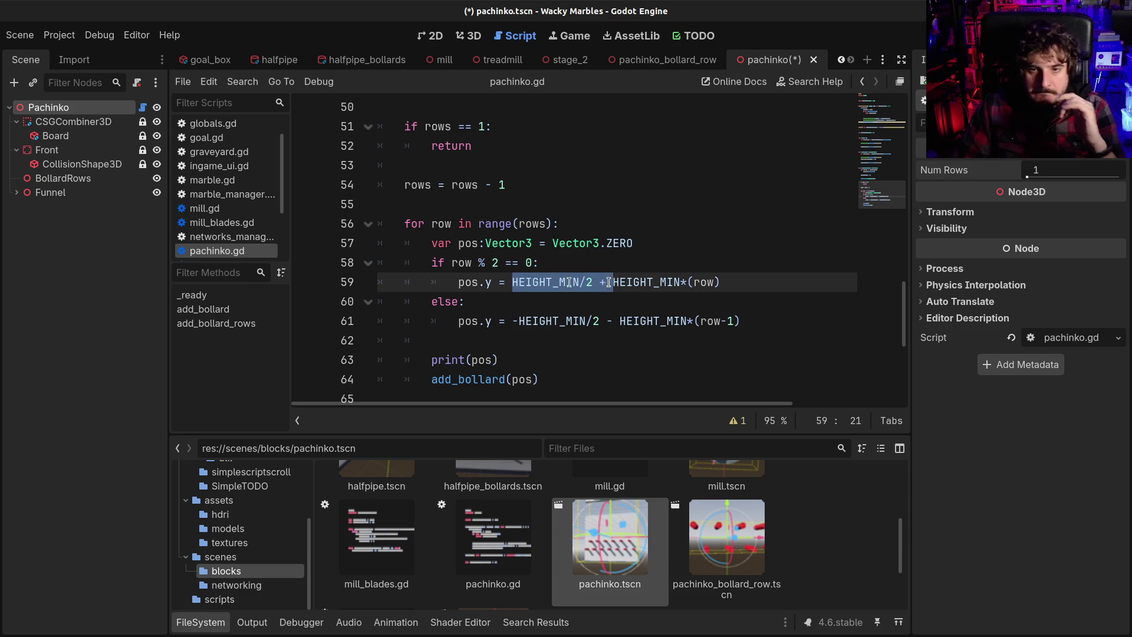
{"action": "key", "text": "Down"}
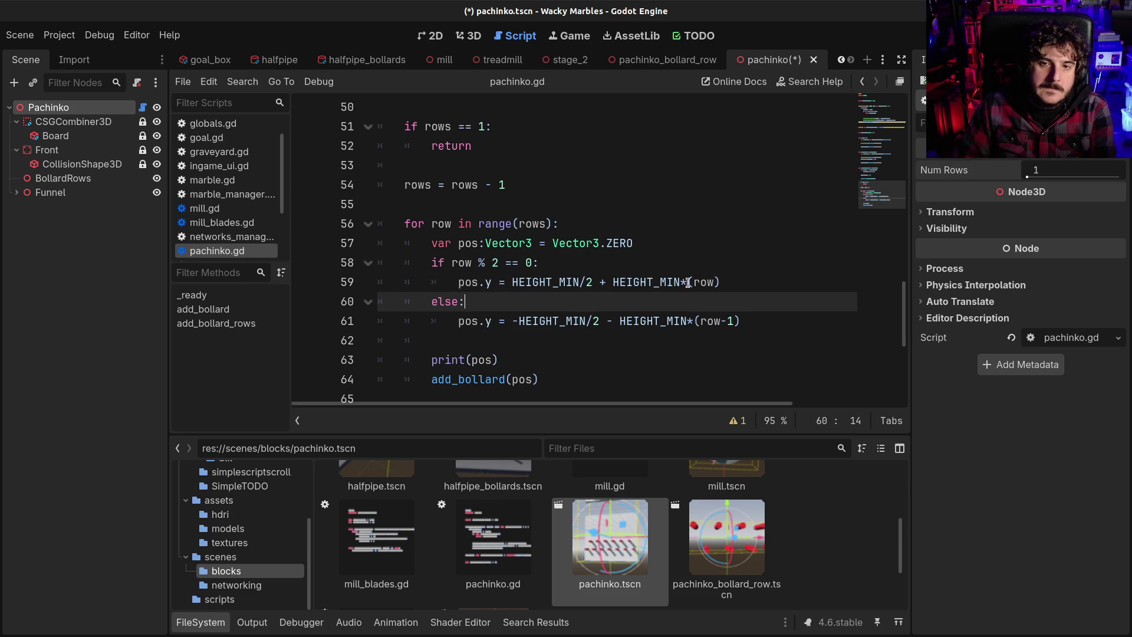
{"action": "left_click", "coordinate": [523, 279]}
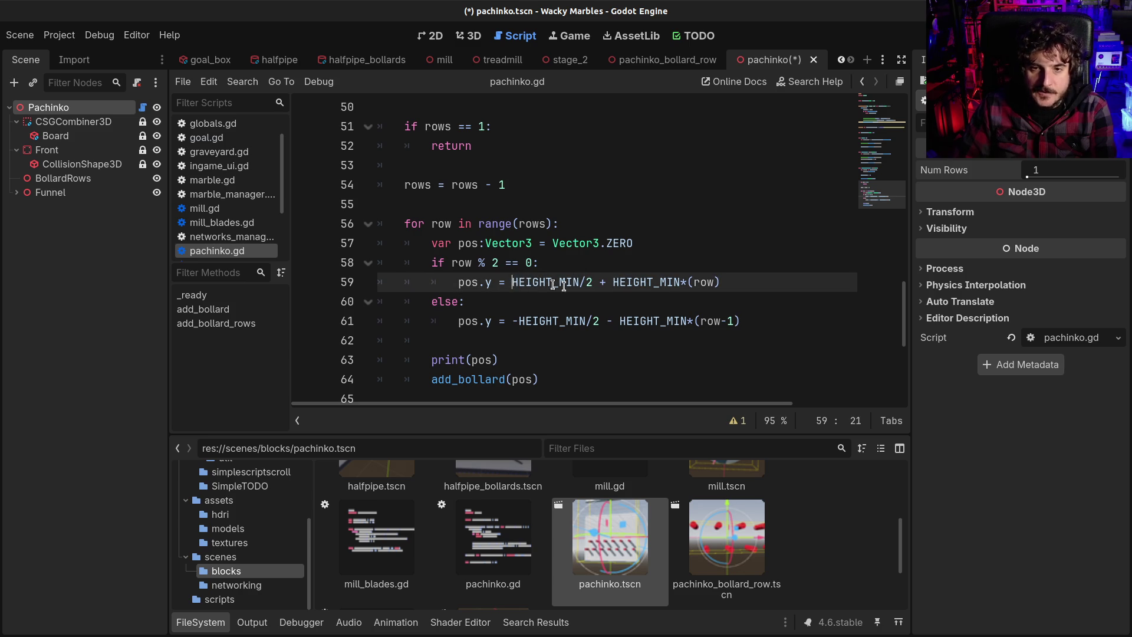
{"action": "left_click_drag", "start_coordinate": [599, 285], "coordinate": [514, 285]}
{"action": "key", "text": "ctrl+c"}
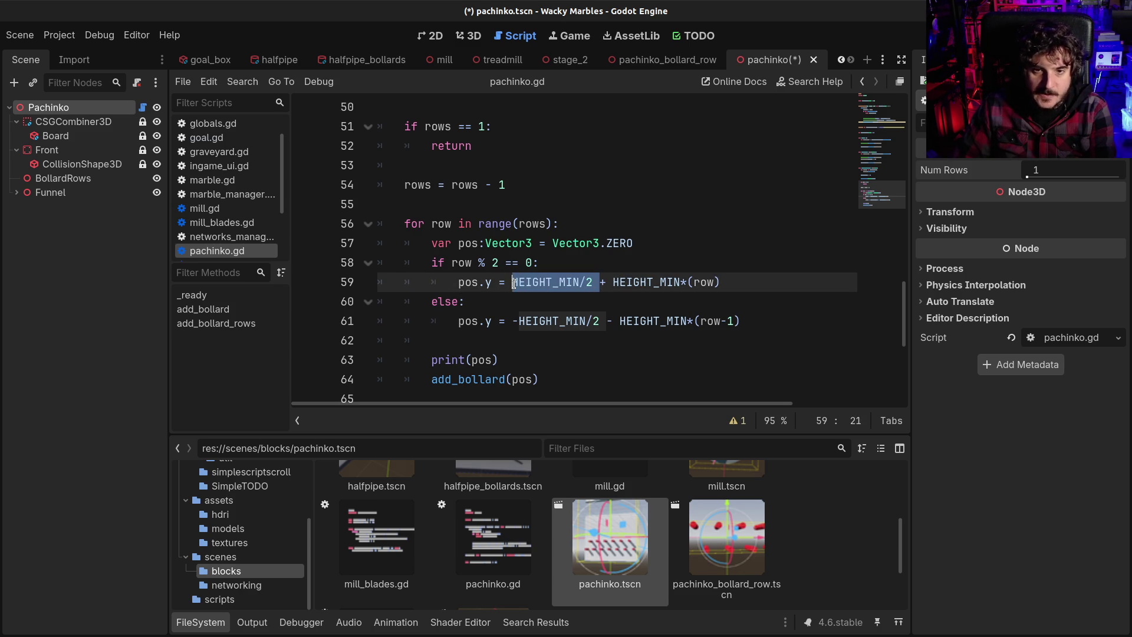
{"action": "left_click", "coordinate": [467, 36]}
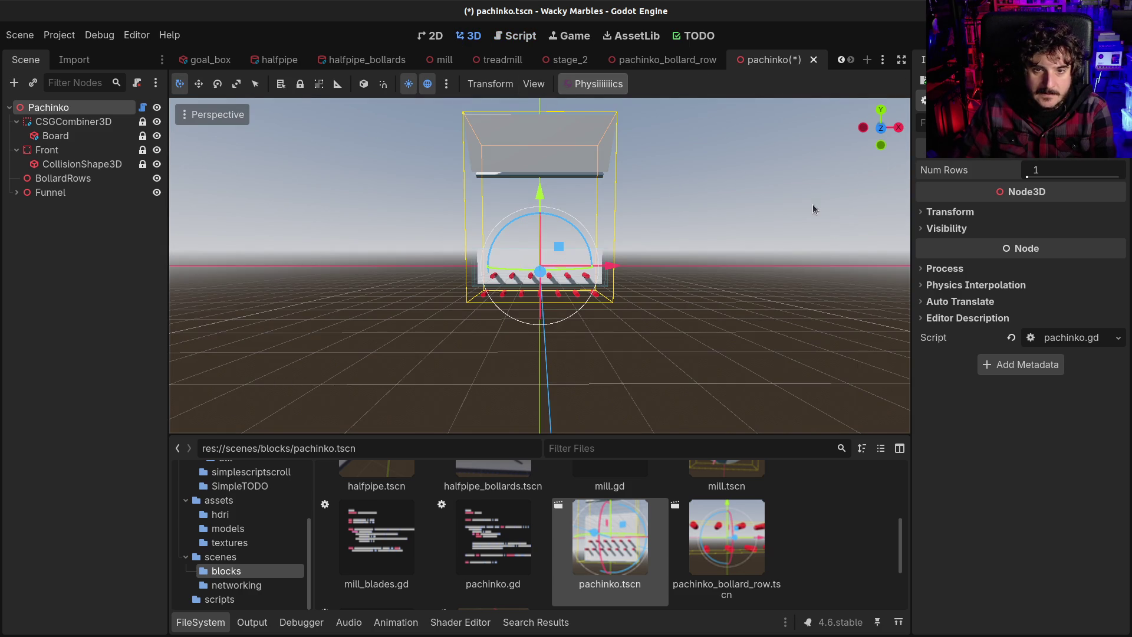
Step: Select BollardRows and expand its Transform to see position y -2.0, then try the Game view
{"action": "mouse_move", "coordinate": [745, 253]}
{"action": "left_mouse_down"}
{"action": "mouse_move", "coordinate": [712, 271]}
{"action": "mouse_move", "coordinate": [651, 273]}
{"action": "mouse_move", "coordinate": [947, 201]}
{"action": "left_mouse_up"}
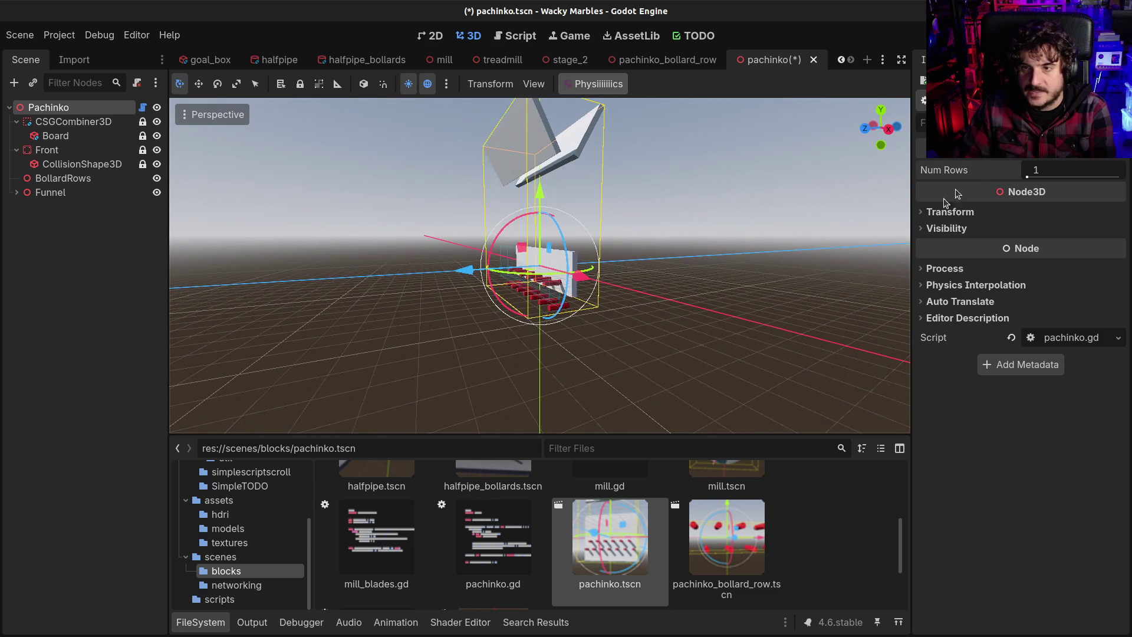
{"action": "mouse_move", "coordinate": [1026, 172]}
{"action": "left_mouse_down"}
{"action": "mouse_move", "coordinate": [1038, 172]}
{"action": "mouse_move", "coordinate": [1026, 172]}
{"action": "left_mouse_up"}
{"action": "mouse_move", "coordinate": [708, 270]}
{"action": "left_mouse_down"}
{"action": "mouse_move", "coordinate": [721, 268]}
{"action": "mouse_move", "coordinate": [606, 267]}
{"action": "left_mouse_up"}
{"action": "left_click", "coordinate": [505, 296]}
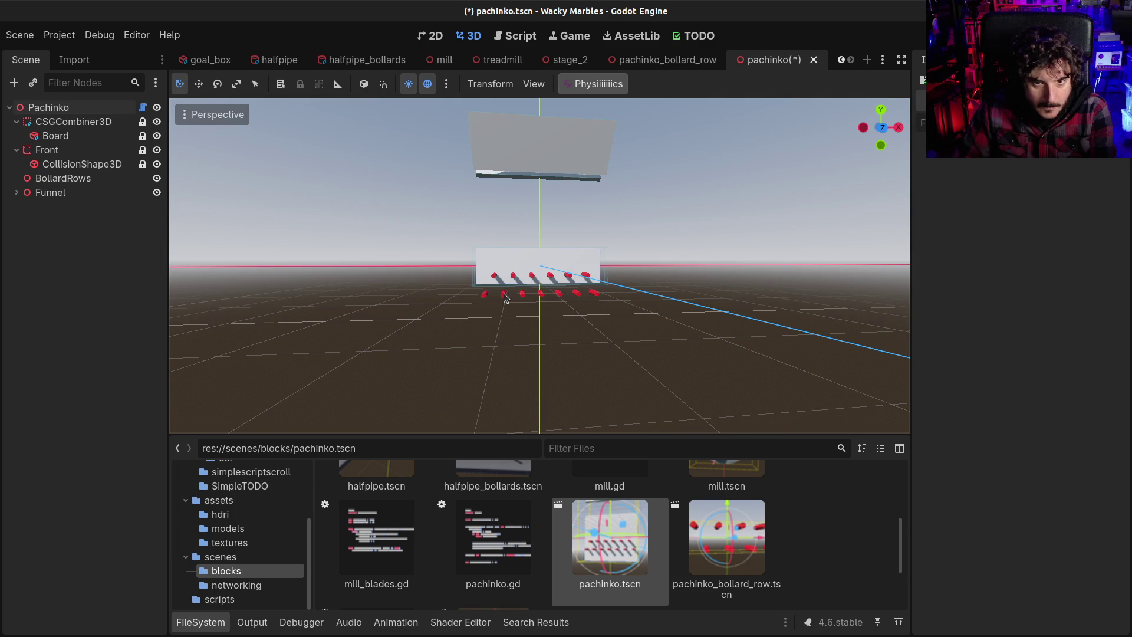
{"action": "left_click", "coordinate": [972, 169]}
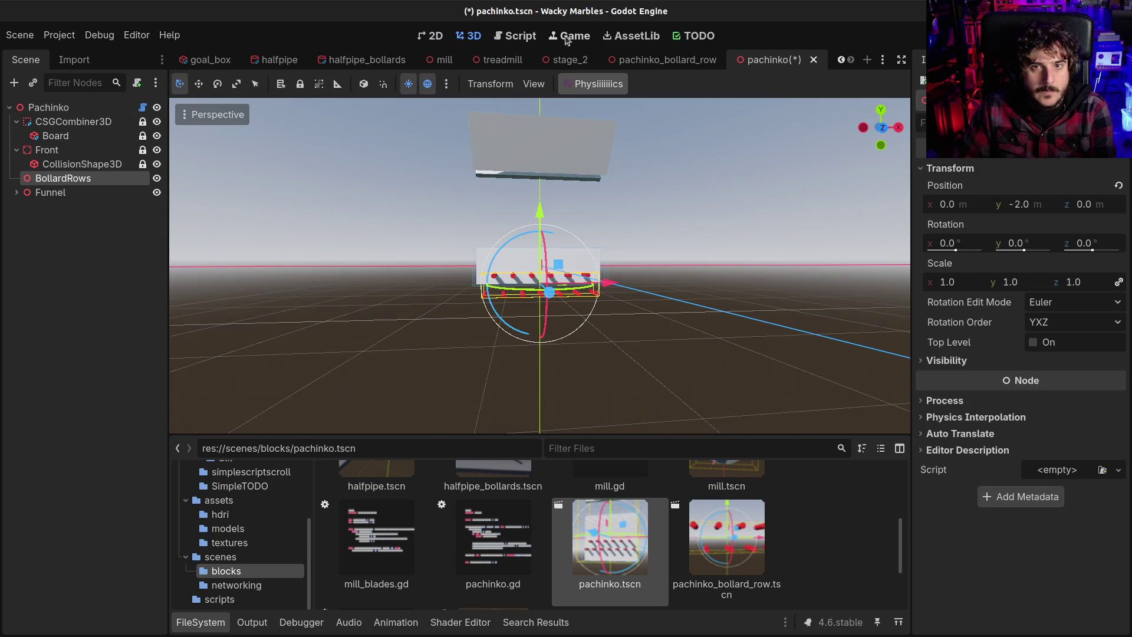
{"action": "left_click", "coordinate": [565, 36]}
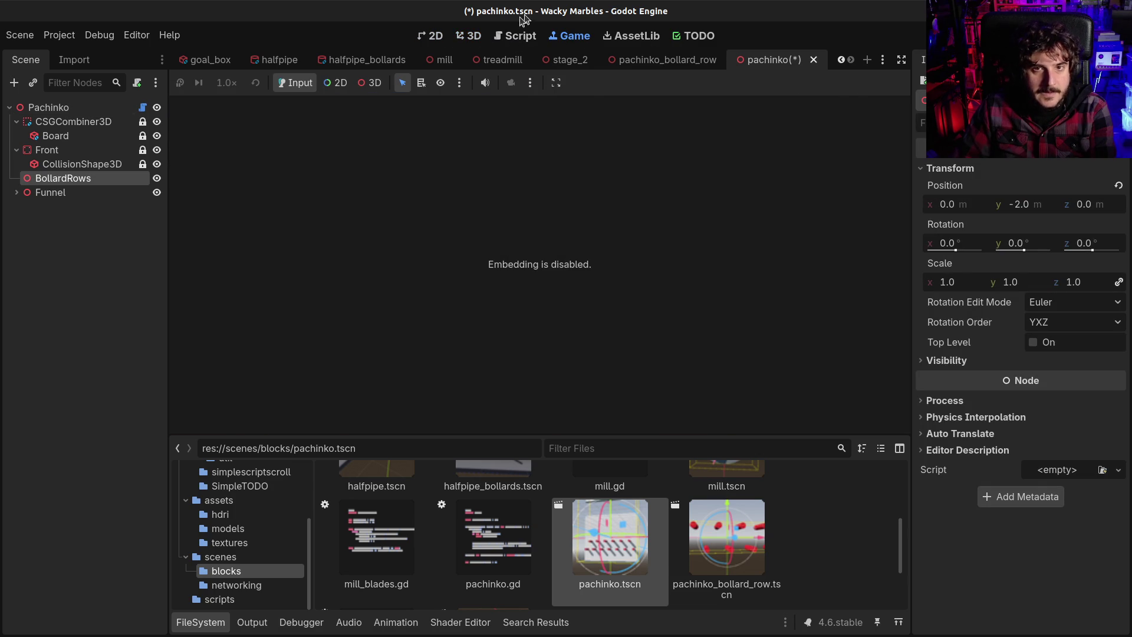
{"action": "left_click", "coordinate": [519, 36]}
Step: Delete the stray HEIGHT_MIN/2 from line 57, leaving it as Vector3.ZERO only
{"action": "left_click", "coordinate": [630, 247]}
{"action": "key", "text": "ctrl+v"}
{"action": "scroll", "coordinate": [629, 255], "scroll_direction": "up", "scroll_amount": 2}
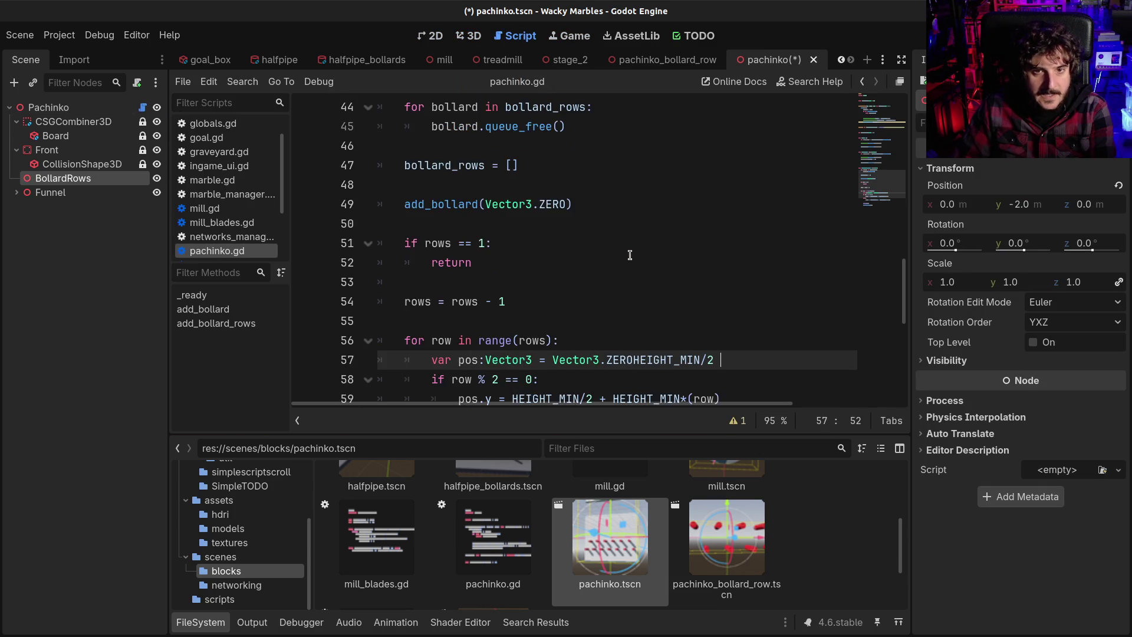
{"action": "scroll", "coordinate": [630, 255], "scroll_direction": "up", "scroll_amount": 1}
{"action": "scroll", "coordinate": [630, 257], "scroll_direction": "down", "scroll_amount": 1}
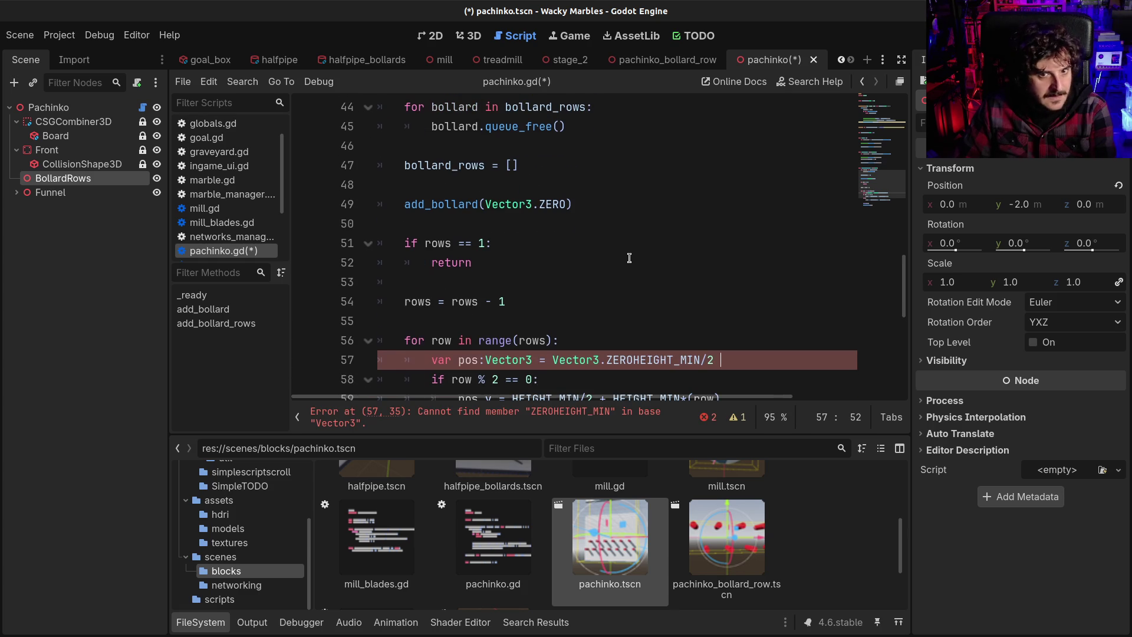
{"action": "left_click", "coordinate": [453, 204]}
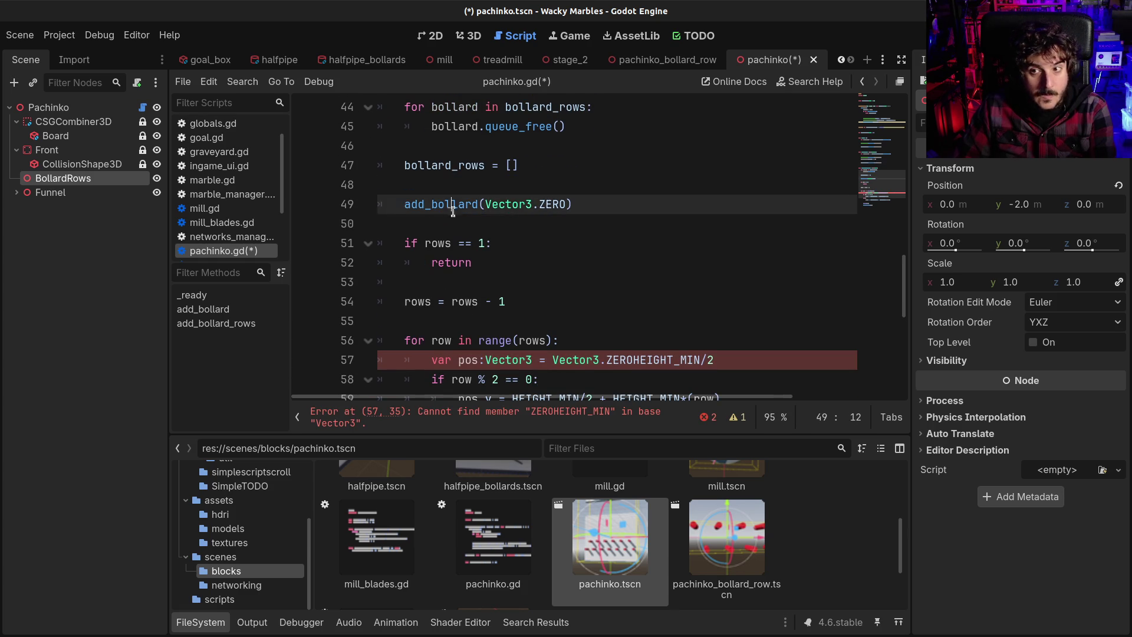
{"action": "scroll", "coordinate": [528, 277], "scroll_direction": "down", "scroll_amount": 2}
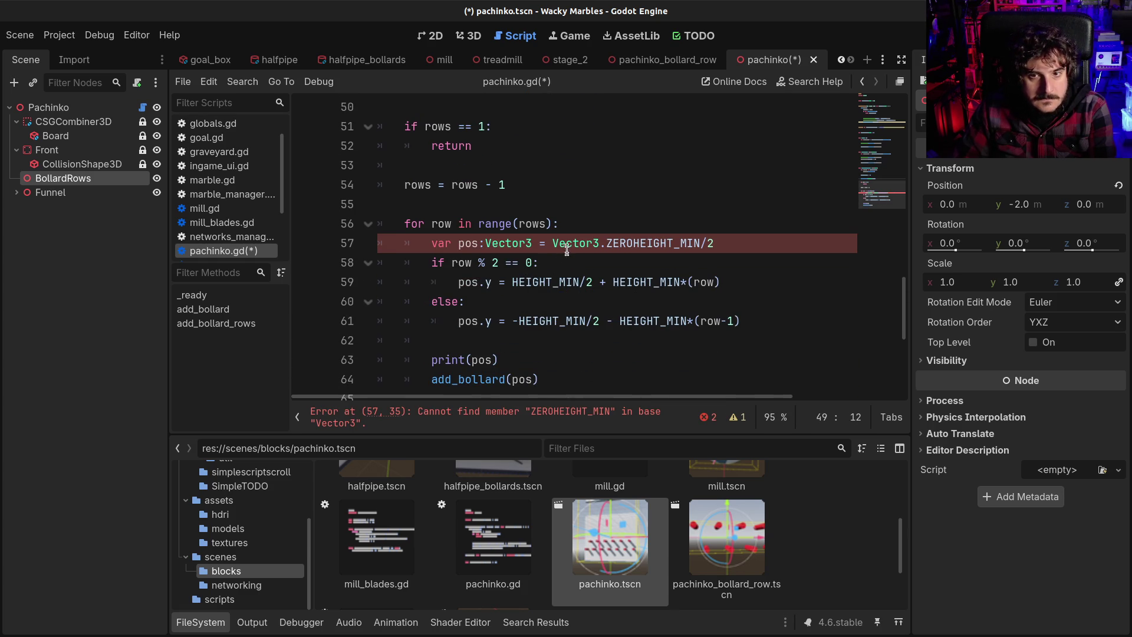
{"action": "left_click", "coordinate": [633, 243]}
{"action": "key", "text": "shift+End"}
{"action": "key", "text": "BackSpace"}
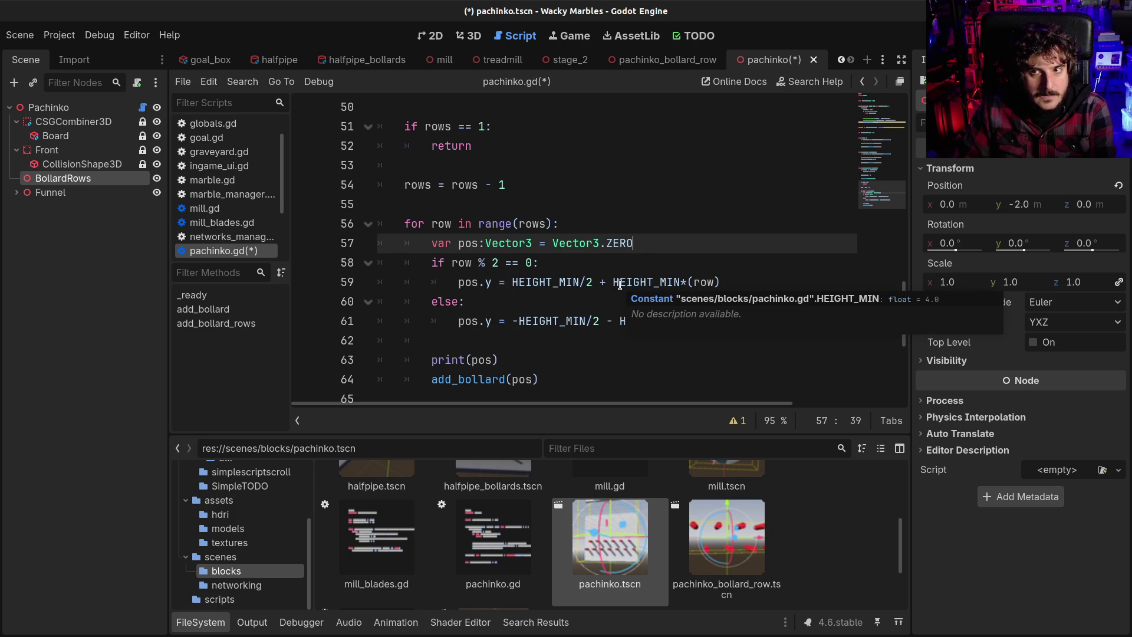
{"action": "scroll", "coordinate": [619, 284], "scroll_direction": "down", "scroll_amount": 1}
{"action": "scroll", "coordinate": [619, 284], "scroll_direction": "up", "scroll_amount": 5}
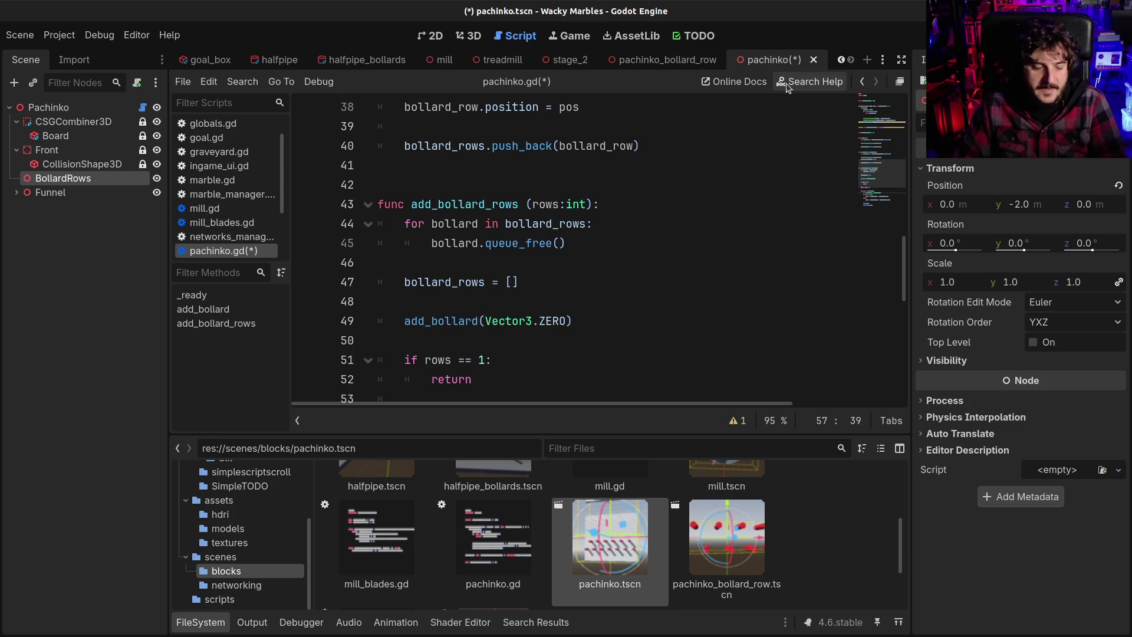
Step: Save, close the pachinko scene, and reopen pachinko.tscn in the 3D view
{"action": "key", "text": "ctrl+s"}
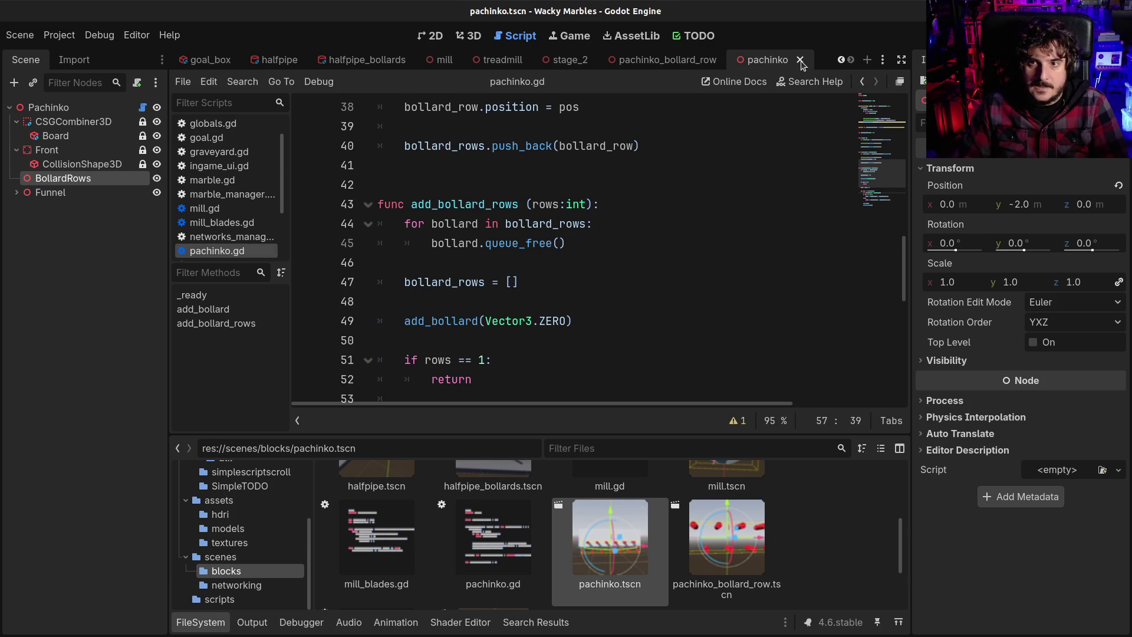
{"action": "left_click", "coordinate": [800, 60]}
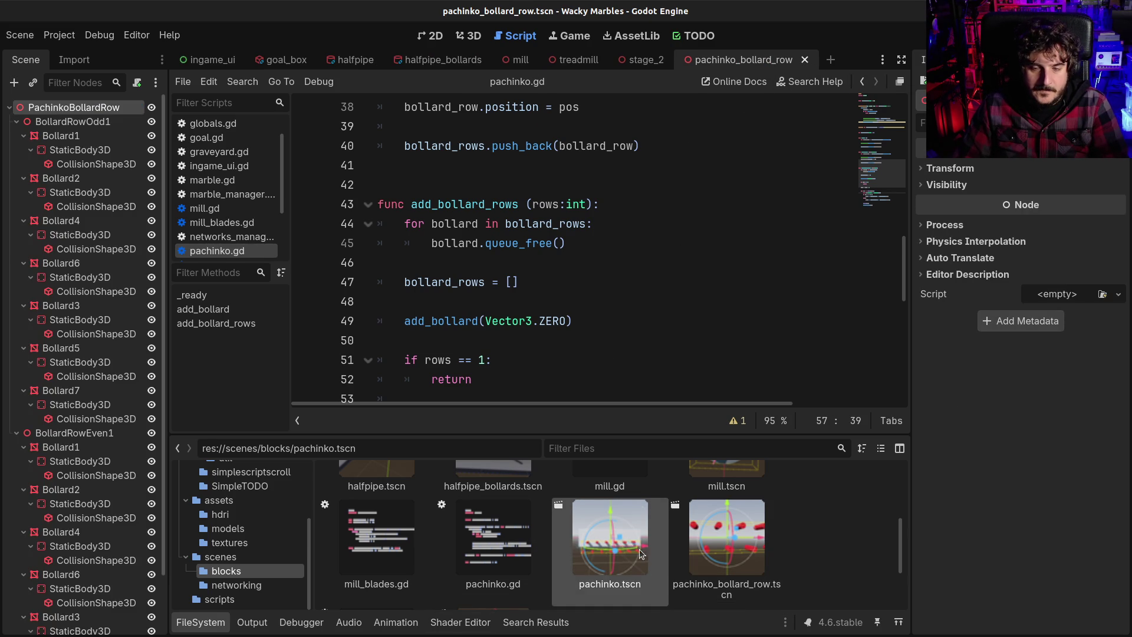
{"action": "double_click", "coordinate": [594, 525]}
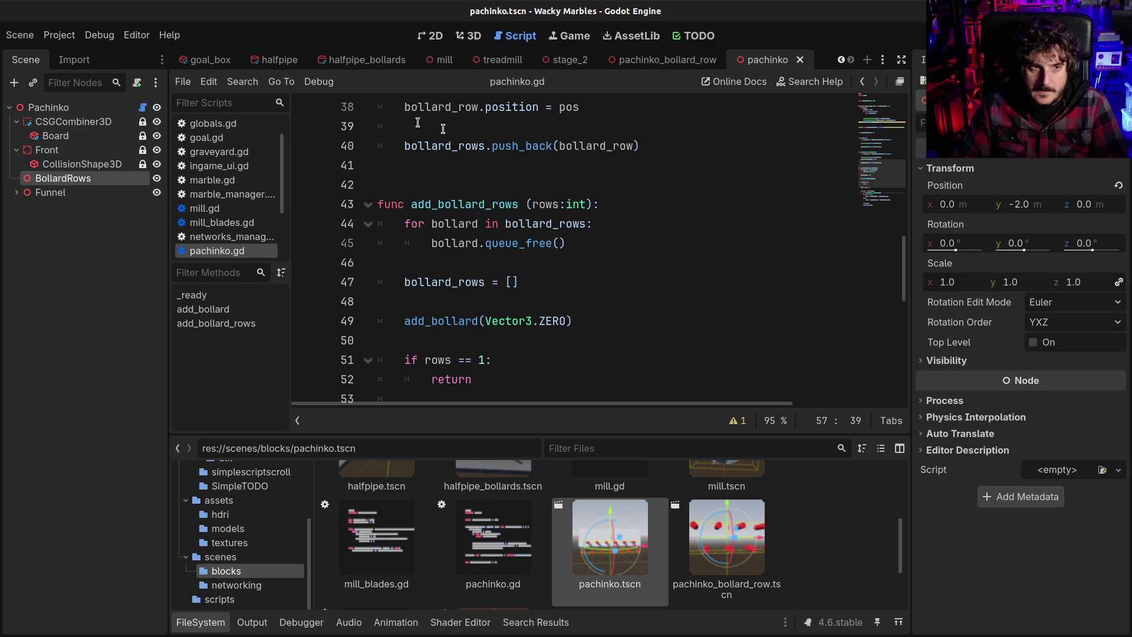
{"action": "left_click", "coordinate": [474, 39]}
{"action": "left_click_drag", "start_coordinate": [622, 254], "coordinate": [463, 317]}
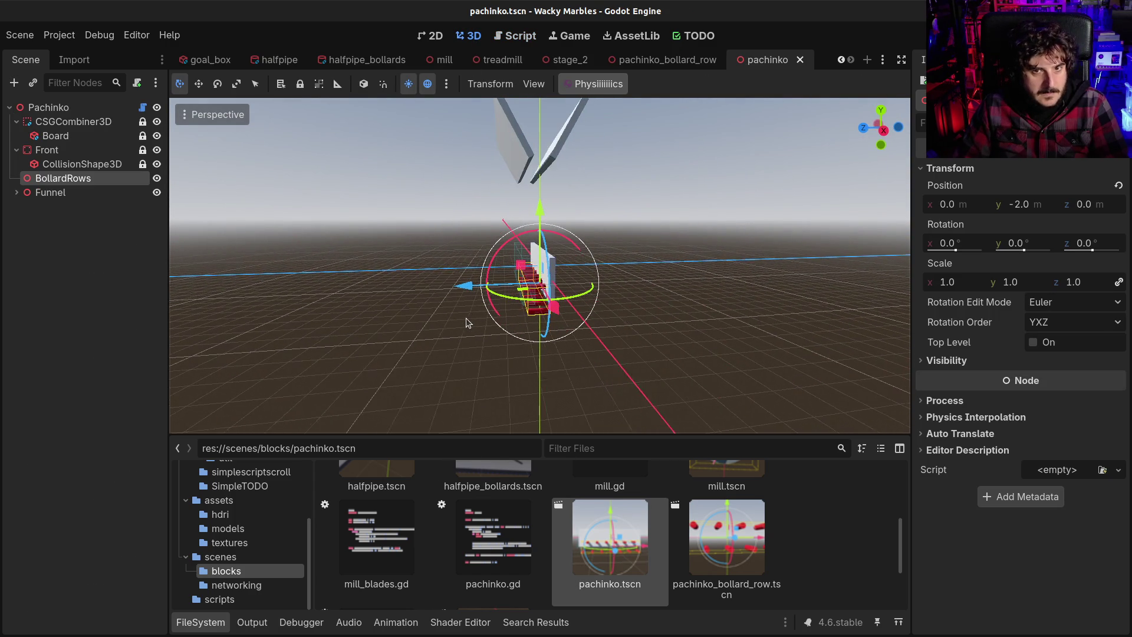
Step: Set BollardRows position y to 0 and snap to a front view
{"action": "scroll", "coordinate": [468, 317], "scroll_direction": "up", "scroll_amount": 2}
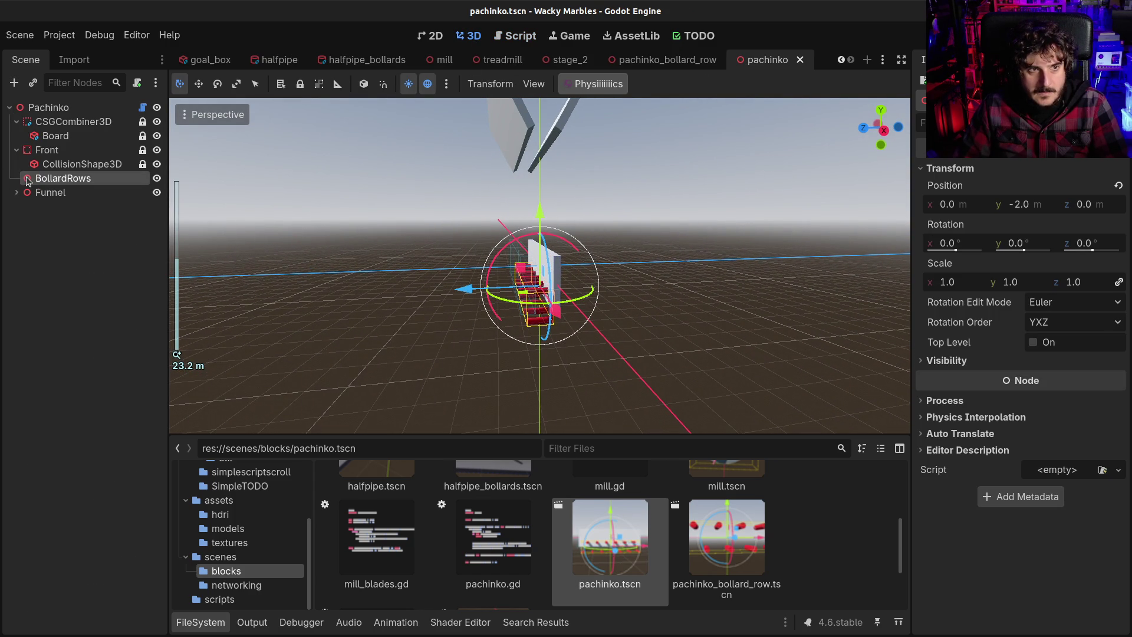
{"action": "left_click", "coordinate": [1039, 206]}
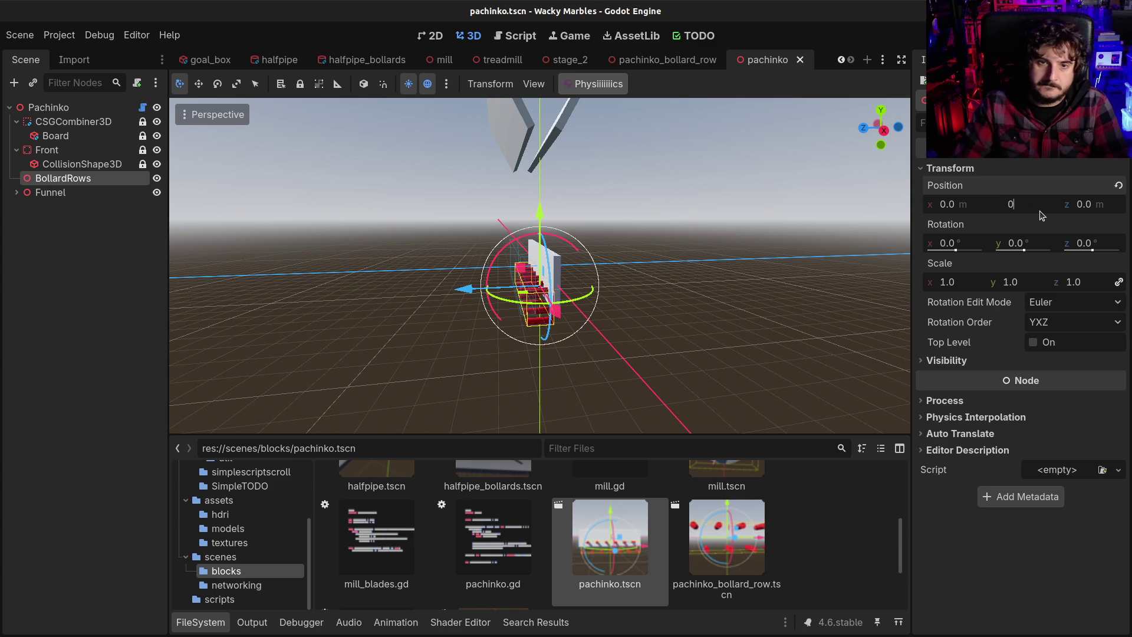
{"action": "type", "text": "0"}
{"action": "key", "text": "Return"}
{"action": "key", "text": "KP_1"}
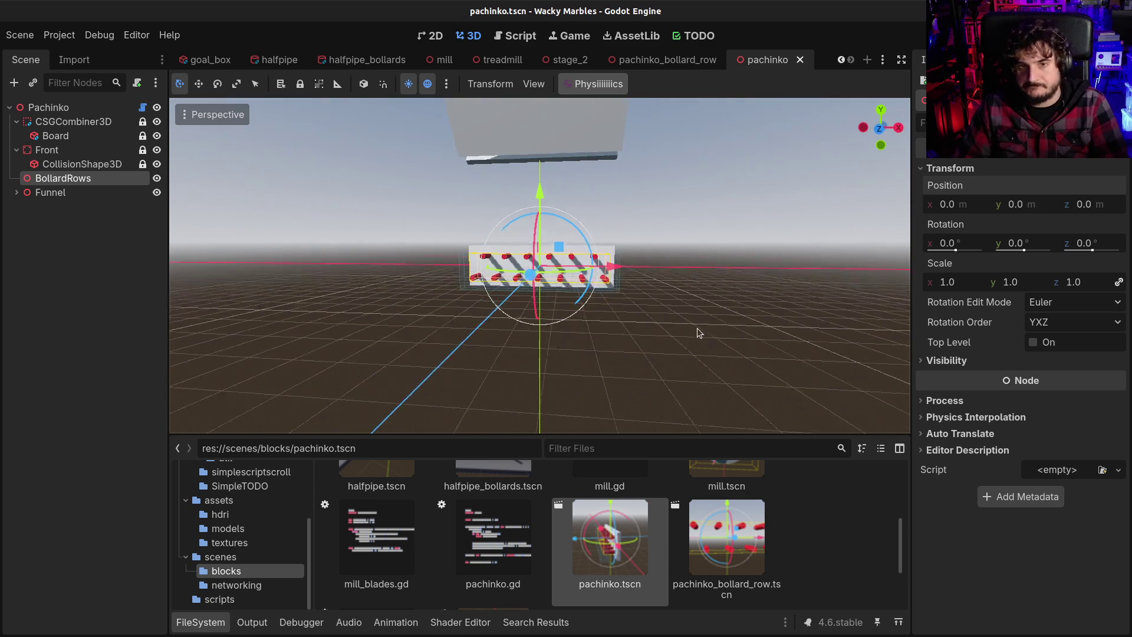
Step: Select the Pachinko root and raise Num Rows as high as 11 to grow the board
{"action": "left_click", "coordinate": [65, 118]}
{"action": "key", "text": "Up"}
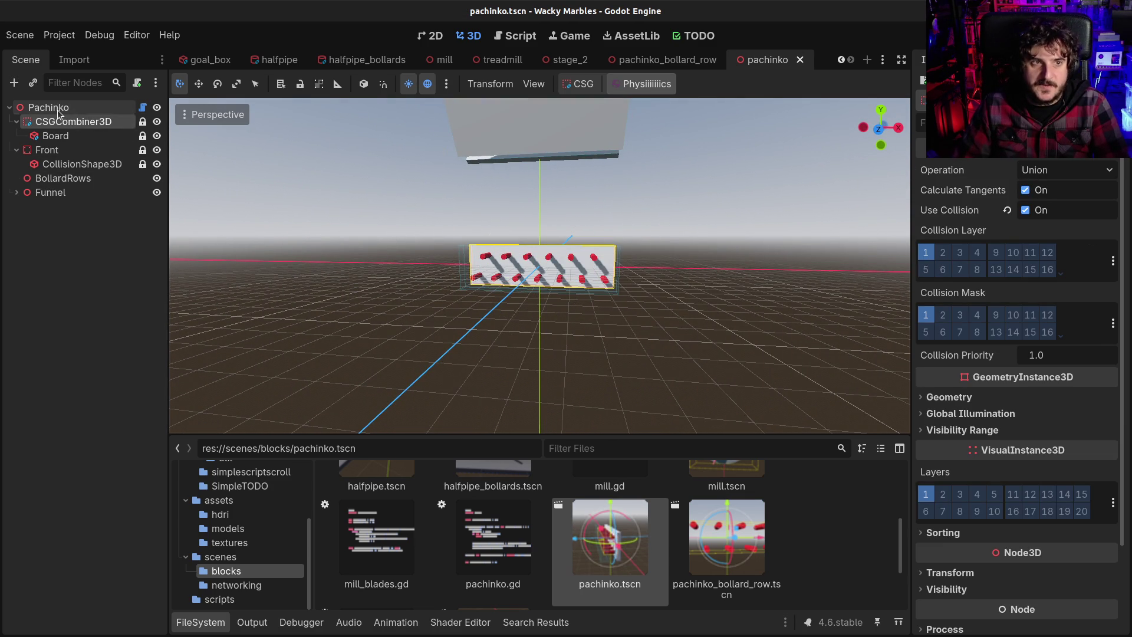
{"action": "left_click_drag", "start_coordinate": [1027, 177], "coordinate": [1057, 179]}
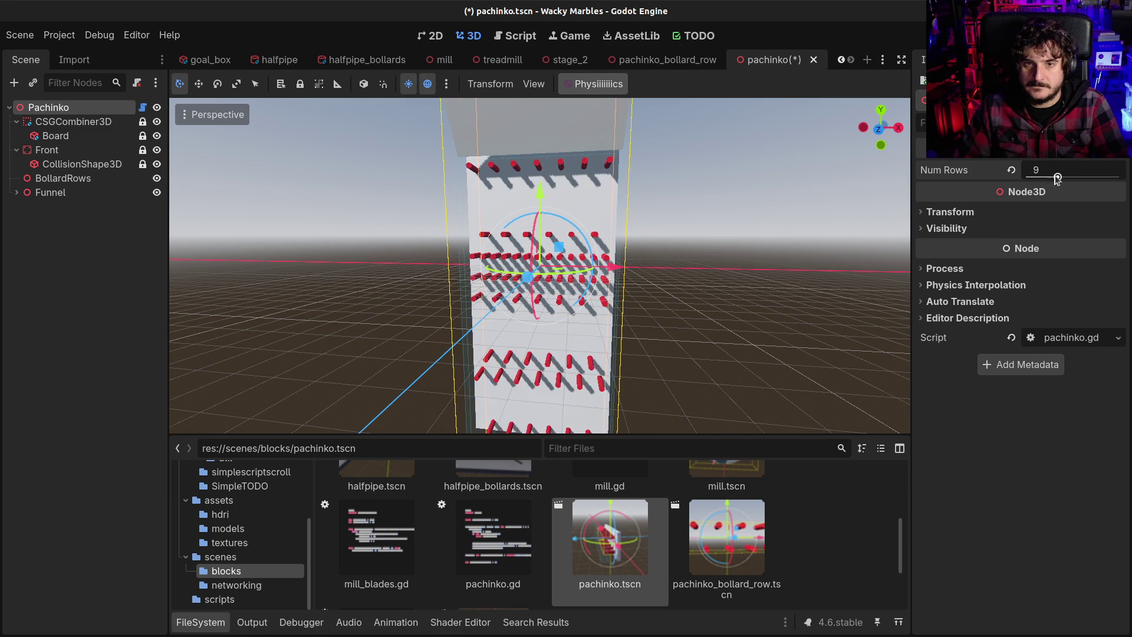
{"action": "scroll", "coordinate": [753, 175], "scroll_direction": "down", "scroll_amount": 6}
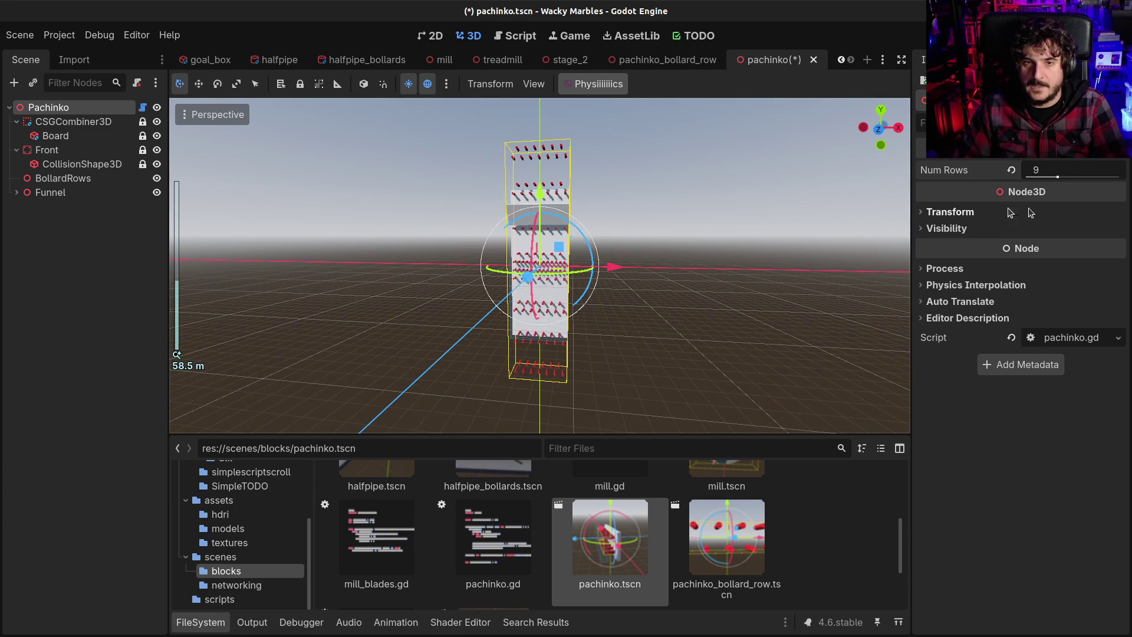
{"action": "left_click_drag", "start_coordinate": [1056, 177], "coordinate": [991, 175]}
{"action": "left_click", "coordinate": [522, 42]}
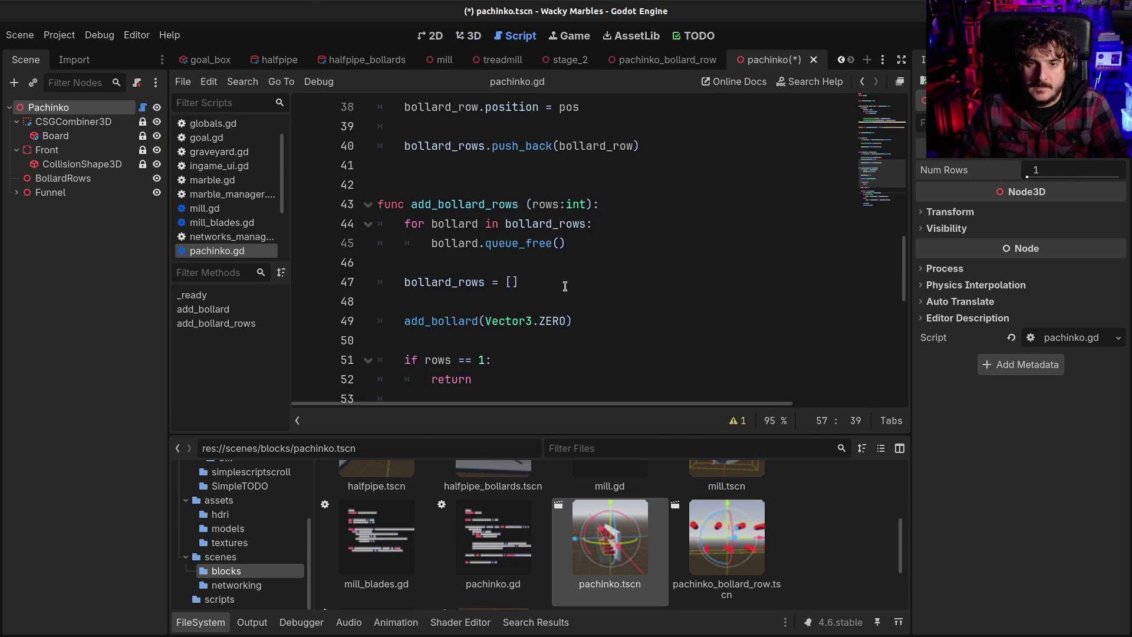
Step: Review the HEIGHT_MIN/2 offsets in the row height formulas on lines 59 and 61
{"action": "scroll", "coordinate": [562, 291], "scroll_direction": "down", "scroll_amount": 5}
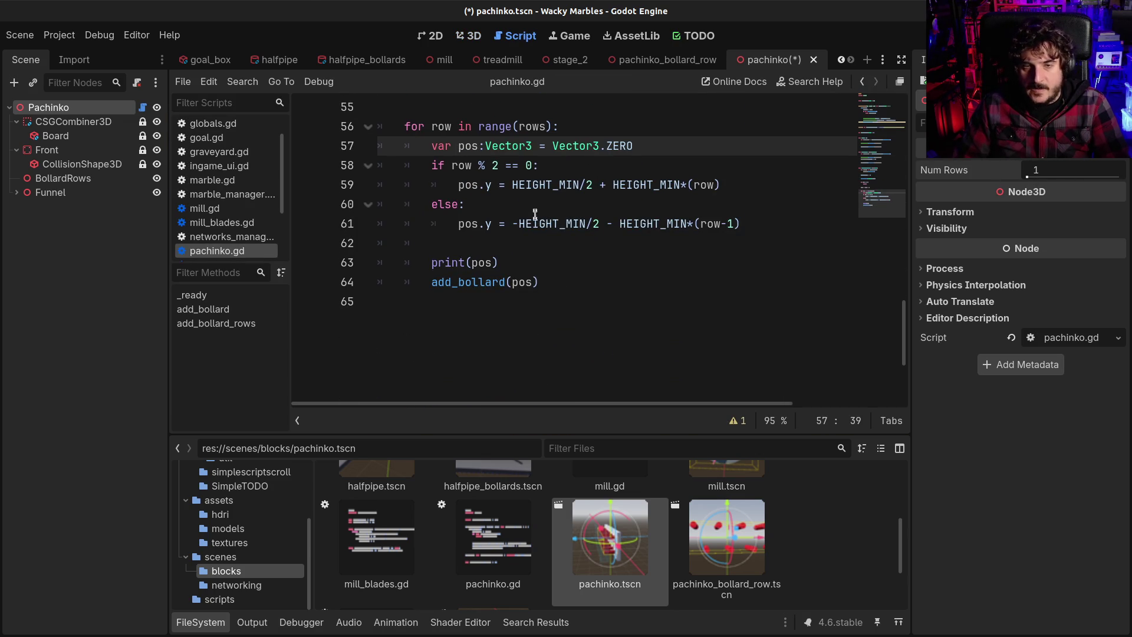
{"action": "left_click_drag", "start_coordinate": [512, 185], "coordinate": [596, 183]}
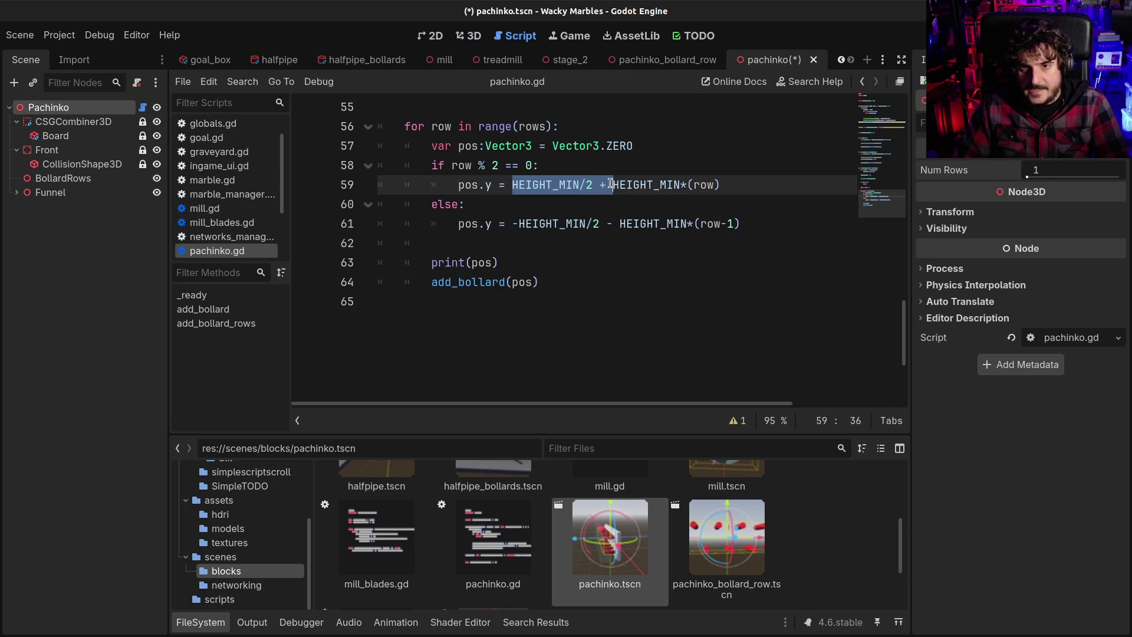
{"action": "left_click", "coordinate": [665, 185]}
{"action": "left_click_drag", "start_coordinate": [512, 185], "coordinate": [608, 185]}
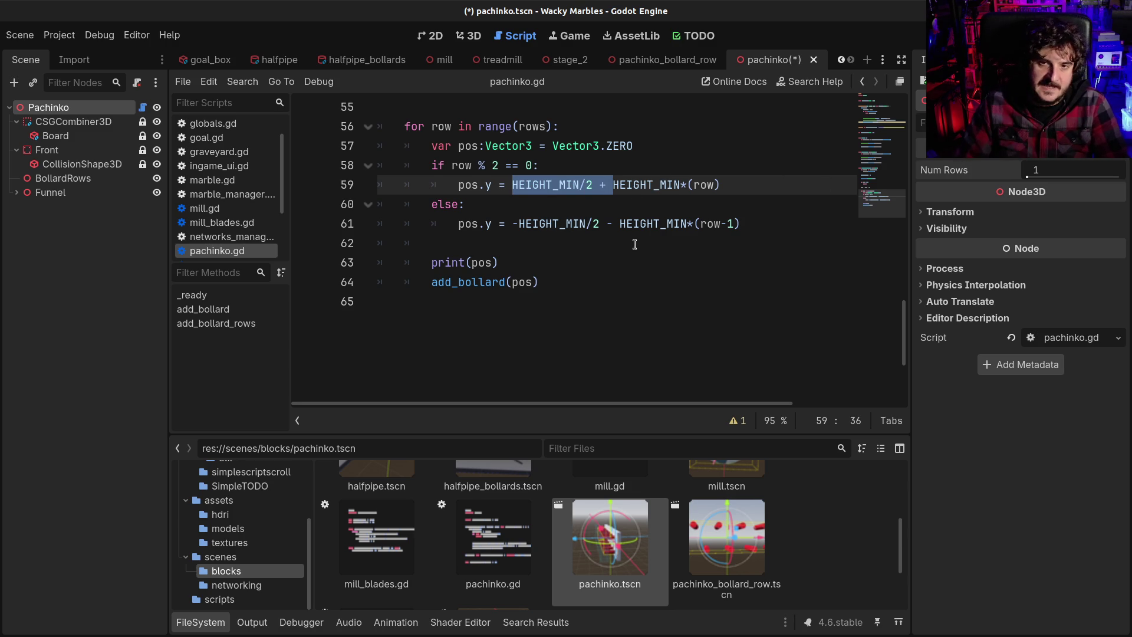
{"action": "scroll", "coordinate": [648, 245], "scroll_direction": "up", "scroll_amount": 1}
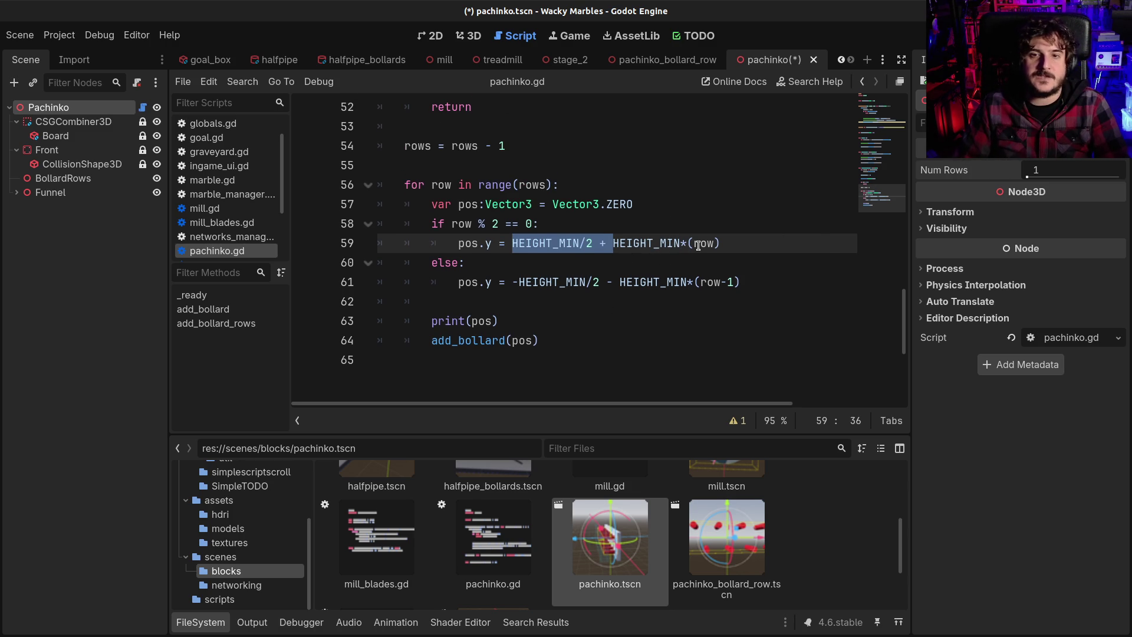
{"action": "scroll", "coordinate": [468, 263], "scroll_direction": "up", "scroll_amount": 1}
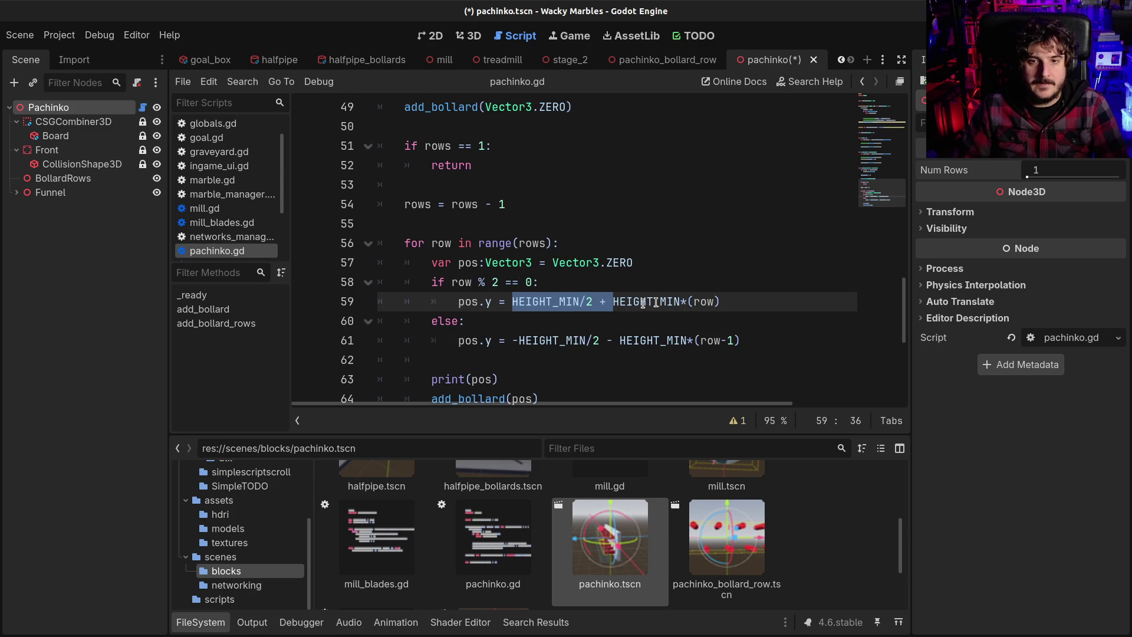
{"action": "left_click", "coordinate": [713, 301]}
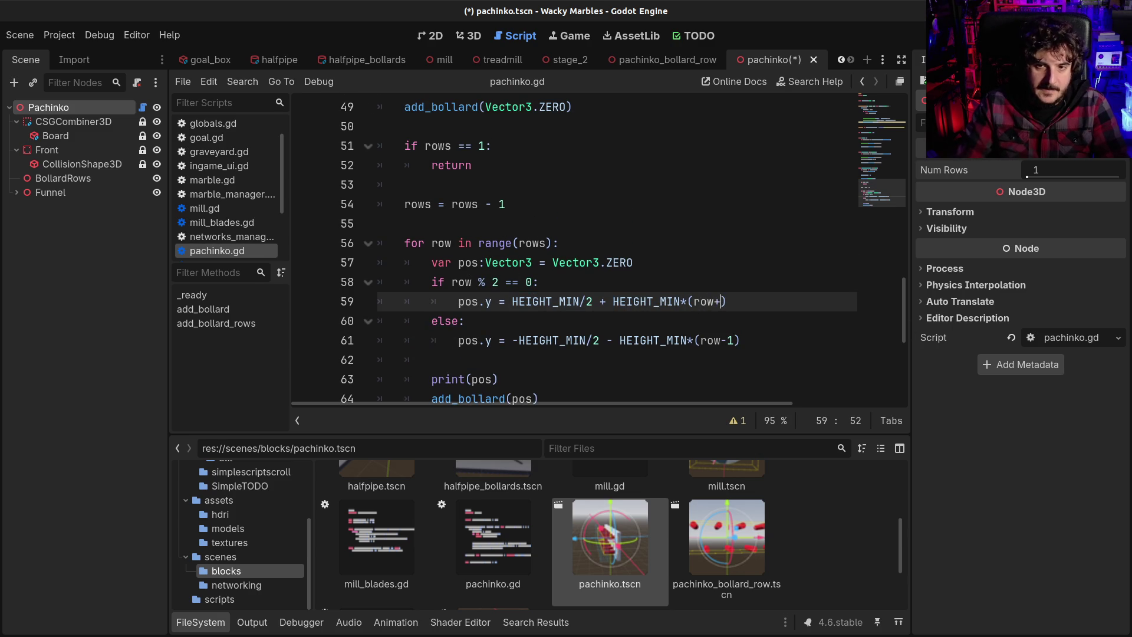
{"action": "key", "text": "Down"}
{"action": "key", "text": "Down"}
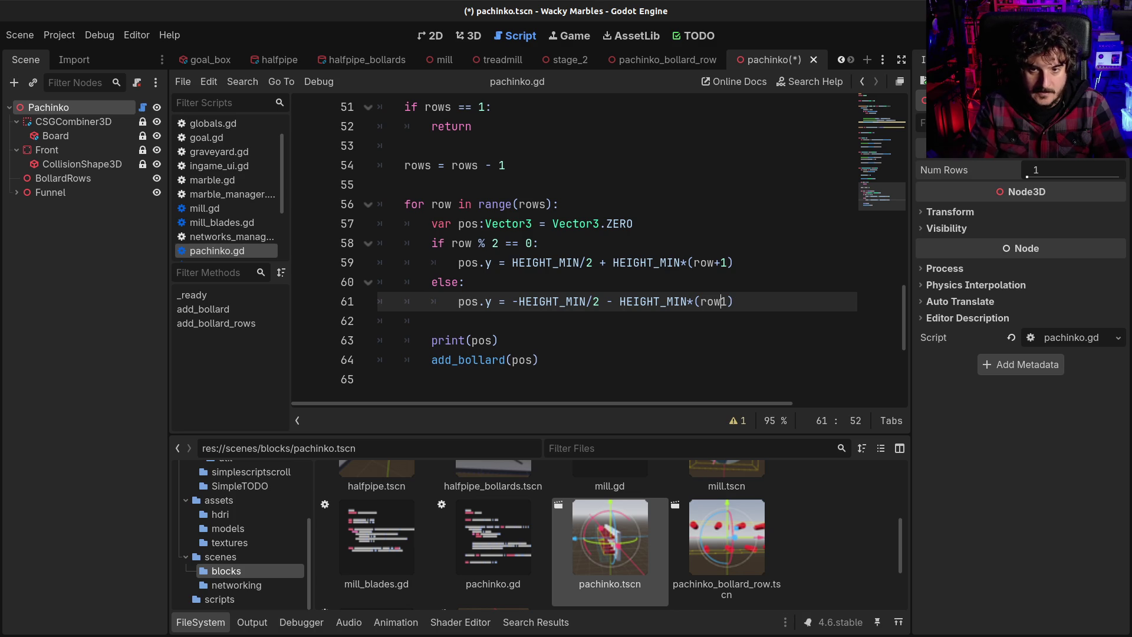
{"action": "key", "text": "ctrl+s"}
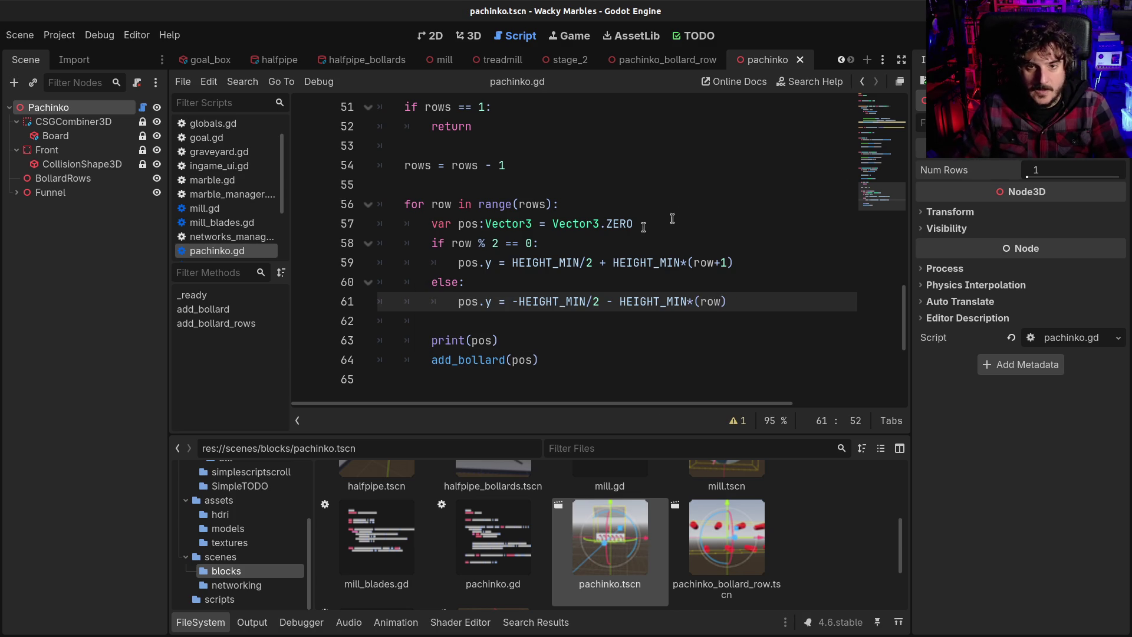
Step: Remove the HEIGHT_MIN/2 terms, leaving HEIGHT_MIN*(row+1) and -HEIGHT_MIN*(row), and save
{"action": "left_click_drag", "start_coordinate": [516, 265], "coordinate": [600, 265]}
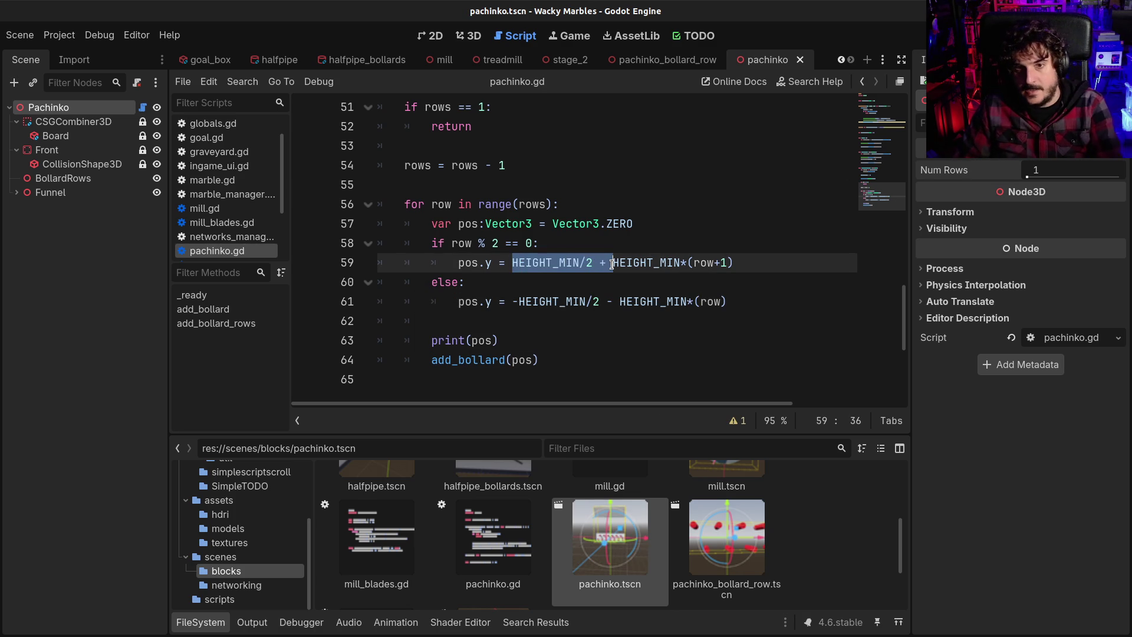
{"action": "key", "text": "BackSpace"}
{"action": "left_click", "coordinate": [515, 301]}
{"action": "type", "text": "-"}
{"action": "left_click_drag", "start_coordinate": [512, 301], "coordinate": [597, 302]}
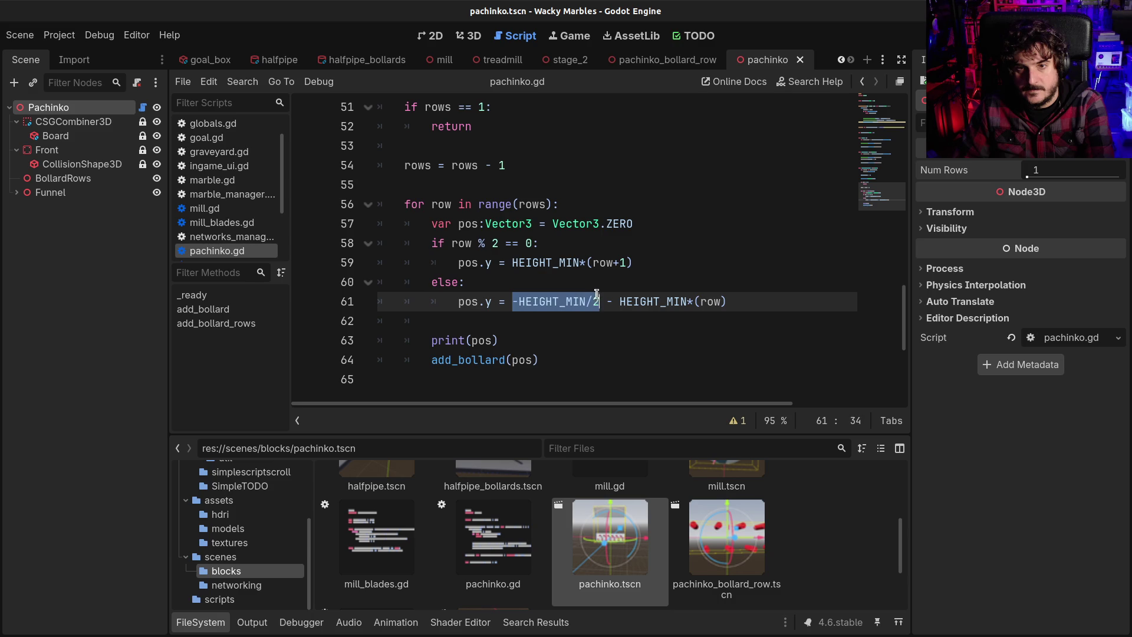
{"action": "key", "text": "BackSpace"}
{"action": "left_click", "coordinate": [525, 302]}
{"action": "key", "text": "BackSpace"}
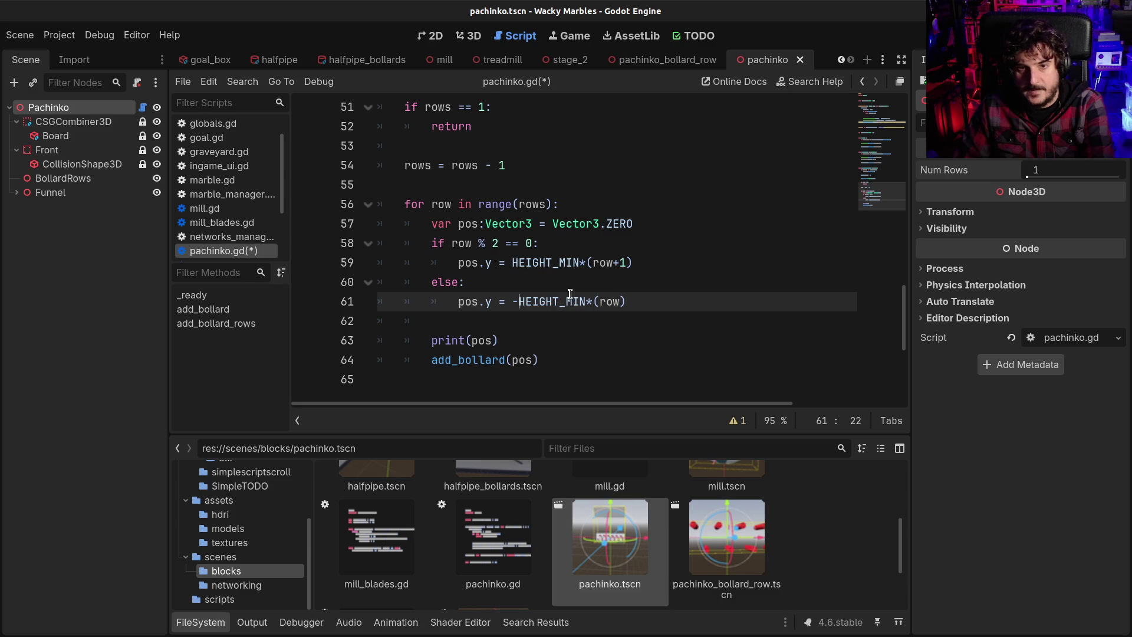
{"action": "key", "text": "ctrl+s"}
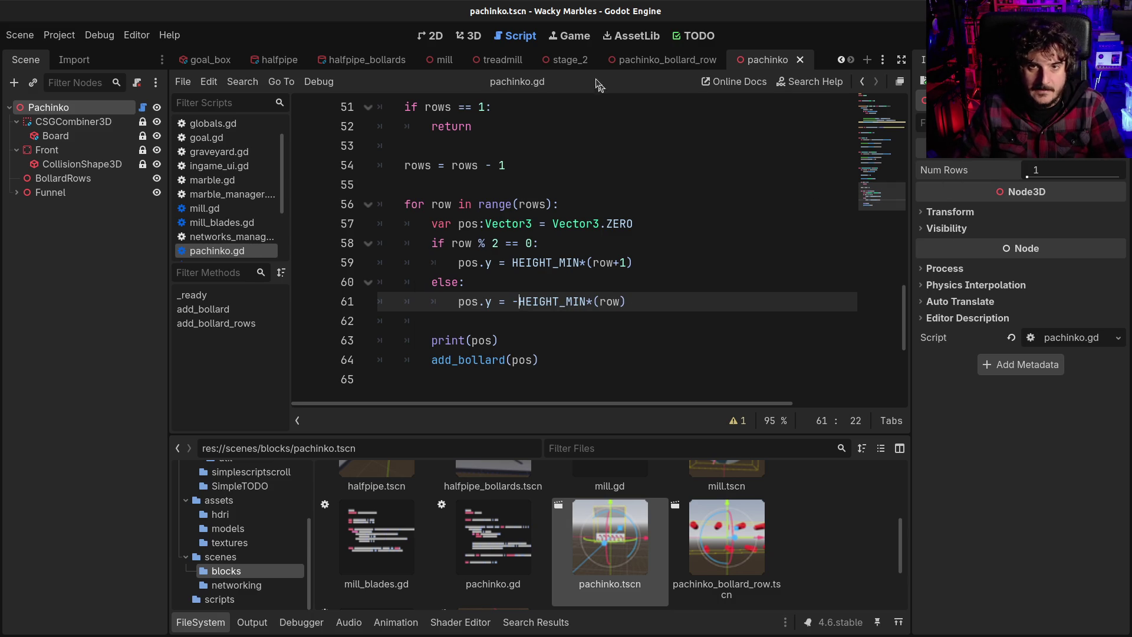
{"action": "left_click", "coordinate": [469, 36]}
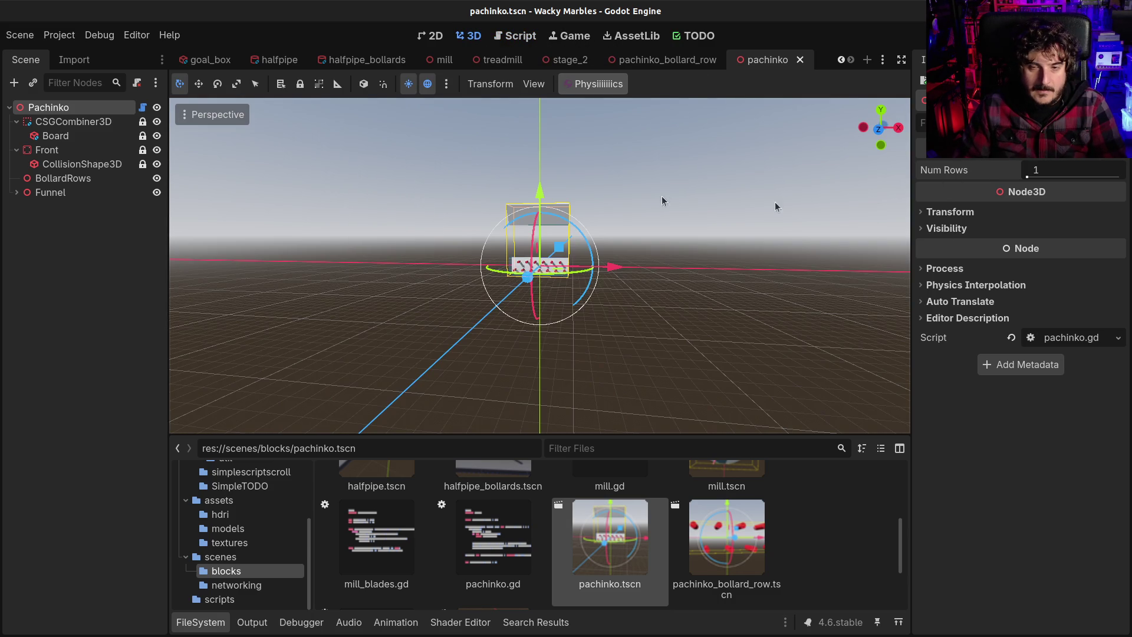
Step: Preview more bollard rows, undo Num Rows back to 3, and return to pachinko.gd's even-row height line
{"action": "left_click_drag", "start_coordinate": [1028, 177], "coordinate": [1043, 178]}
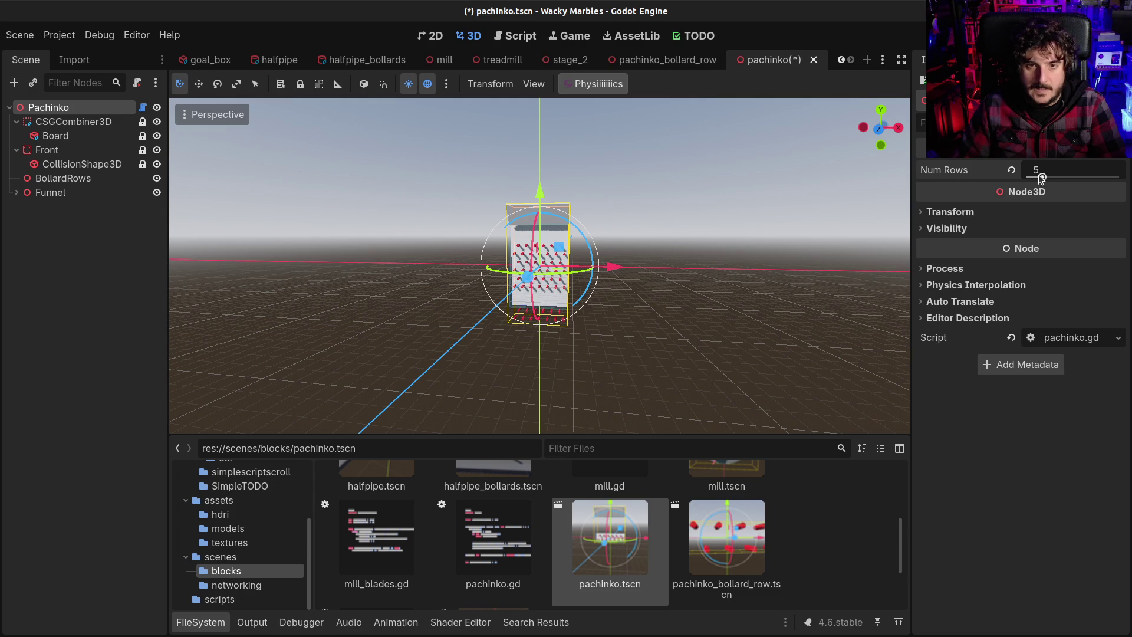
{"action": "scroll", "coordinate": [607, 281], "scroll_direction": "up", "scroll_amount": 5}
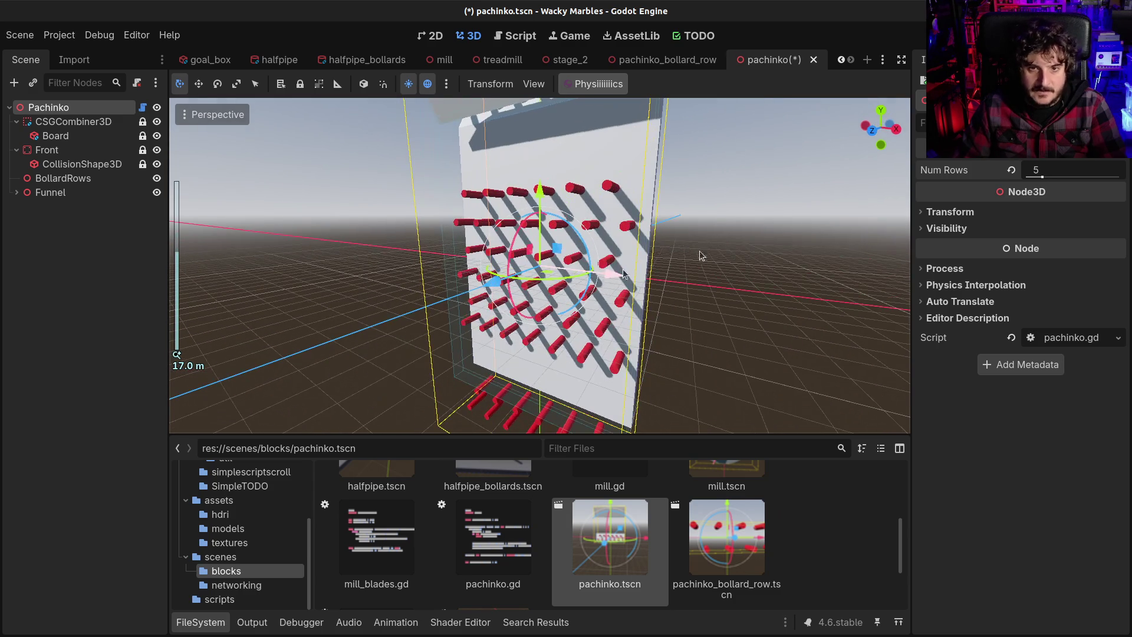
{"action": "key", "text": "ctrl+z"}
{"action": "left_click_drag", "start_coordinate": [514, 297], "coordinate": [615, 322]}
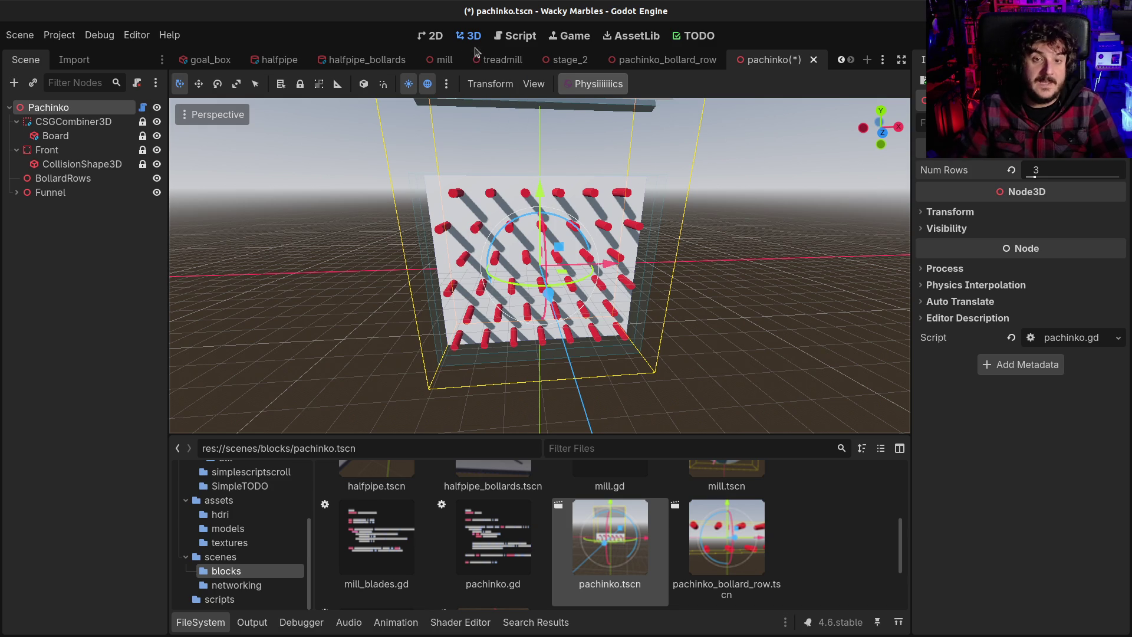
{"action": "left_click", "coordinate": [512, 36]}
{"action": "left_click", "coordinate": [586, 262]}
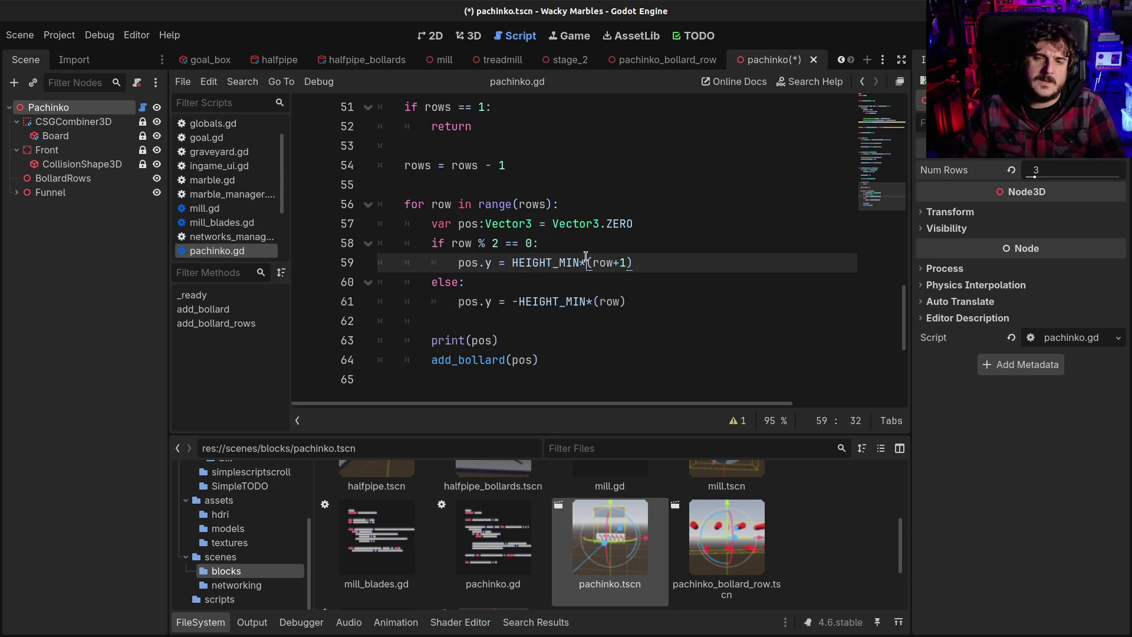
Step: Edit lines 59 and 61 to HEIGHT_MIN + (HEIGHT_MIN/2)*(row+1) and -HEIGHT_MIN - (HEIGHT_MIN/2)*row
{"action": "left_click_drag", "start_coordinate": [589, 262], "coordinate": [635, 258]}
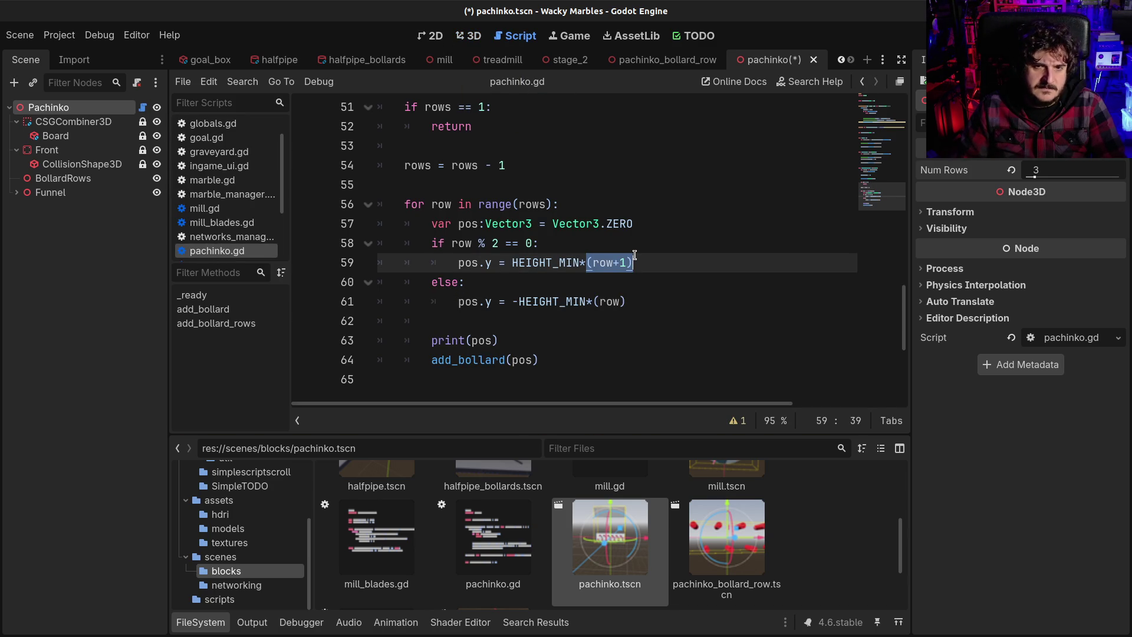
{"action": "double_click", "coordinate": [534, 263]}
{"action": "double_click", "coordinate": [545, 301]}
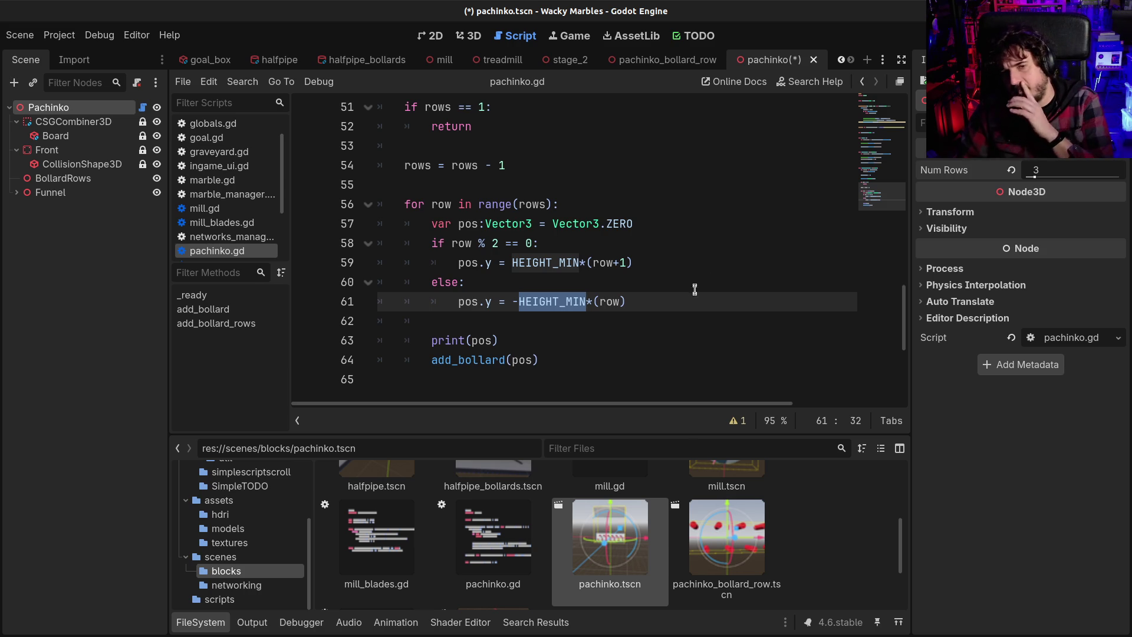
{"action": "left_click", "coordinate": [587, 262]}
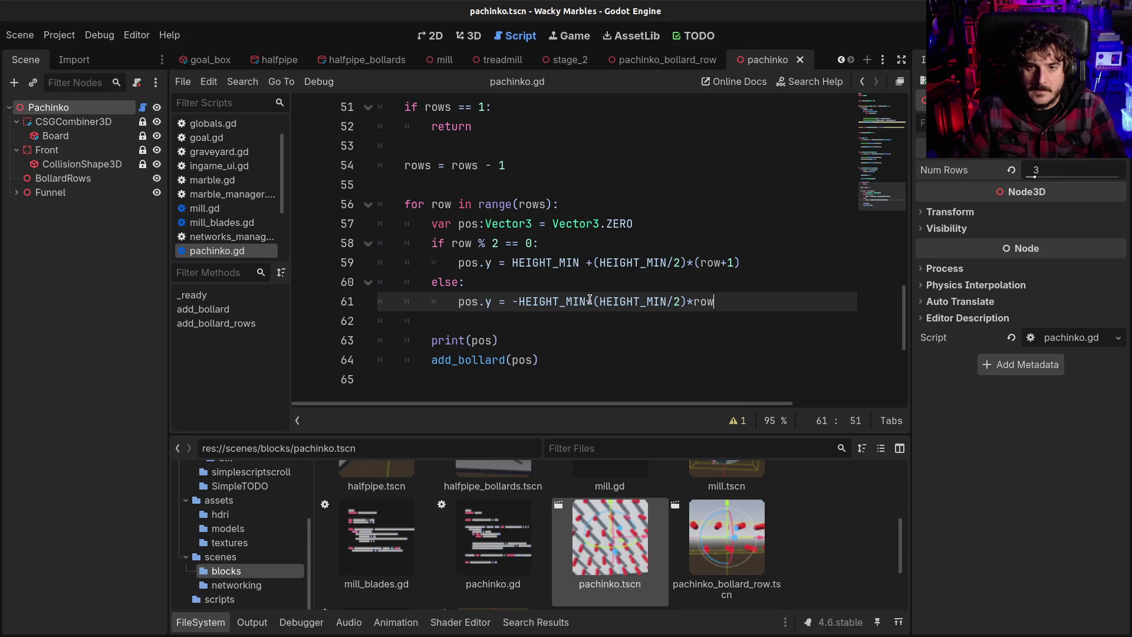
{"action": "key", "text": "BackSpace"}
{"action": "type", "text": "-"}
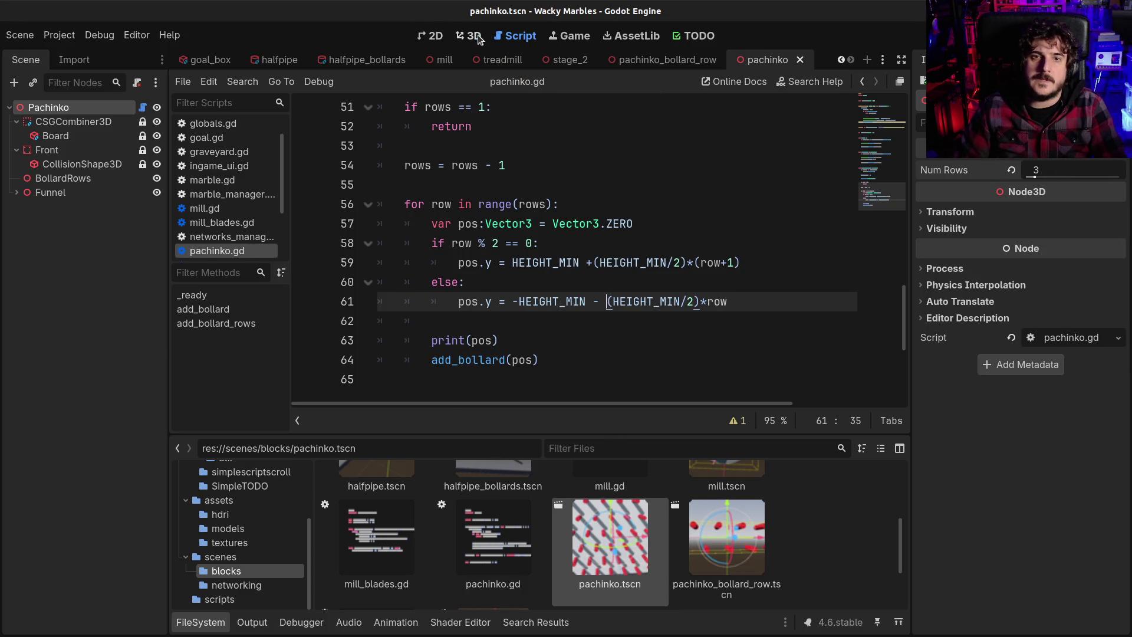
Step: Preview the new row spacing in 3D by raising Num Rows, then set it back to 3
{"action": "left_click", "coordinate": [468, 35]}
{"action": "left_click_drag", "start_coordinate": [1035, 177], "coordinate": [1035, 177]}
{"action": "scroll", "coordinate": [623, 243], "scroll_direction": "down", "scroll_amount": 5}
{"action": "mouse_move", "coordinate": [614, 249]}
{"action": "left_mouse_down"}
{"action": "mouse_move", "coordinate": [766, 236]}
{"action": "mouse_move", "coordinate": [1082, 168]}
{"action": "left_mouse_up"}
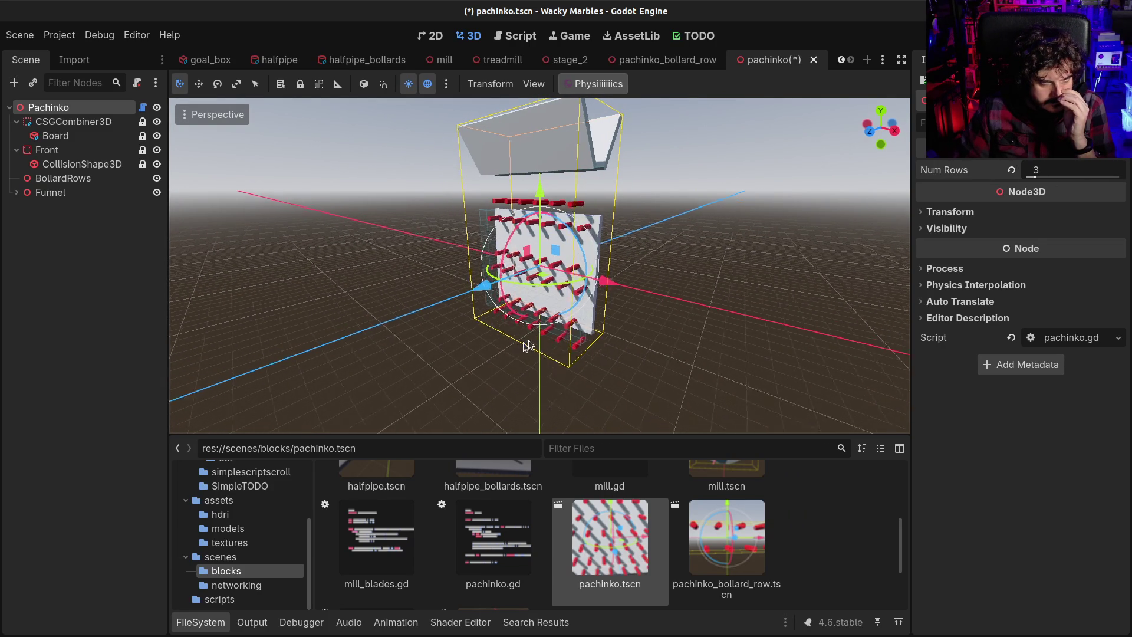
Step: Snap the camera to front view with numpad 1, then return to pachinko.gd's row loop
{"action": "key", "text": "KP_1"}
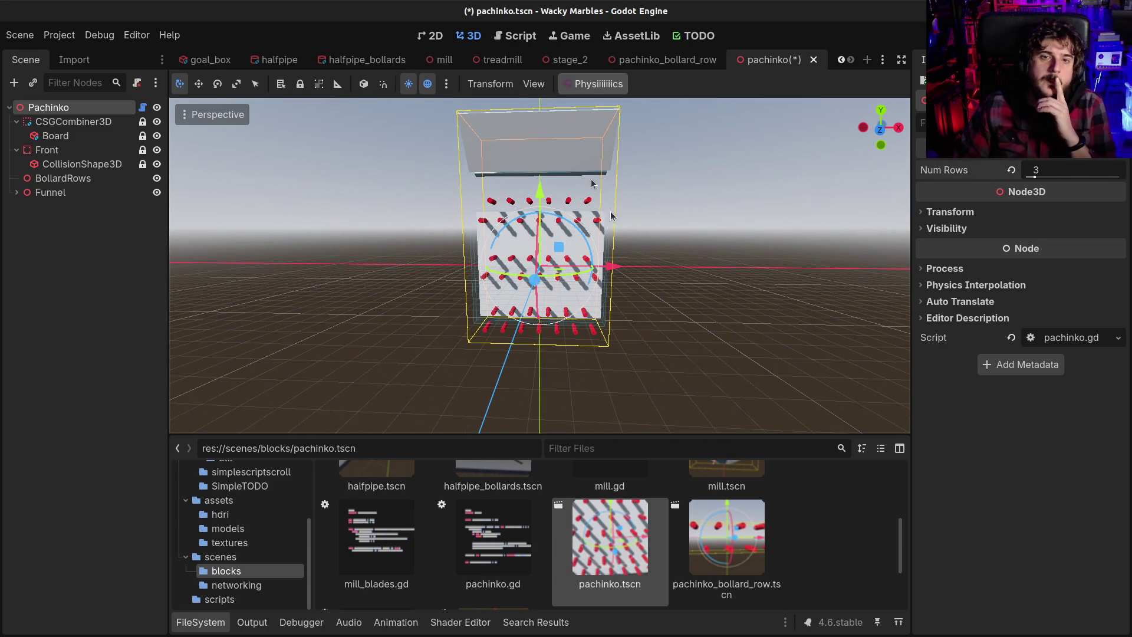
{"action": "left_click", "coordinate": [526, 36]}
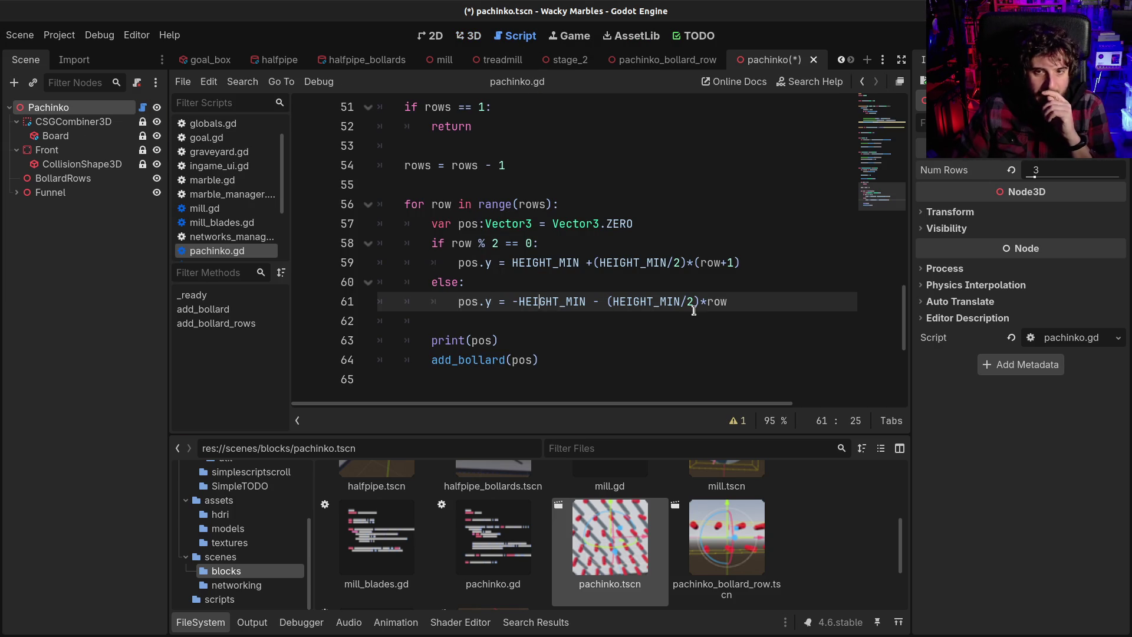
Step: Change the even-row multiplier on line 59 from (row+1) to row
{"action": "left_click", "coordinate": [620, 286]}
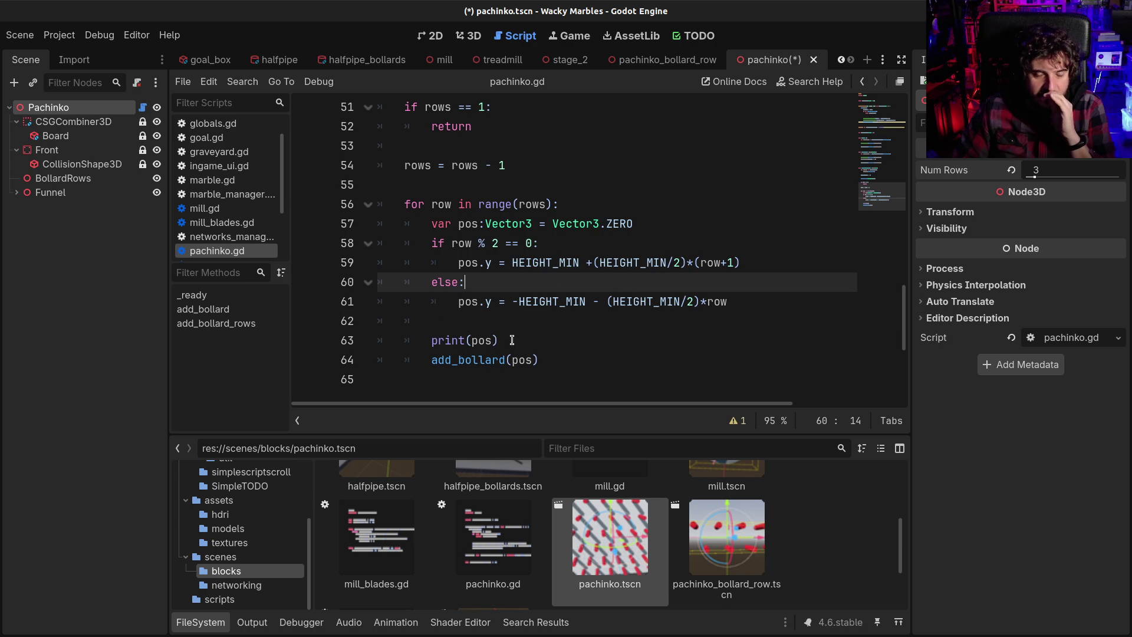
{"action": "left_click", "coordinate": [506, 301]}
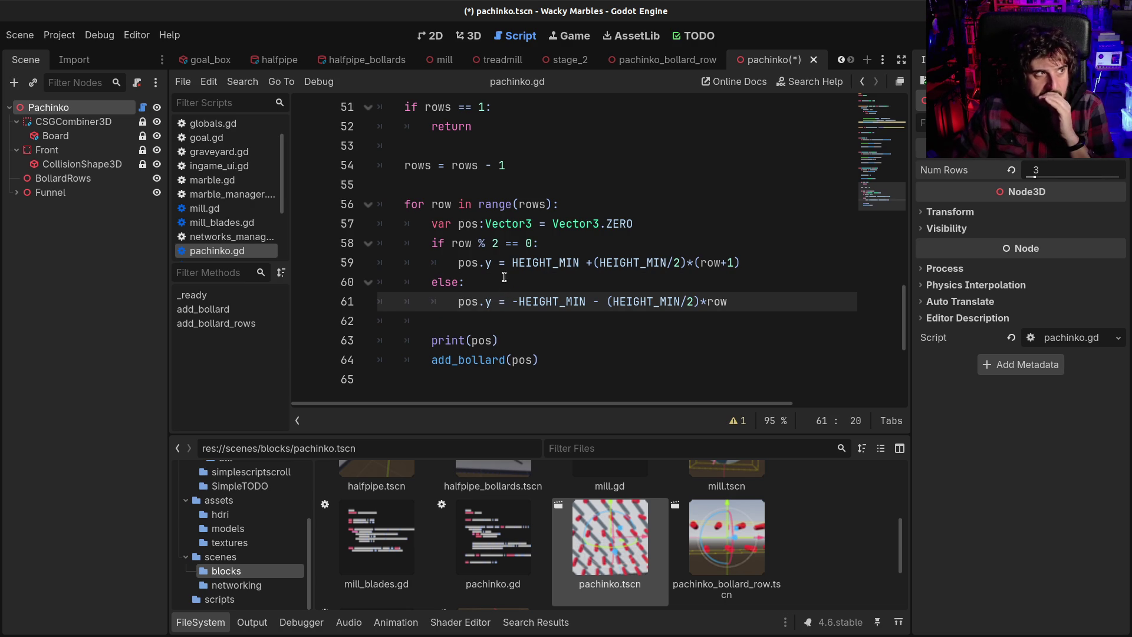
{"action": "left_click_drag", "start_coordinate": [465, 263], "coordinate": [588, 262]}
{"action": "left_click", "coordinate": [587, 262]}
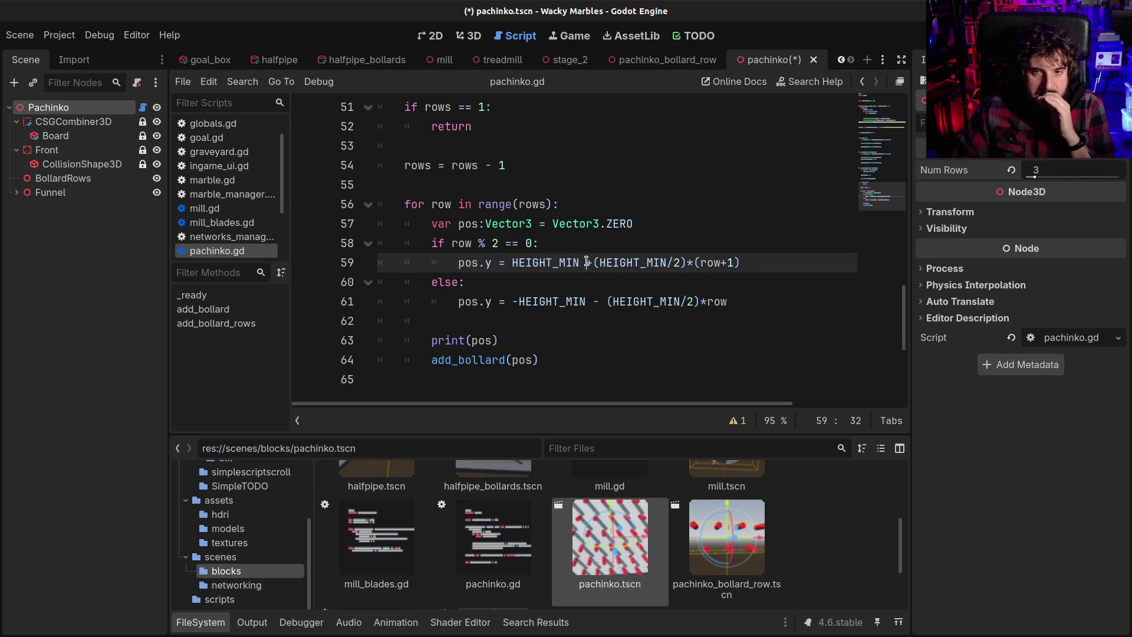
{"action": "mouse_move", "coordinate": [607, 262]}
{"action": "left_click", "coordinate": [671, 254]}
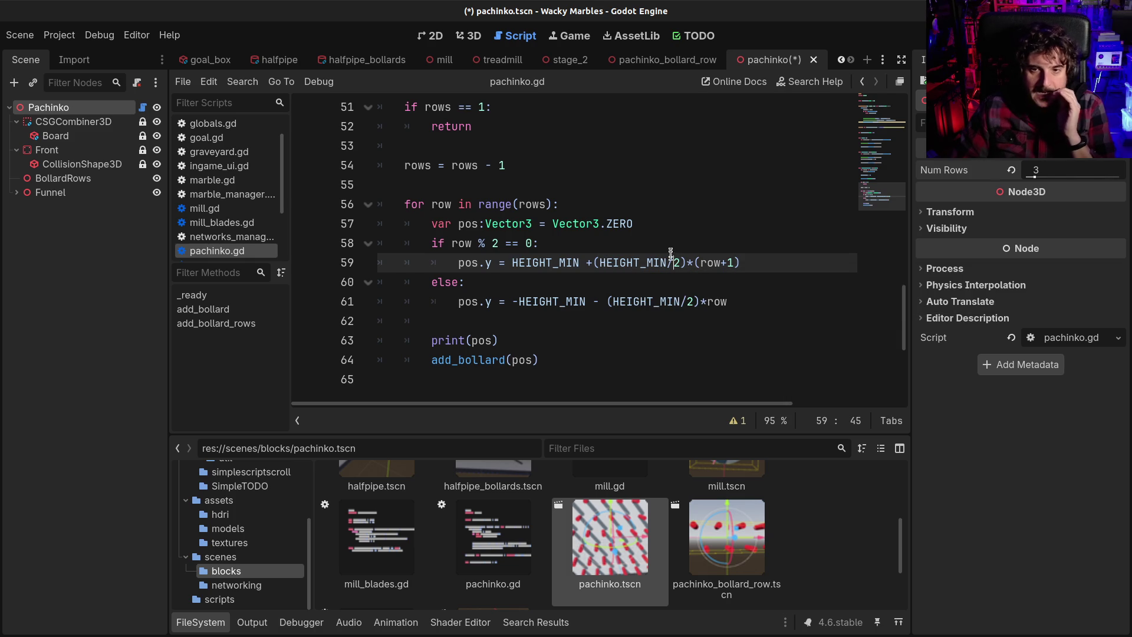
{"action": "double_click", "coordinate": [634, 264]}
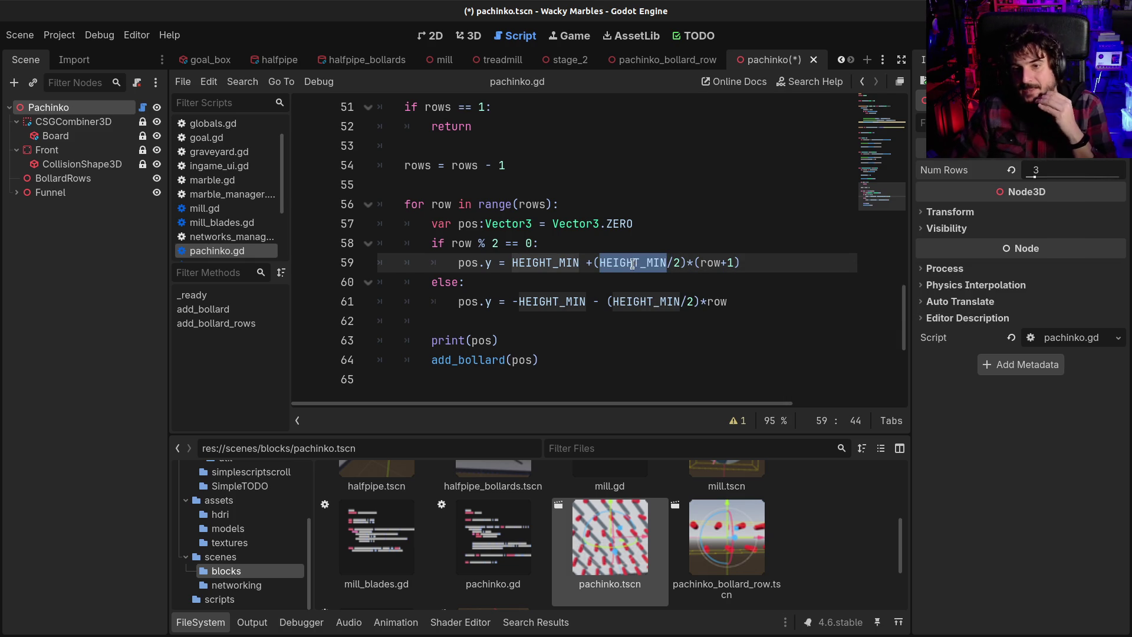
{"action": "double_click", "coordinate": [730, 262]}
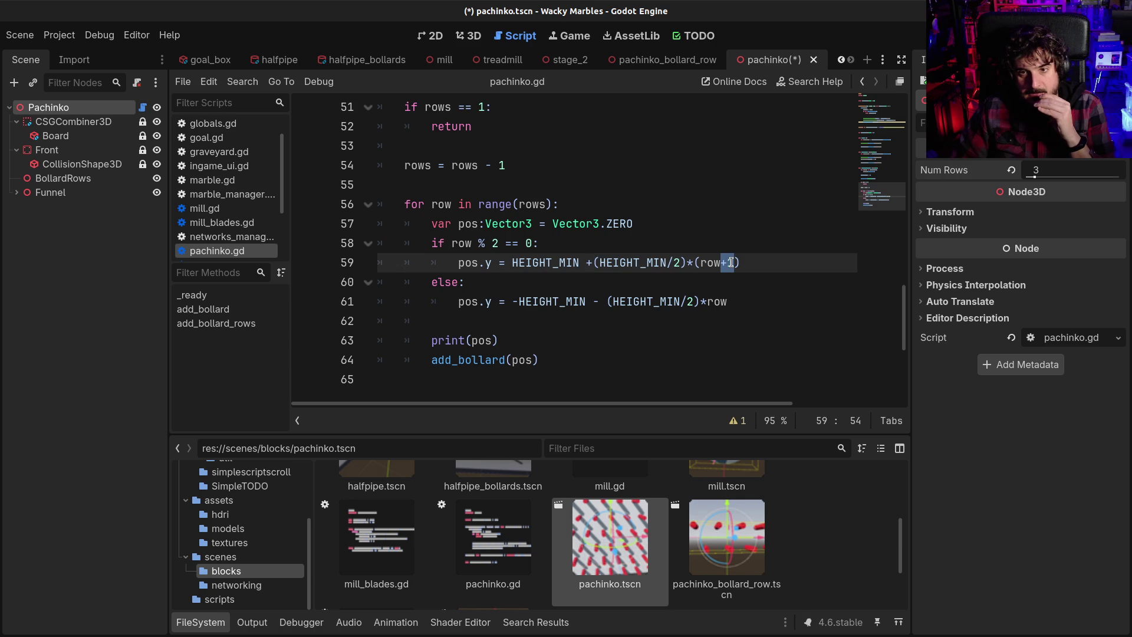
{"action": "key", "text": "BackSpace"}
{"action": "key", "text": "Delete"}
{"action": "key", "text": "Left"}
{"action": "key", "text": "Left"}
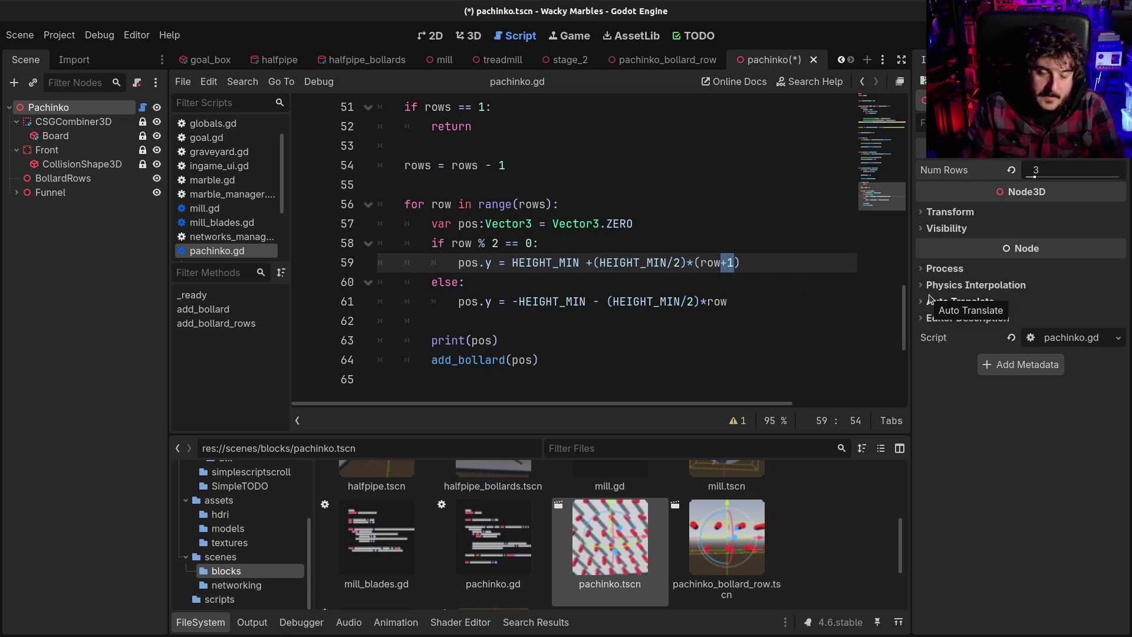
{"action": "key", "text": "BackSpace"}
Step: Make line 61's multiplier (row-1) with parentheses and save the script
{"action": "key", "text": "Down"}
{"action": "key", "text": "Down"}
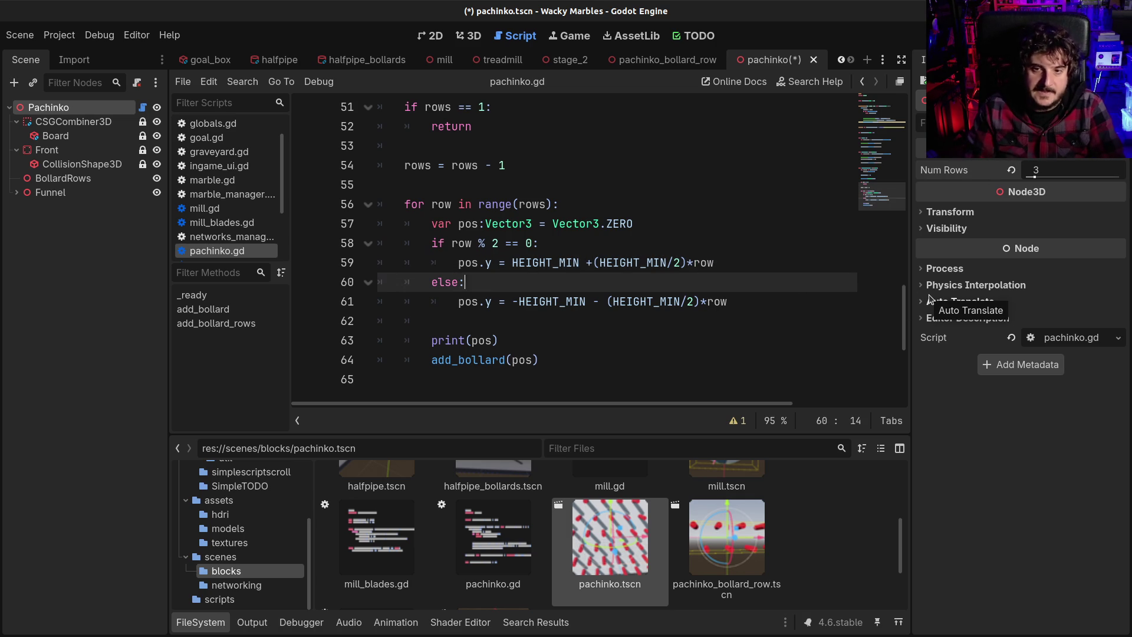
{"action": "key", "text": "Right"}
{"action": "key", "text": "Right"}
{"action": "type", "text": "("}
{"action": "key", "text": "End"}
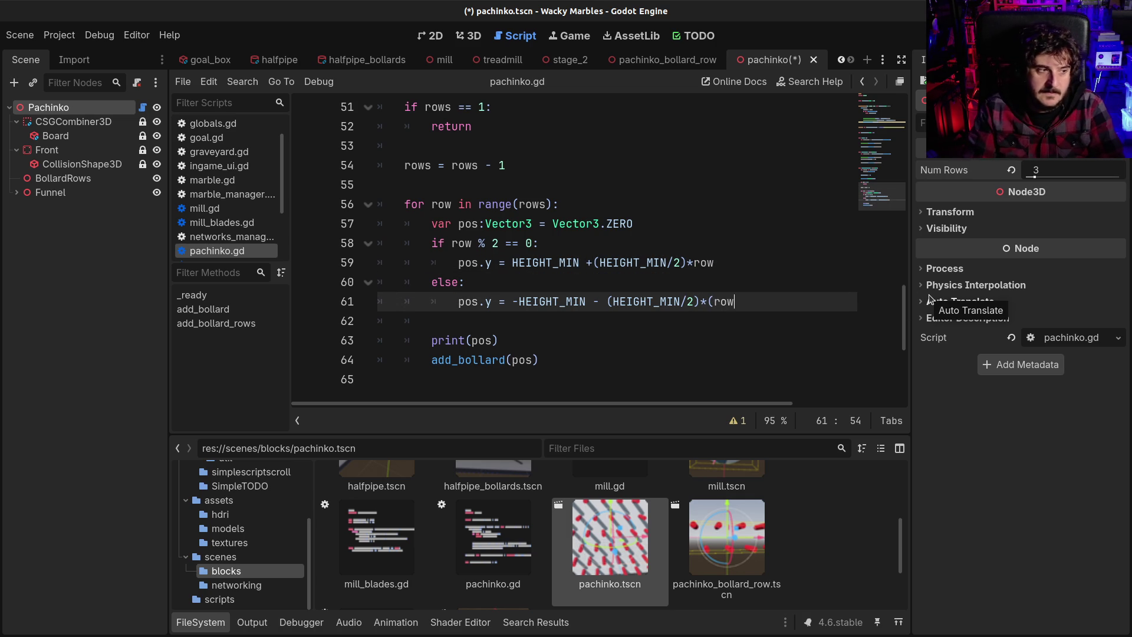
{"action": "type", "text": ")"}
{"action": "key", "text": "ctrl+s"}
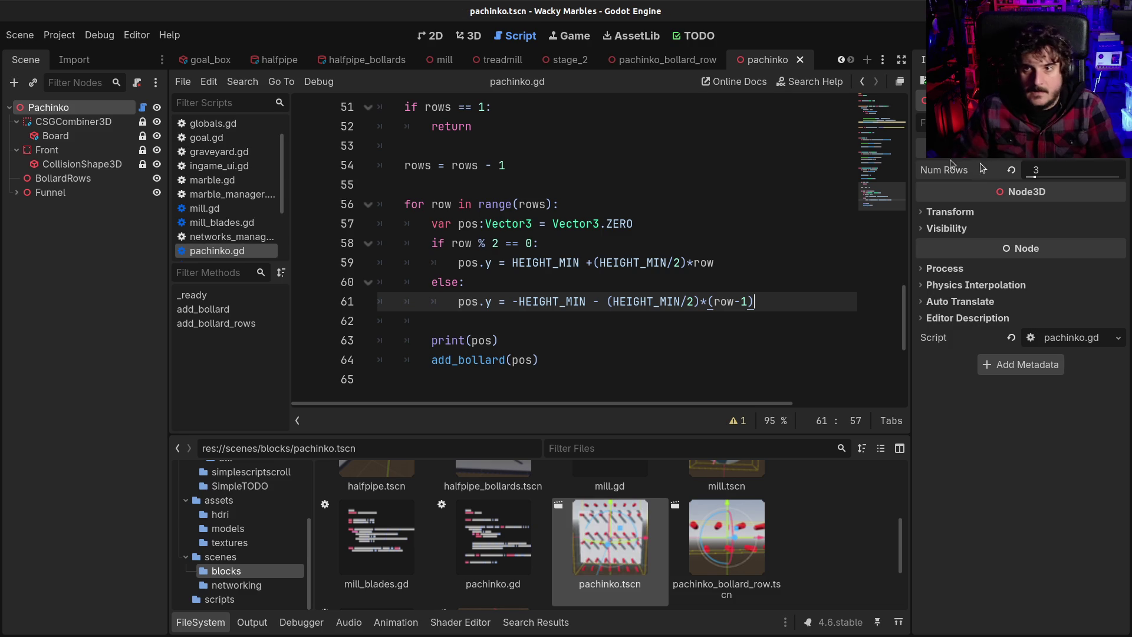
Step: Test taller boards in 3D by raising Num Rows, ending back at 3
{"action": "left_click", "coordinate": [464, 36]}
{"action": "mouse_move", "coordinate": [1033, 177]}
{"action": "left_mouse_down"}
{"action": "mouse_move", "coordinate": [1017, 176]}
{"action": "mouse_move", "coordinate": [1120, 174]}
{"action": "mouse_move", "coordinate": [1035, 177]}
{"action": "left_mouse_up"}
{"action": "scroll", "coordinate": [652, 199], "scroll_direction": "down", "scroll_amount": 10}
{"action": "scroll", "coordinate": [654, 201], "scroll_direction": "up", "scroll_amount": 4}
{"action": "left_click", "coordinate": [1063, 173]}
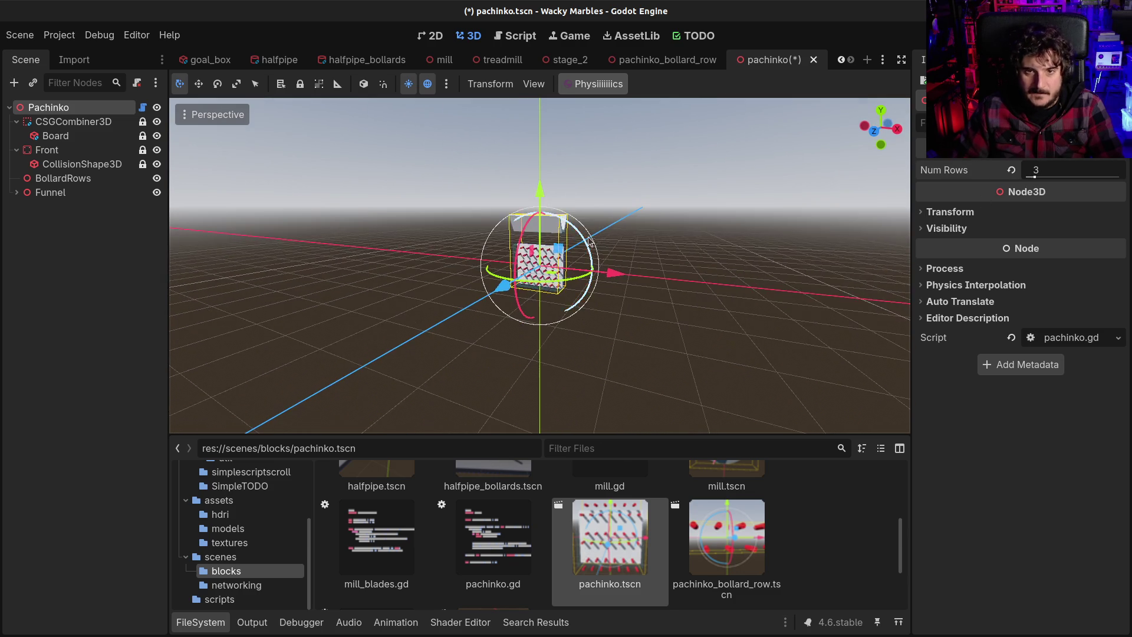
Step: Select the Funnel node and expand its Transform properties in the Inspector
{"action": "scroll", "coordinate": [645, 226], "scroll_direction": "up", "scroll_amount": 5}
{"action": "mouse_move", "coordinate": [645, 226]}
{"action": "left_mouse_down"}
{"action": "mouse_move", "coordinate": [777, 214]}
{"action": "mouse_move", "coordinate": [495, 147]}
{"action": "left_mouse_up"}
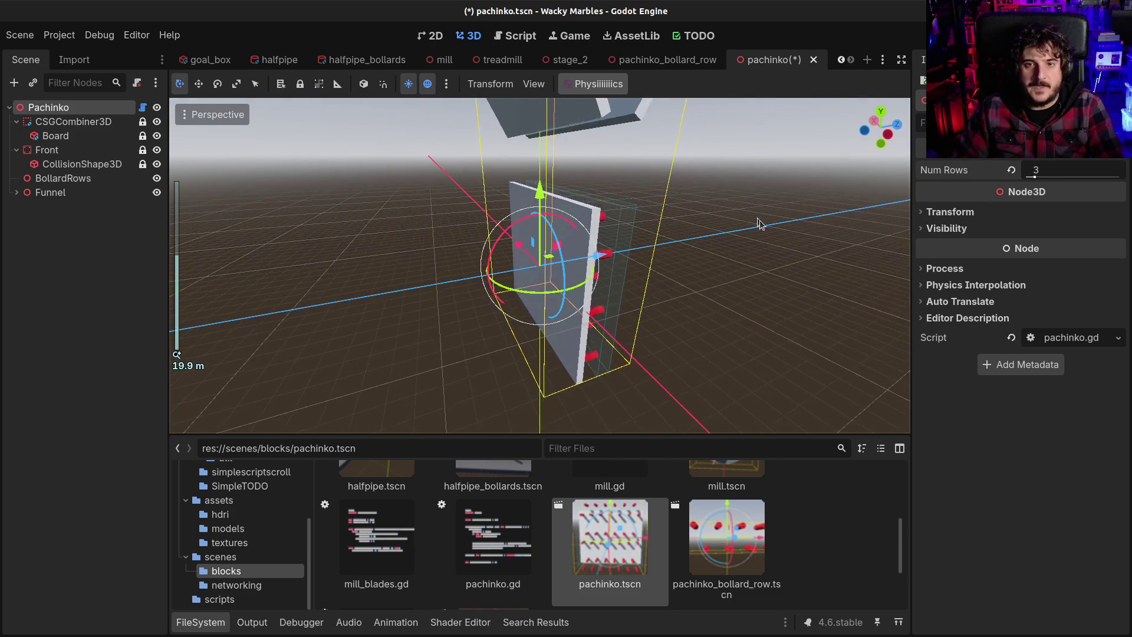
{"action": "scroll", "coordinate": [522, 139], "scroll_direction": "down", "scroll_amount": 3}
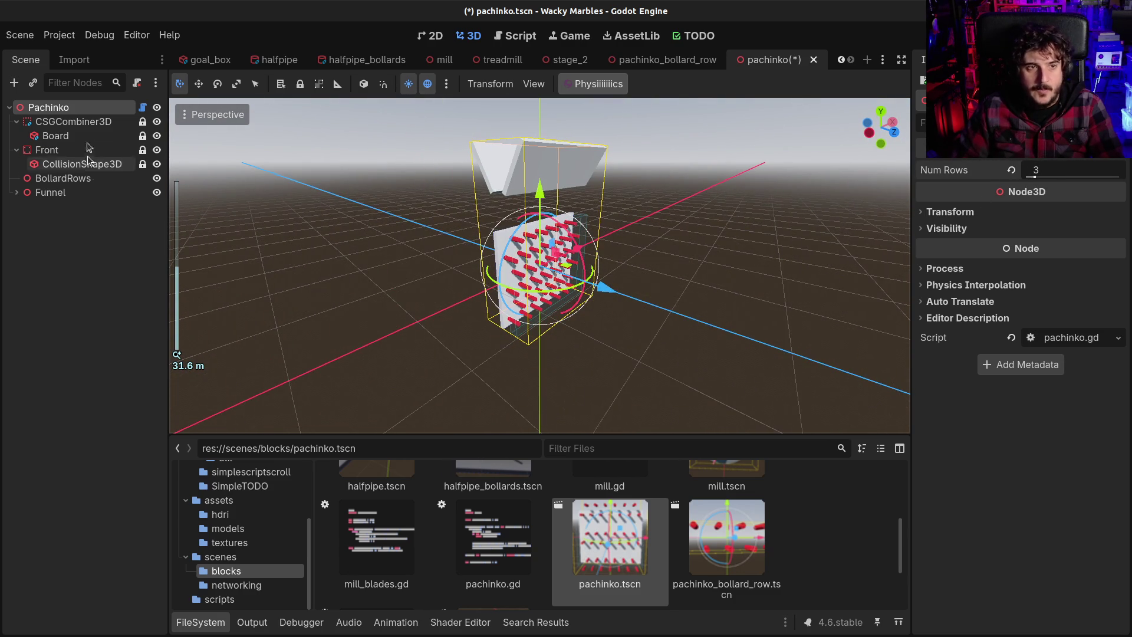
{"action": "mouse_move", "coordinate": [543, 56]}
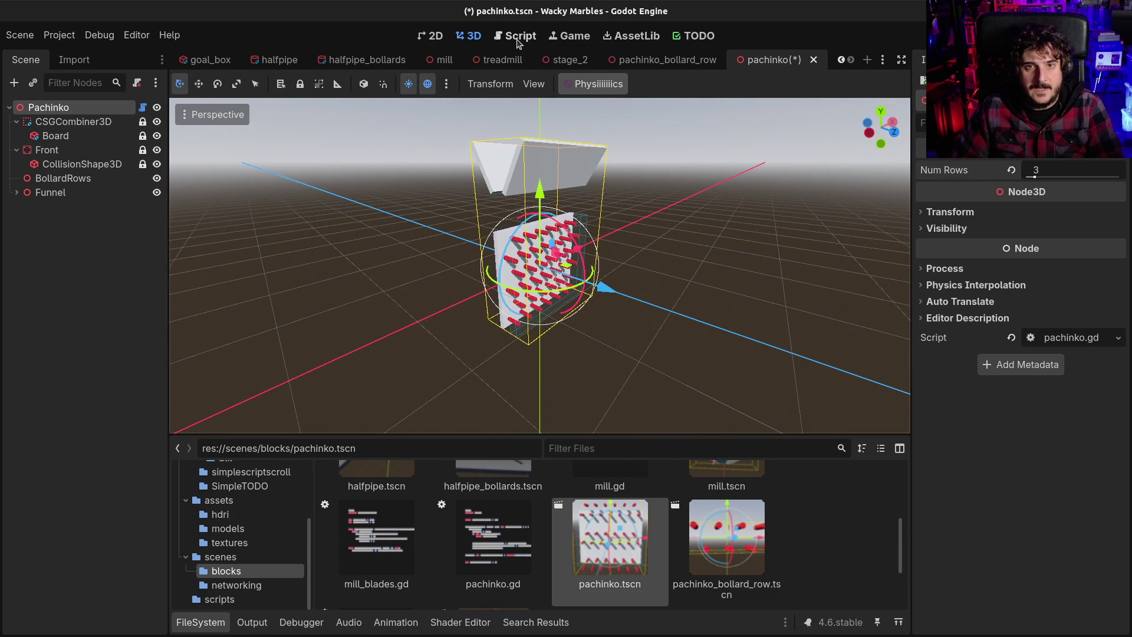
{"action": "left_click", "coordinate": [43, 193]}
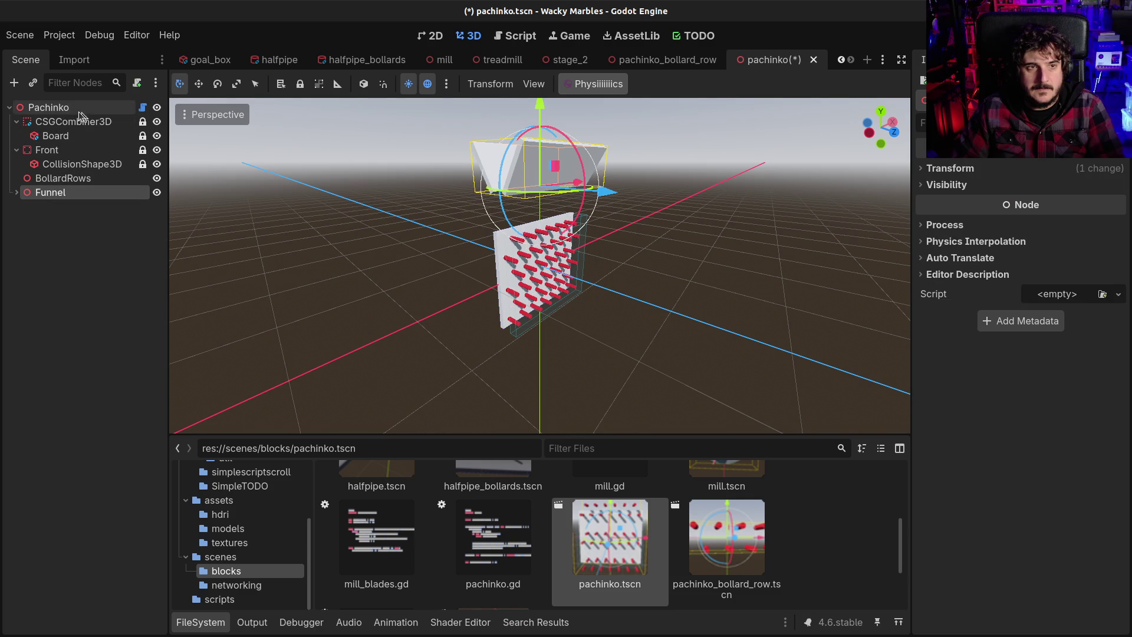
{"action": "left_click", "coordinate": [970, 170]}
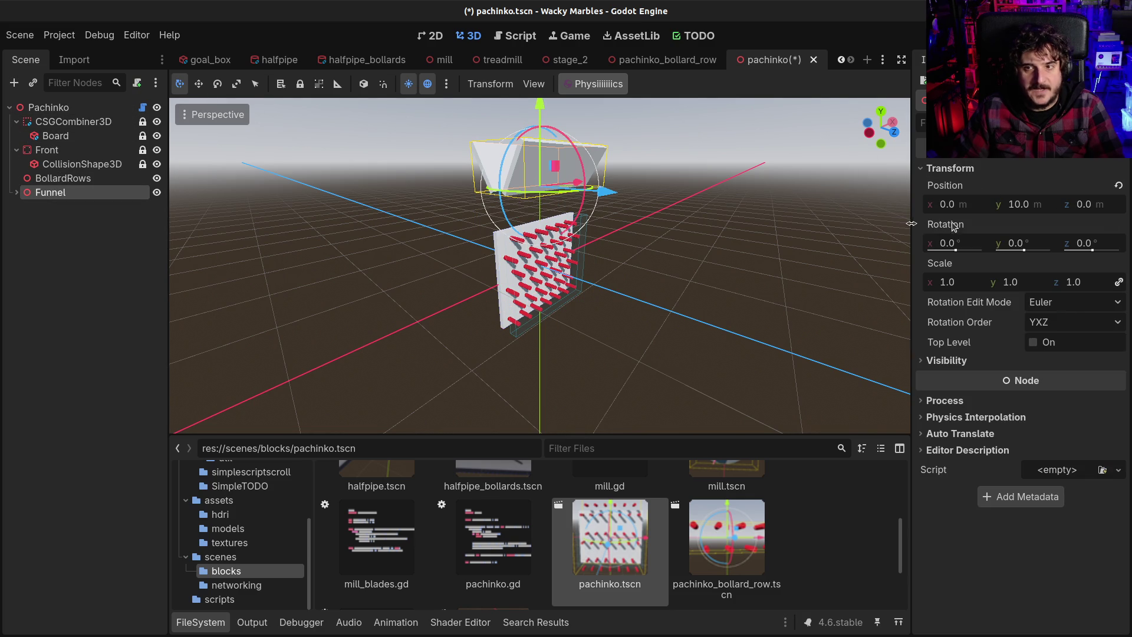
Step: Set the Funnel's Position y to 6 m
{"action": "left_click_drag", "start_coordinate": [458, 234], "coordinate": [531, 177]}
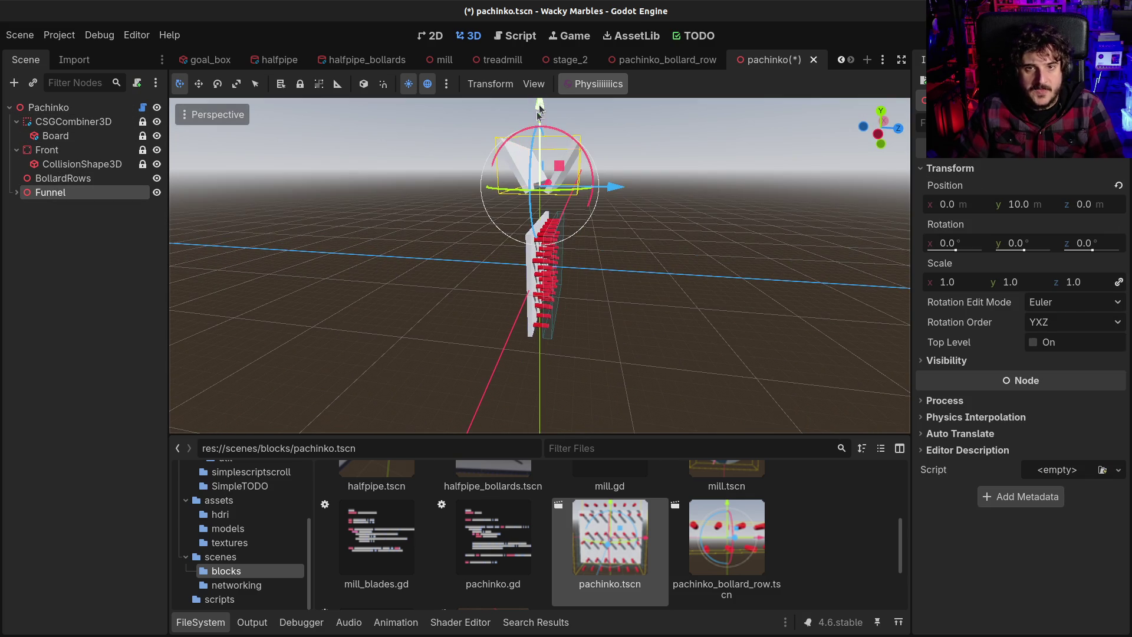
{"action": "left_click_drag", "start_coordinate": [540, 108], "coordinate": [540, 140]}
{"action": "scroll", "coordinate": [540, 140], "scroll_direction": "down", "scroll_amount": 4}
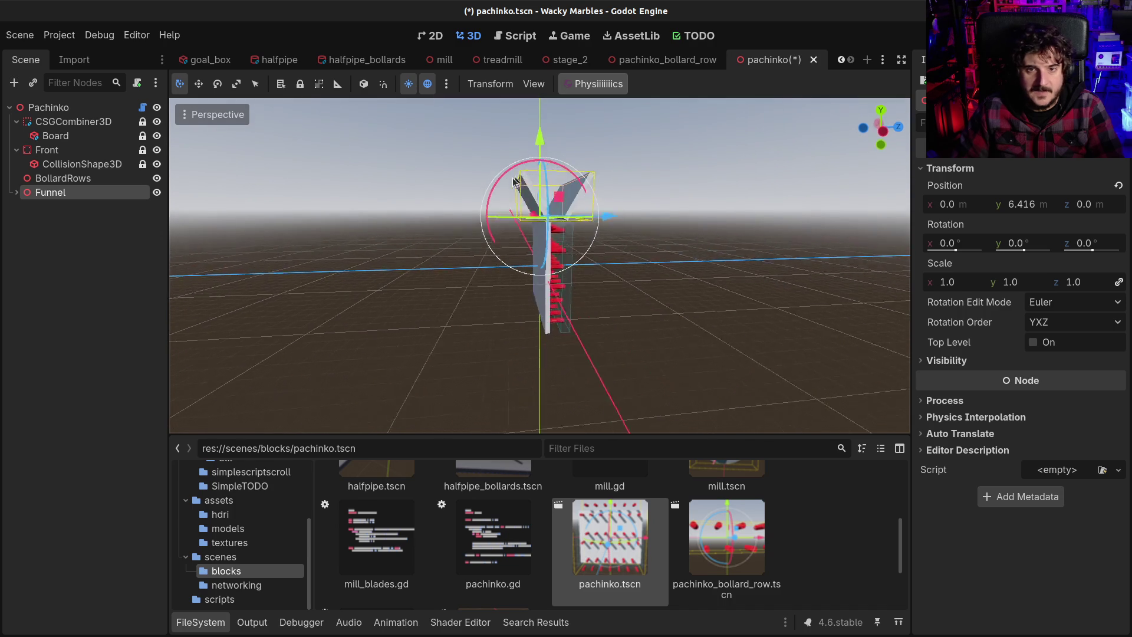
{"action": "scroll", "coordinate": [860, 195], "scroll_direction": "up", "scroll_amount": 10}
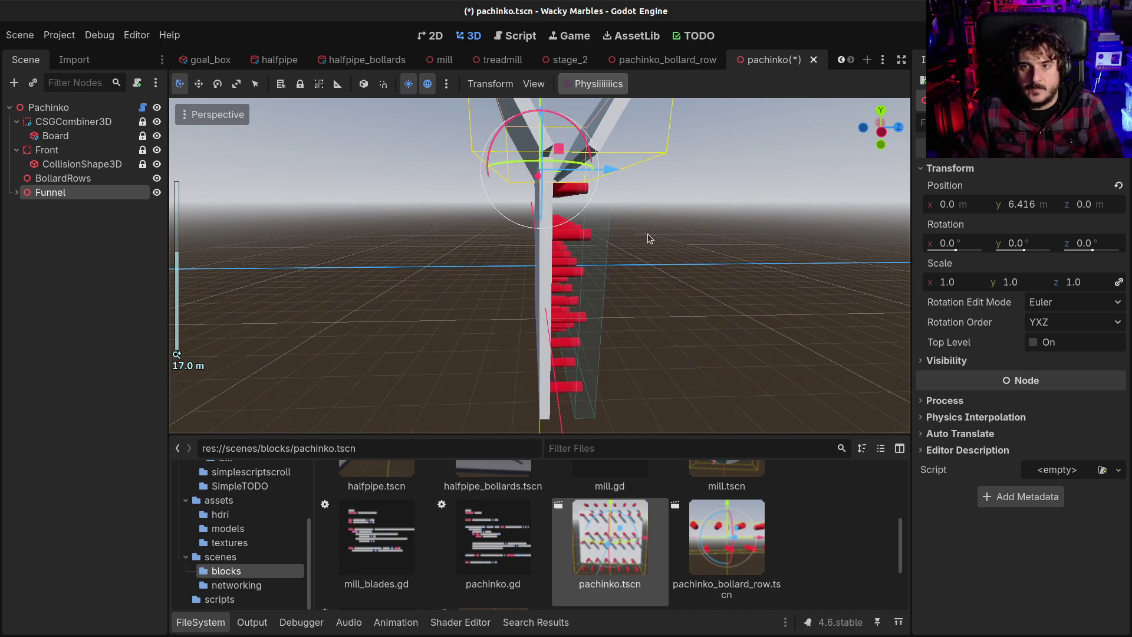
{"action": "scroll", "coordinate": [648, 237], "scroll_direction": "down", "scroll_amount": 2}
{"action": "left_click_drag", "start_coordinate": [647, 238], "coordinate": [614, 236]}
{"action": "left_click", "coordinate": [1022, 205]}
{"action": "type", "text": "6"}
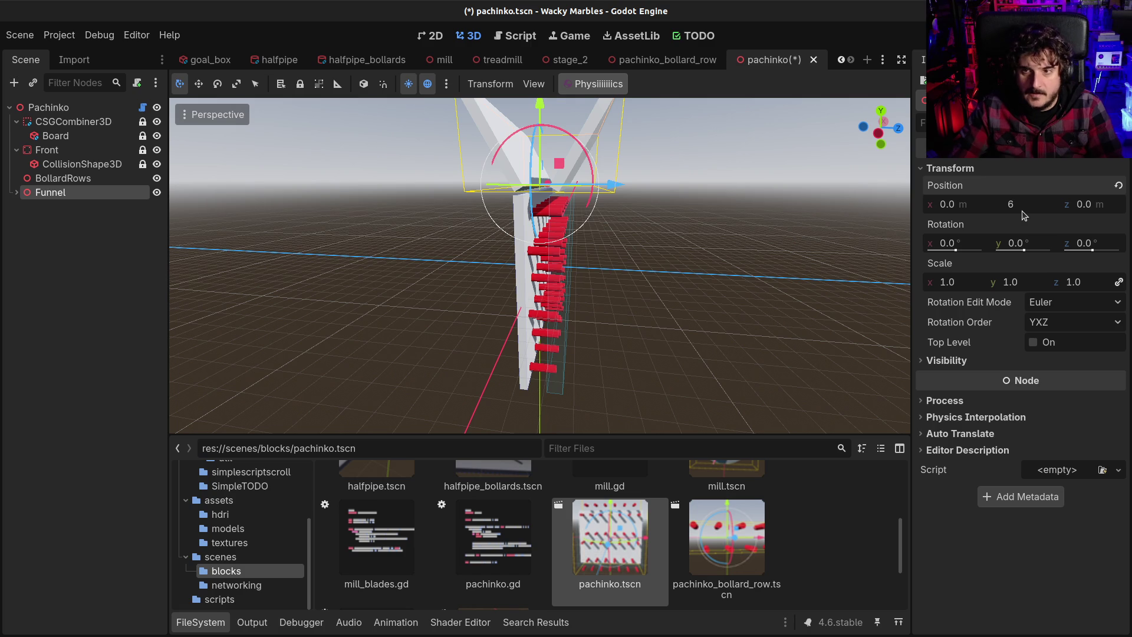
{"action": "key", "text": "Return"}
Step: Cancel an accidental Funnel move, select the Pachinko root and open pachinko.gd
{"action": "scroll", "coordinate": [583, 153], "scroll_direction": "up", "scroll_amount": 2}
{"action": "mouse_move", "coordinate": [583, 154]}
{"action": "left_mouse_down"}
{"action": "mouse_move", "coordinate": [496, 159]}
{"action": "mouse_move", "coordinate": [504, 133]}
{"action": "mouse_move", "coordinate": [528, 139]}
{"action": "left_mouse_up"}
{"action": "scroll", "coordinate": [496, 159], "scroll_direction": "up", "scroll_amount": 2}
{"action": "right_click", "coordinate": [528, 139]}
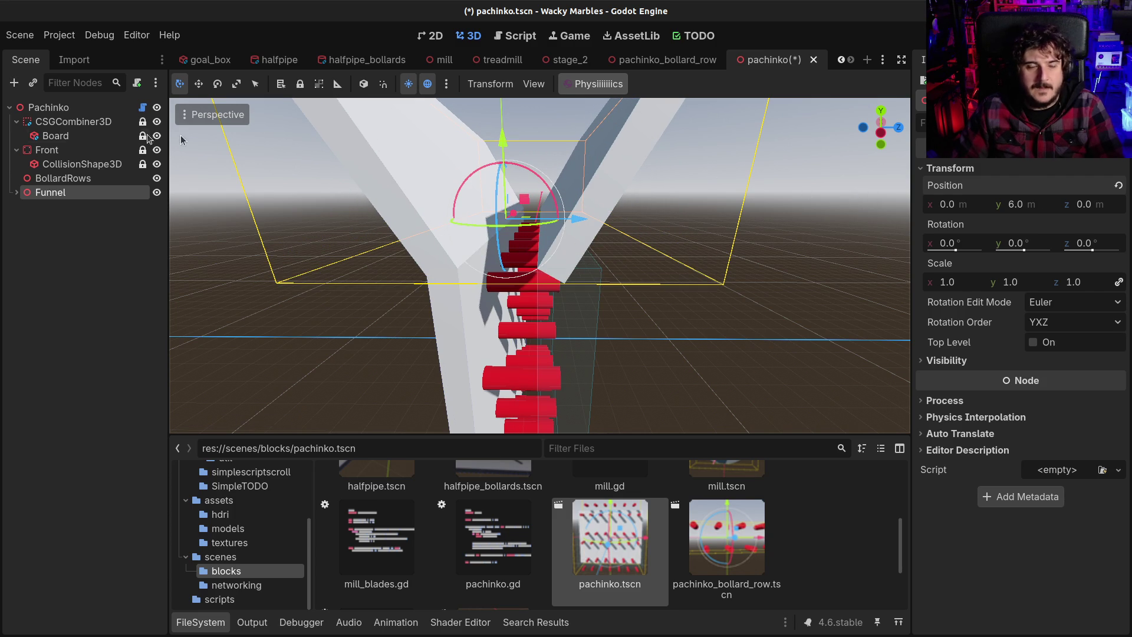
{"action": "left_click", "coordinate": [79, 111]}
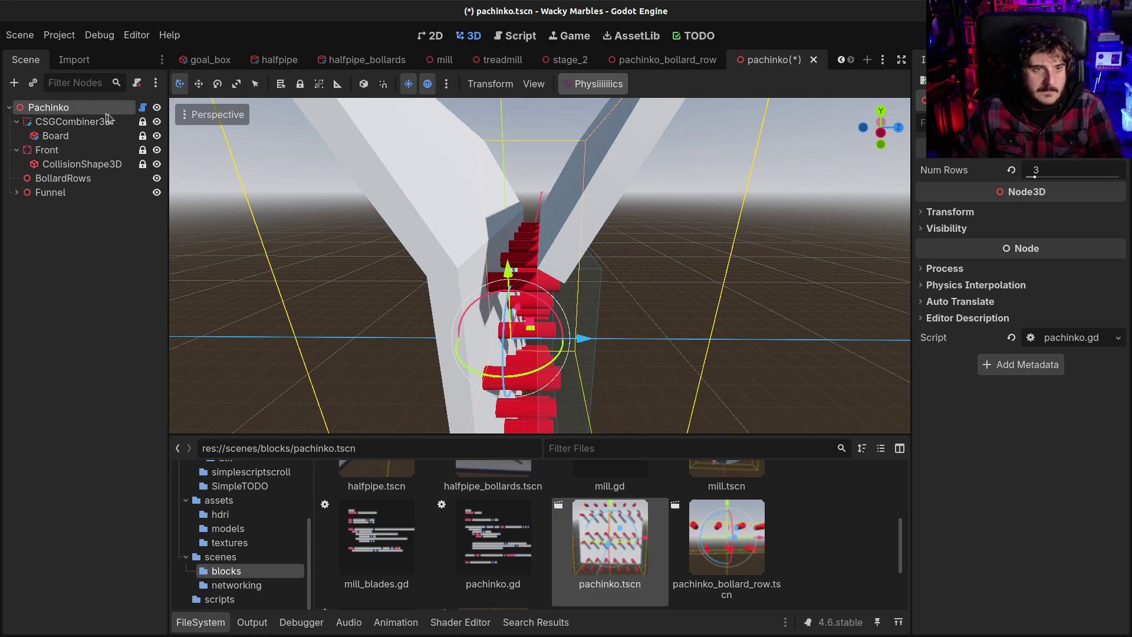
{"action": "left_click", "coordinate": [142, 107]}
Step: Undo a stray +1 on line 61 and add a $Funnel.position line after add_bollard_rows(num_rows)
{"action": "left_click", "coordinate": [667, 296]}
{"action": "type", "text": "+1"}
{"action": "key", "text": "BackSpace"}
{"action": "key", "text": "BackSpace"}
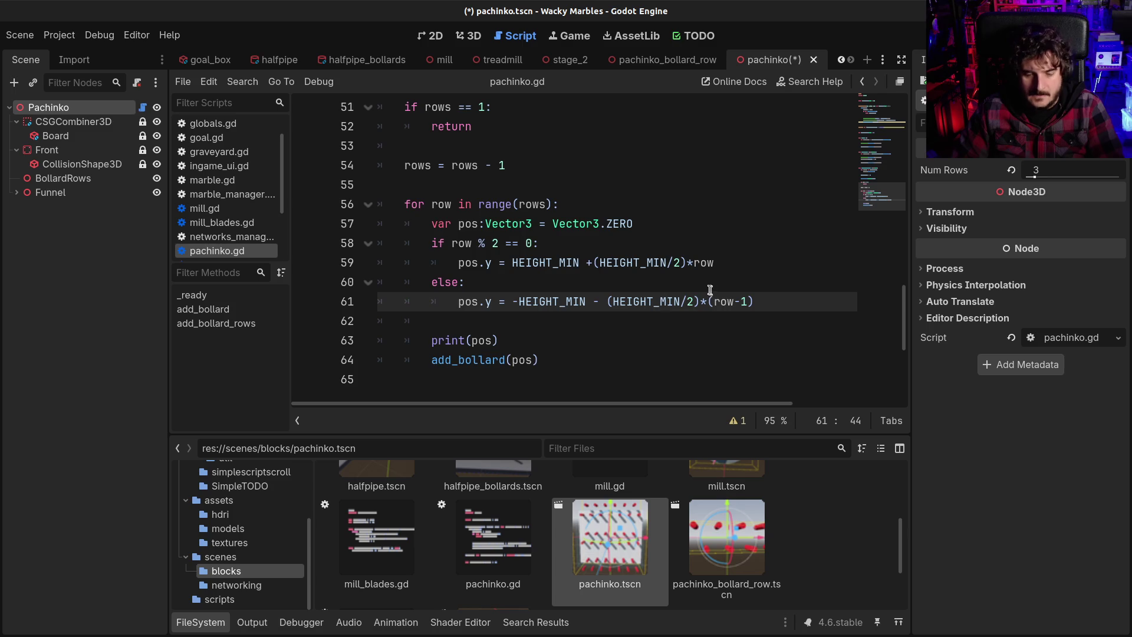
{"action": "scroll", "coordinate": [698, 292], "scroll_direction": "up", "scroll_amount": 15}
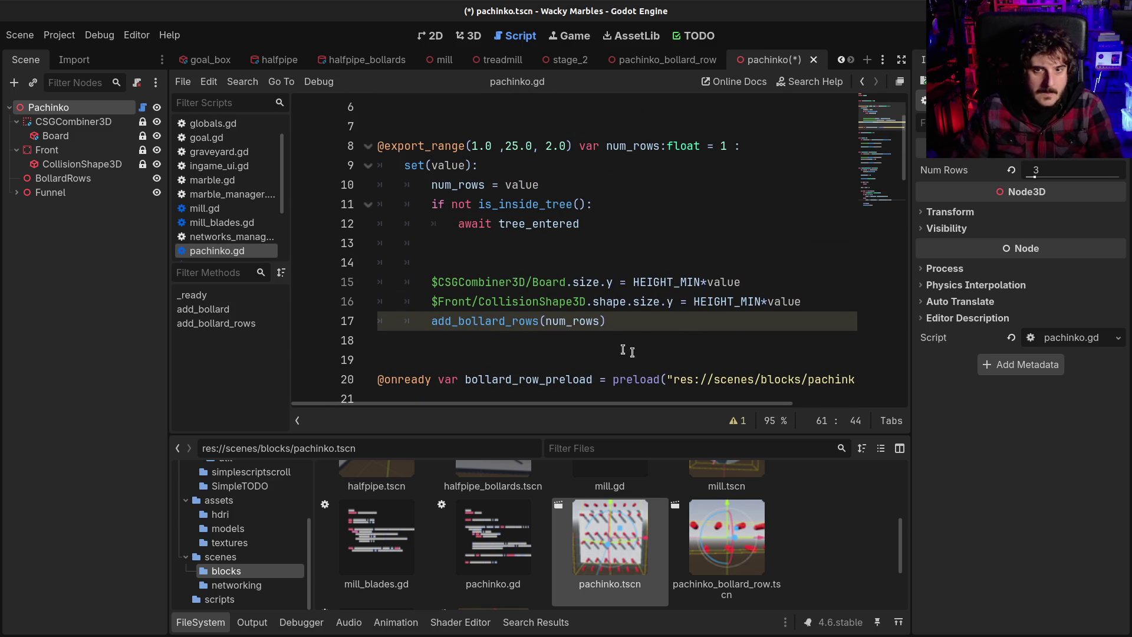
{"action": "left_click", "coordinate": [639, 326]}
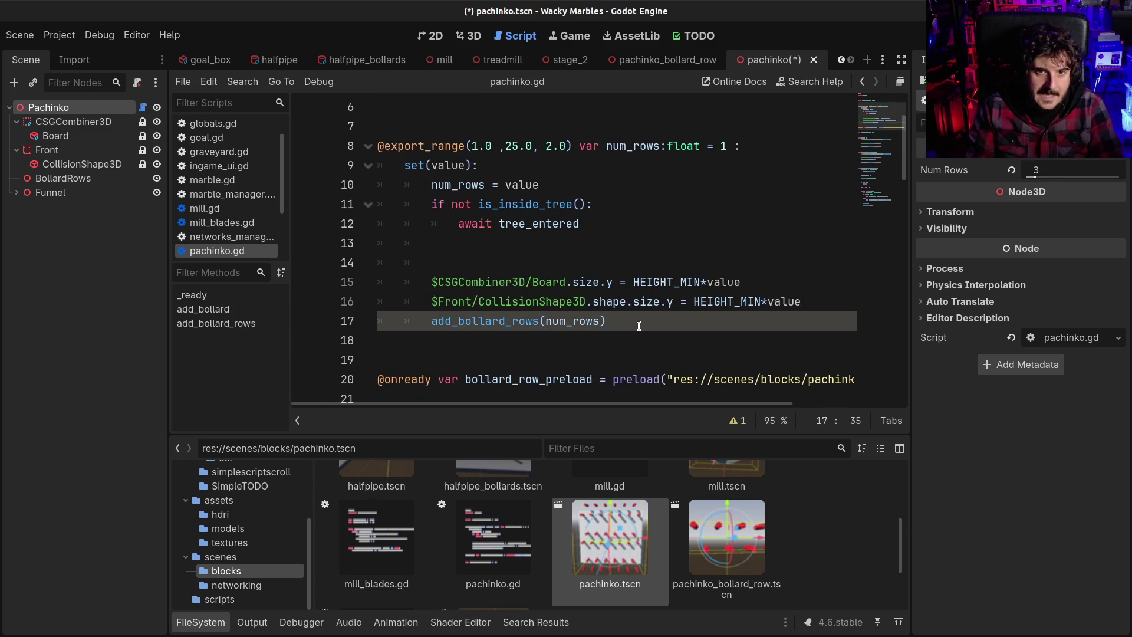
{"action": "key", "text": "Return"}
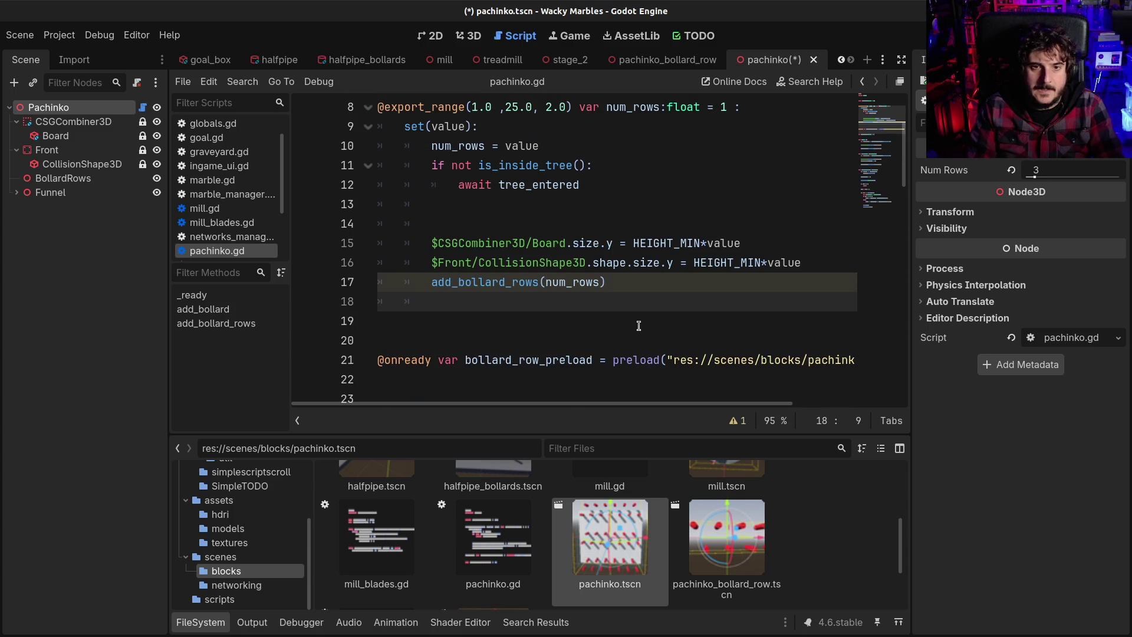
{"action": "type", "text": "$F"}
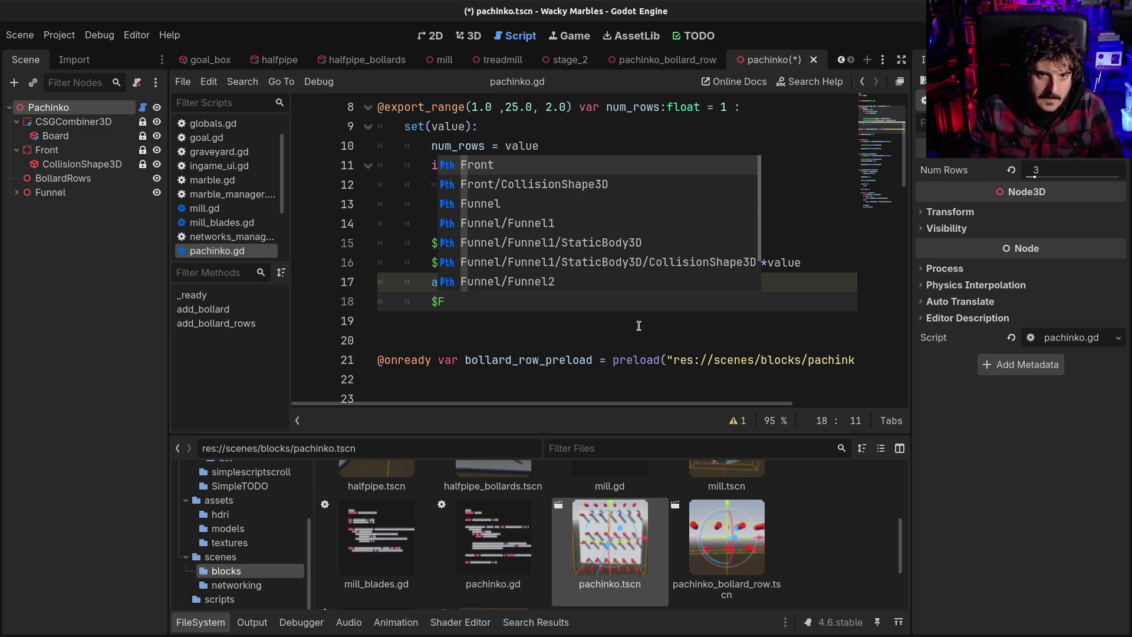
{"action": "type", "text": "u"}
{"action": "key", "text": "Return"}
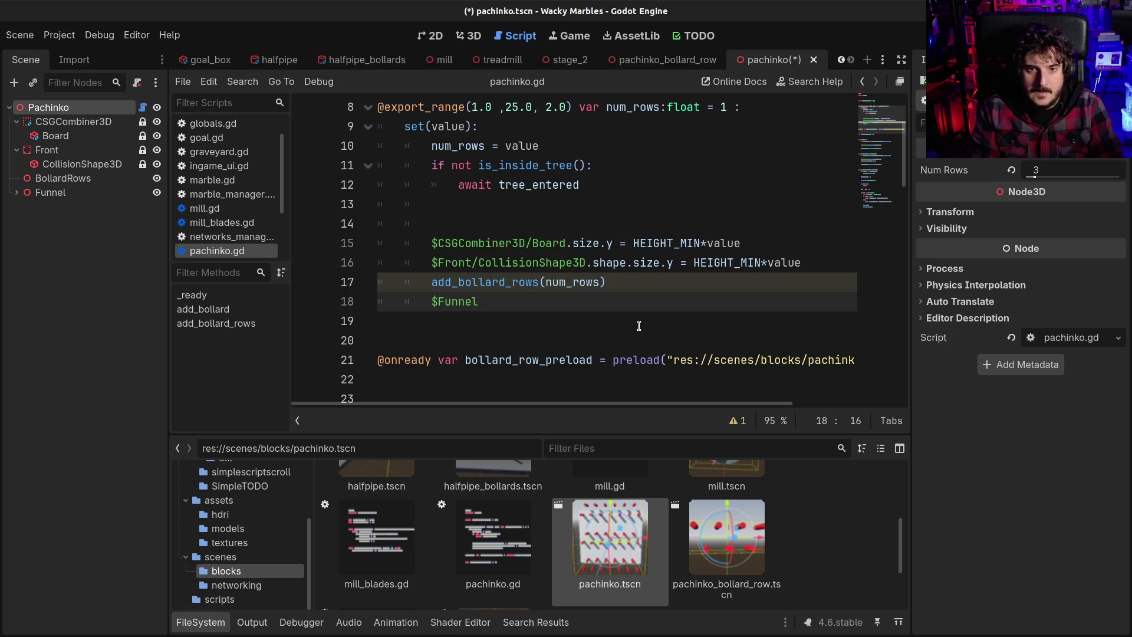
{"action": "type", "text": "on"}
{"action": "key", "text": "Return"}
Step: Remove the extra blank line and align $Funnel.position's indentation with add_bollard_rows
{"action": "key", "text": "Up"}
{"action": "key", "text": "ctrl+shift+Return"}
{"action": "key", "text": "Up"}
{"action": "key", "text": "Up"}
{"action": "key", "text": "Up"}
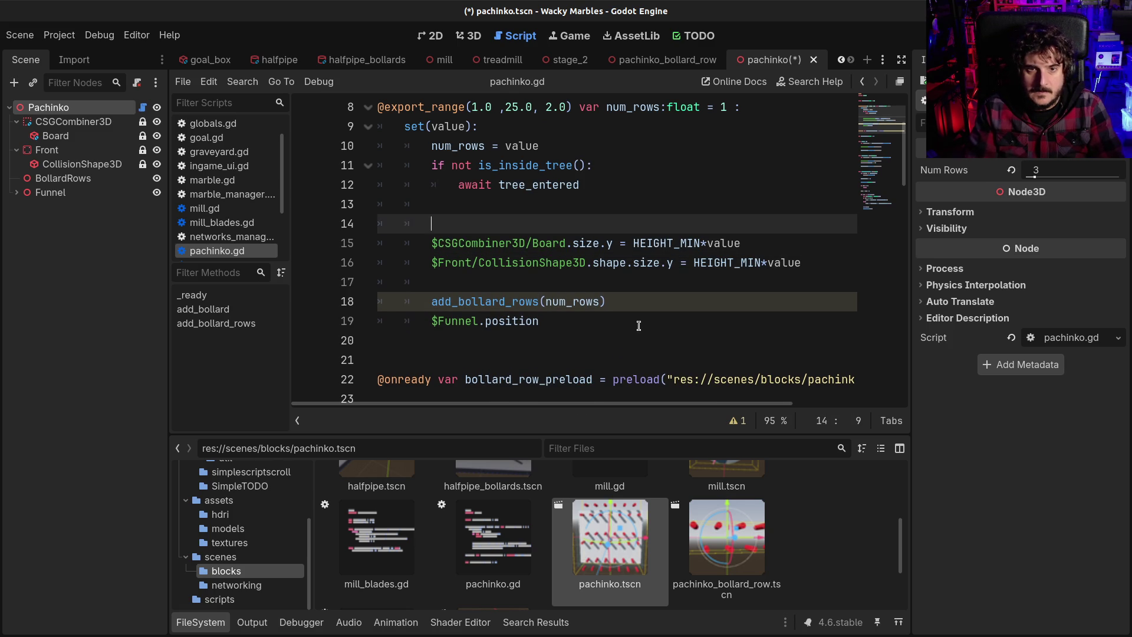
{"action": "key", "text": "ctrl+shift+k"}
{"action": "key", "text": "Down"}
{"action": "key", "text": "Down"}
{"action": "key", "text": "Down"}
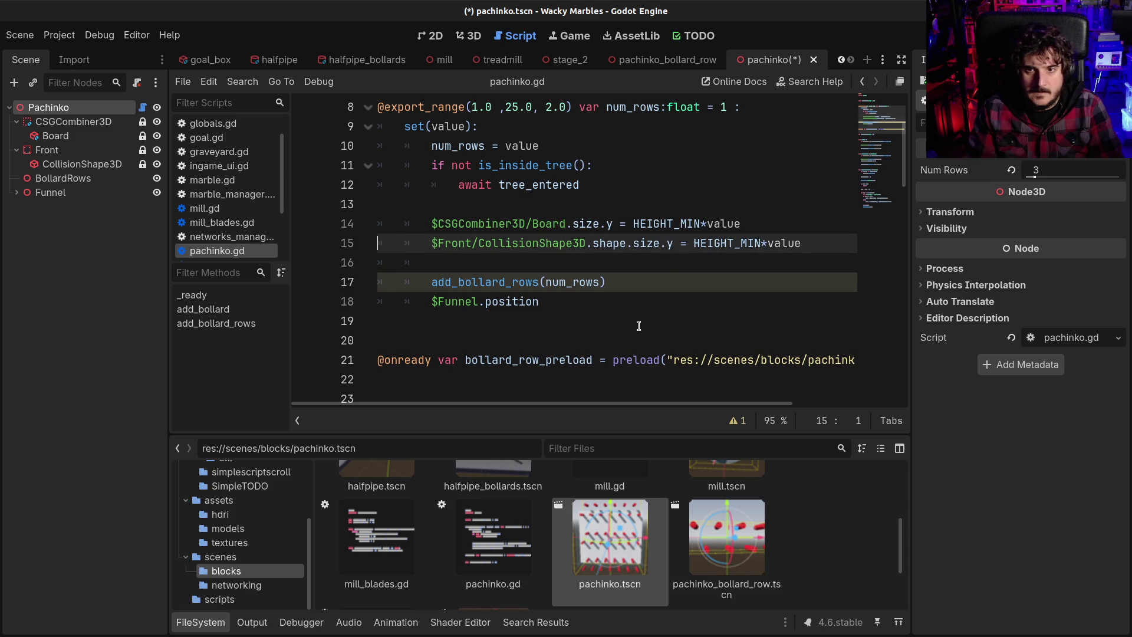
{"action": "key", "text": "Tab"}
{"action": "key", "text": "BackSpace"}
{"action": "key", "text": "BackSpace"}
{"action": "key", "text": "Return"}
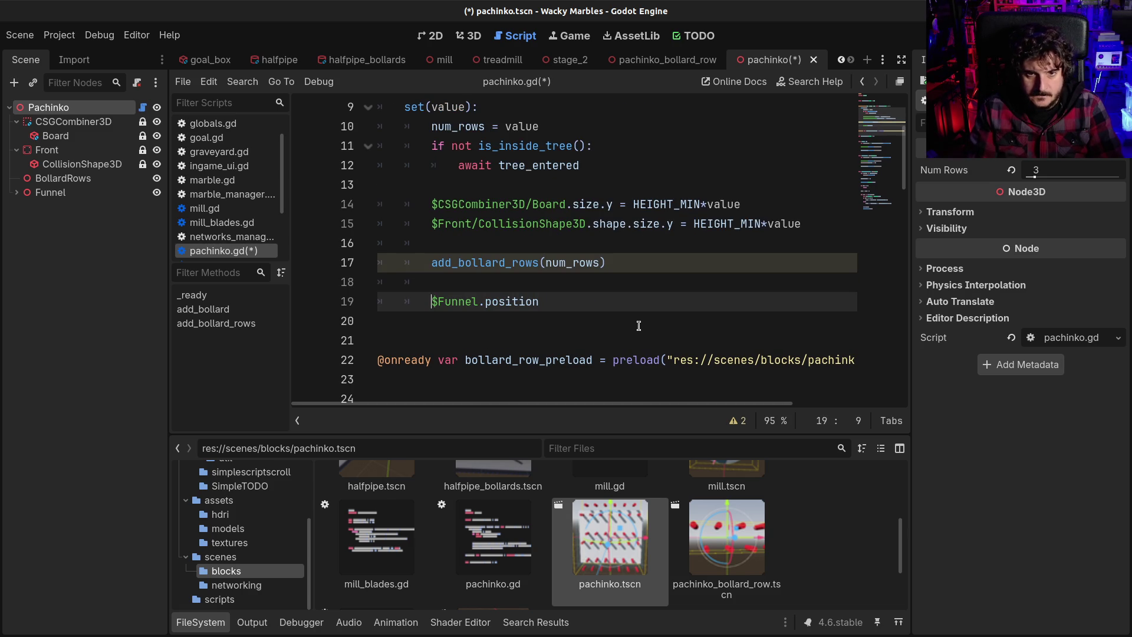
{"action": "key", "text": "Up"}
Step: Complete the line as $Funnel.position.y = num_rows and save pachinko.gd
{"action": "key", "text": "Down"}
{"action": "key", "text": "End"}
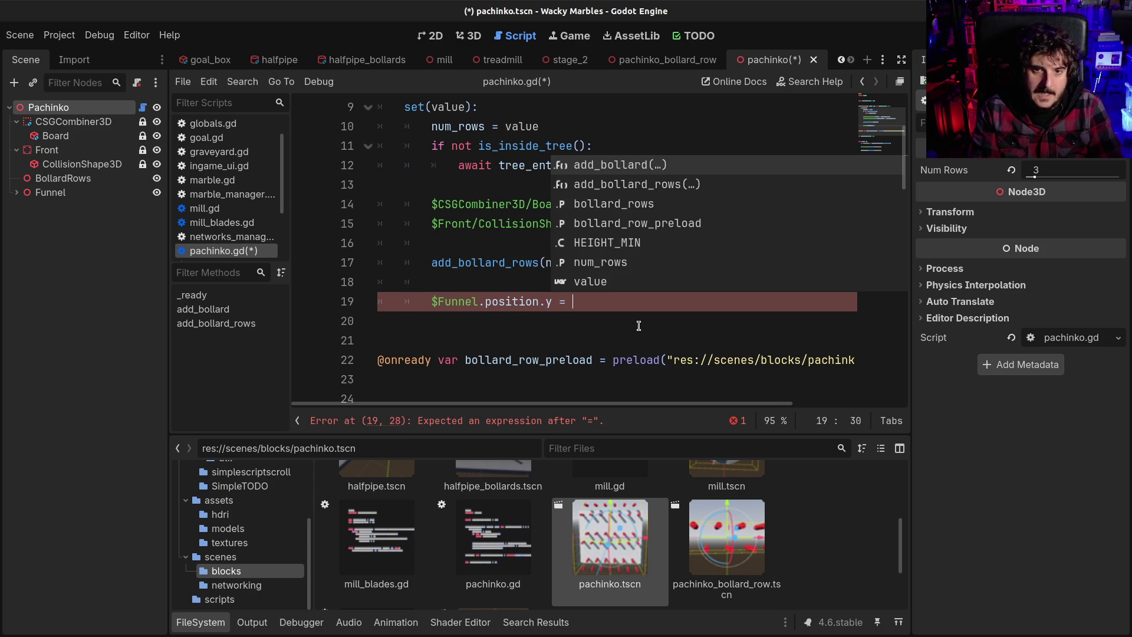
{"action": "type", "text": "num"}
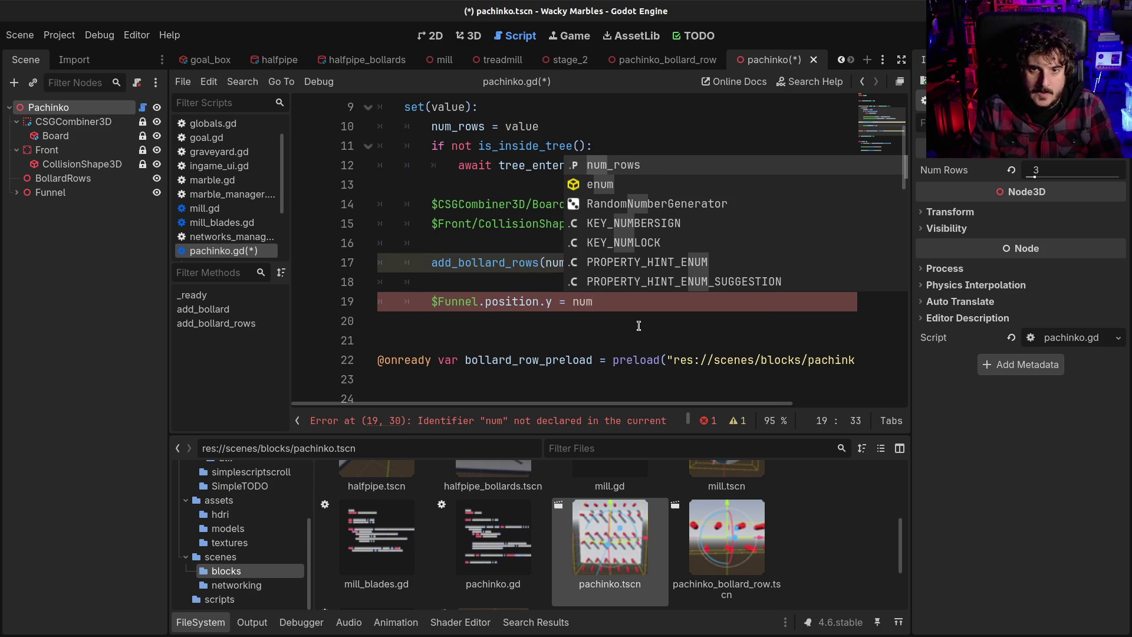
{"action": "key", "text": "Return"}
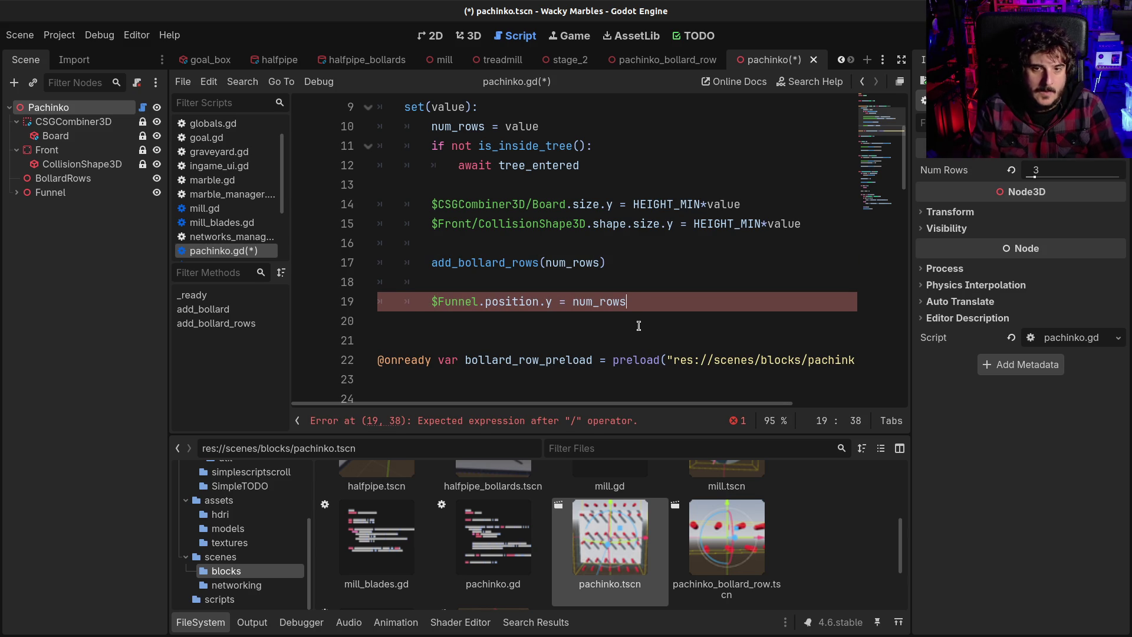
{"action": "key", "text": "ctrl+s"}
{"action": "scroll", "coordinate": [666, 317], "scroll_direction": "up", "scroll_amount": 1}
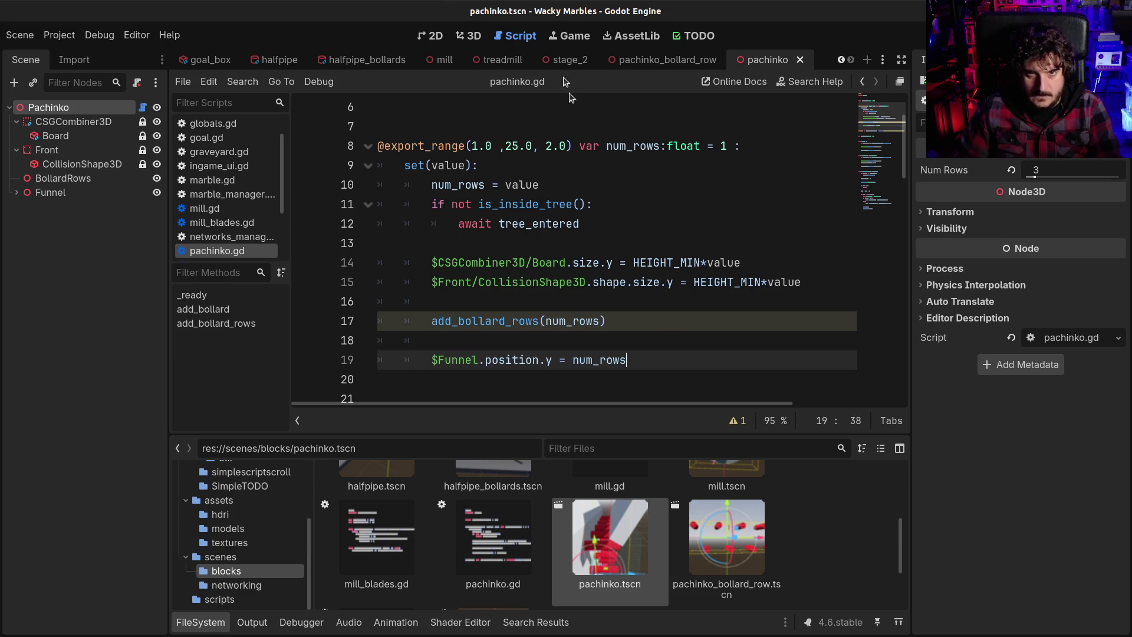
{"action": "left_click", "coordinate": [477, 38]}
Step: Raise Num Rows to 9, inspect the taller board, then go back to pachinko.gd
{"action": "mouse_move", "coordinate": [627, 354]}
{"action": "left_mouse_down"}
{"action": "mouse_move", "coordinate": [726, 310]}
{"action": "mouse_move", "coordinate": [675, 324]}
{"action": "mouse_move", "coordinate": [696, 318]}
{"action": "left_mouse_up"}
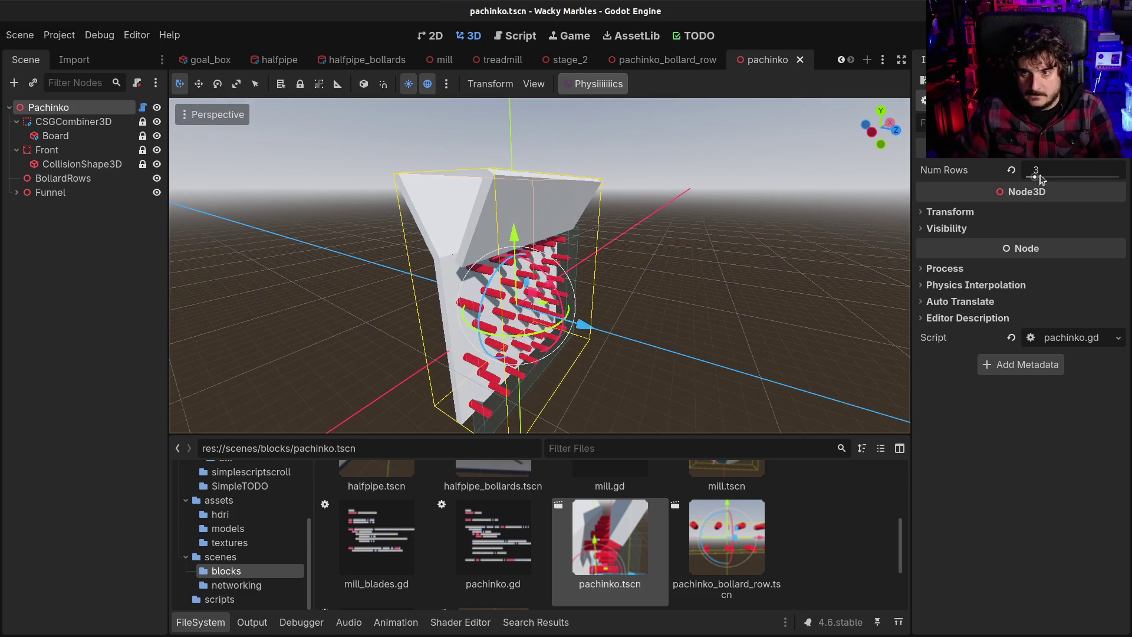
{"action": "left_click_drag", "start_coordinate": [1038, 177], "coordinate": [1060, 179]}
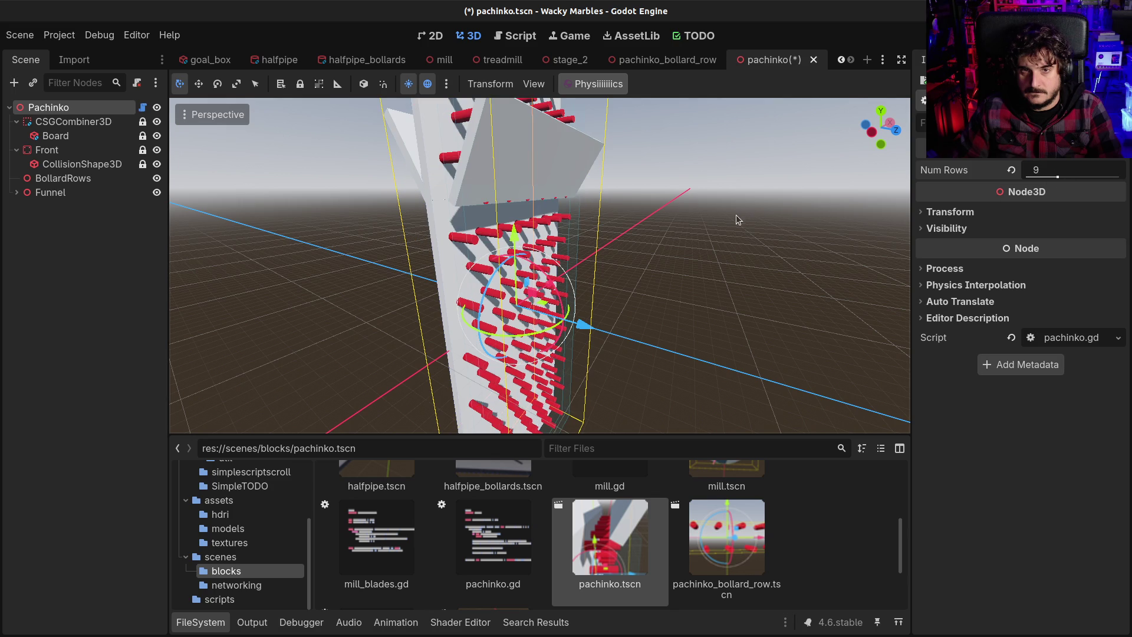
{"action": "scroll", "coordinate": [734, 215], "scroll_direction": "down", "scroll_amount": 3}
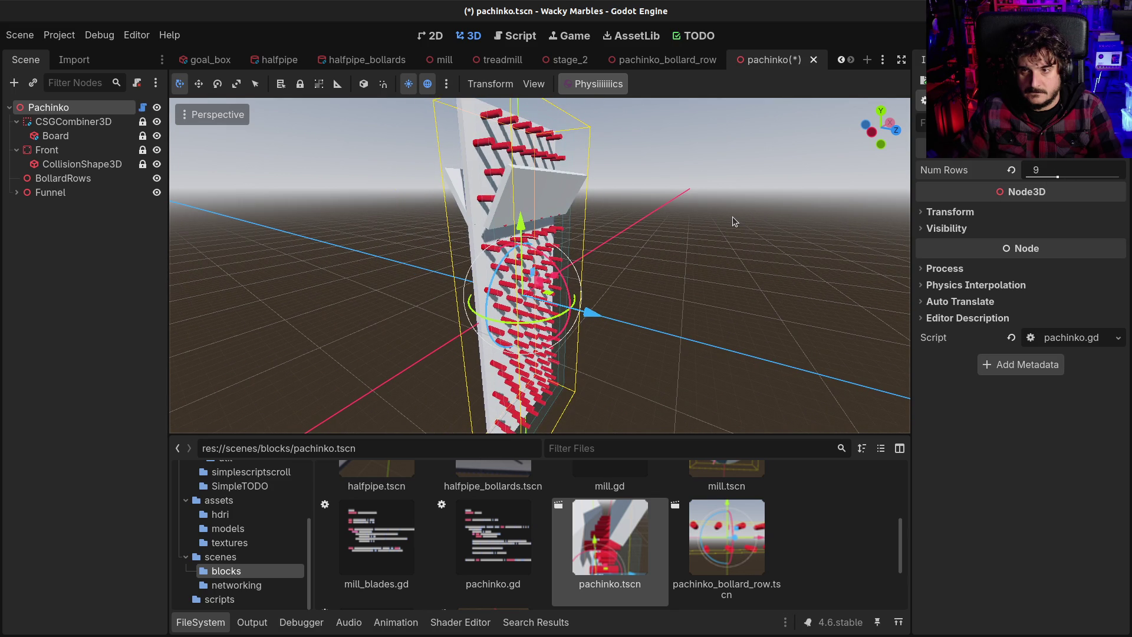
{"action": "left_click_drag", "start_coordinate": [732, 221], "coordinate": [692, 230]}
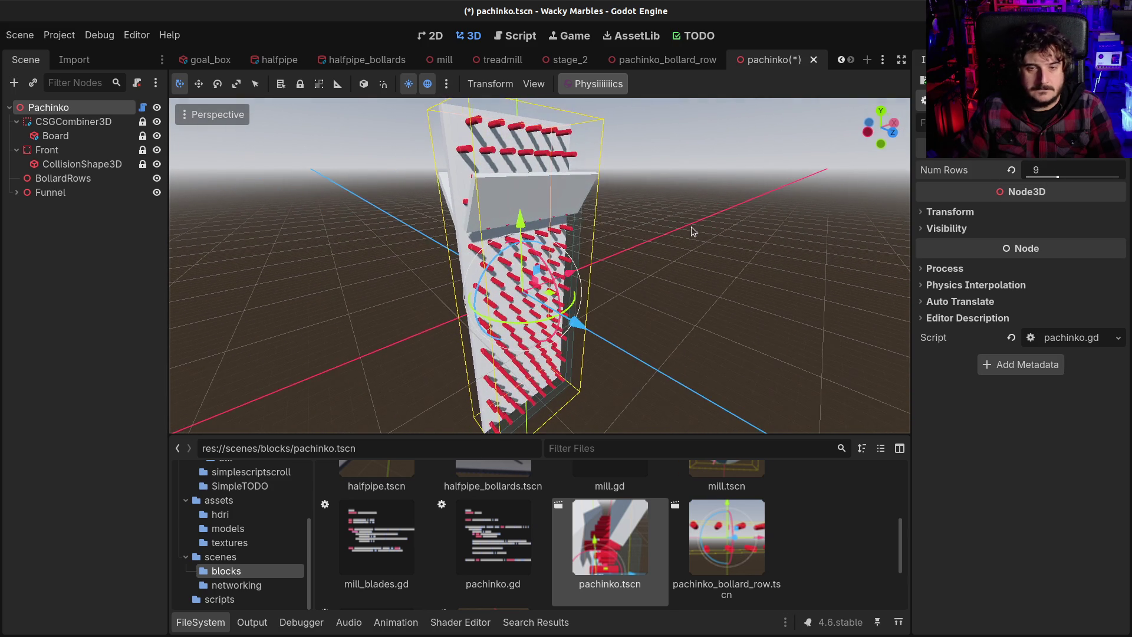
{"action": "left_click", "coordinate": [567, 36]}
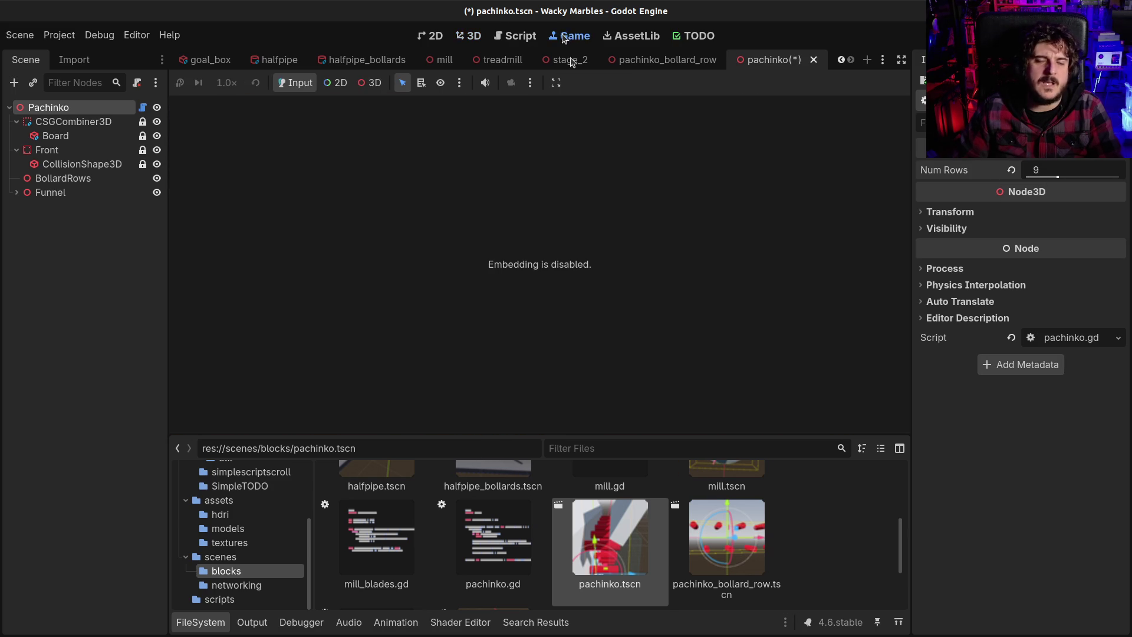
{"action": "left_click", "coordinate": [518, 38]}
{"action": "scroll", "coordinate": [596, 189], "scroll_direction": "up", "scroll_amount": 2}
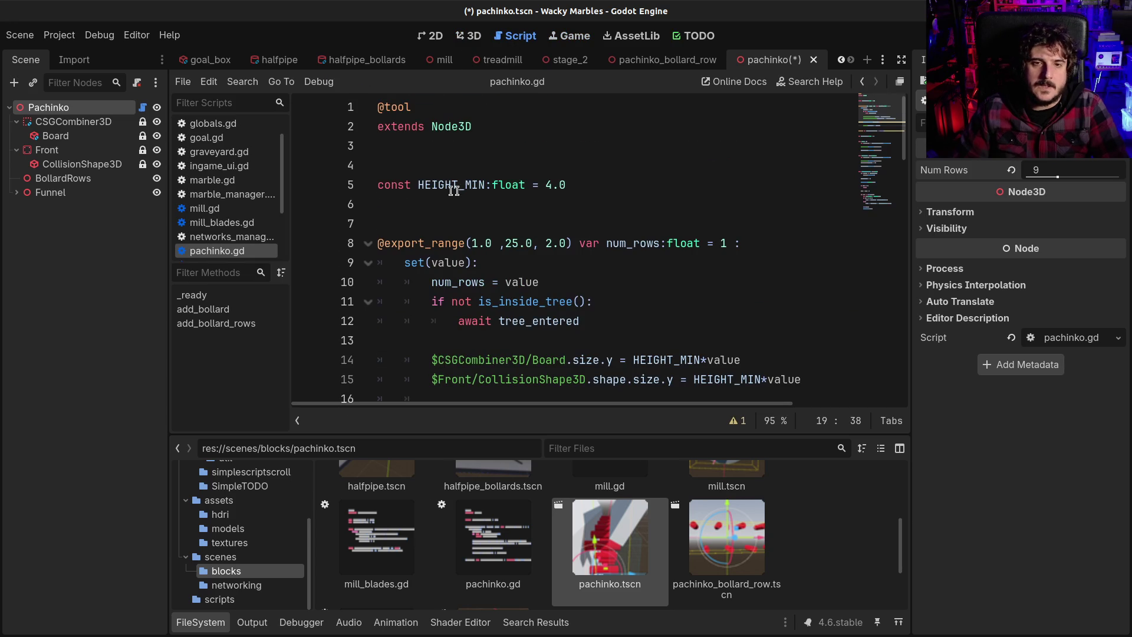
Step: Insert HEIGHT_MIN* before num_rows on the Funnel line and save
{"action": "double_click", "coordinate": [459, 187]}
{"action": "key", "text": "ctrl+c"}
{"action": "scroll", "coordinate": [610, 348], "scroll_direction": "down", "scroll_amount": 2}
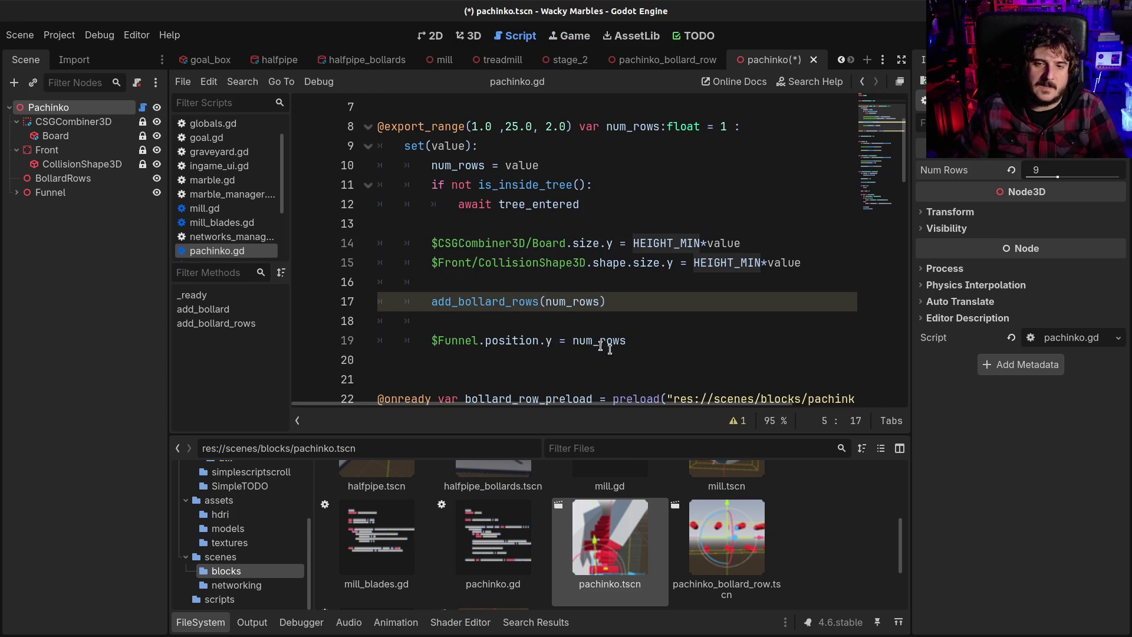
{"action": "left_click", "coordinate": [574, 340]}
{"action": "key", "text": "ctrl+v"}
{"action": "type", "text": "*"}
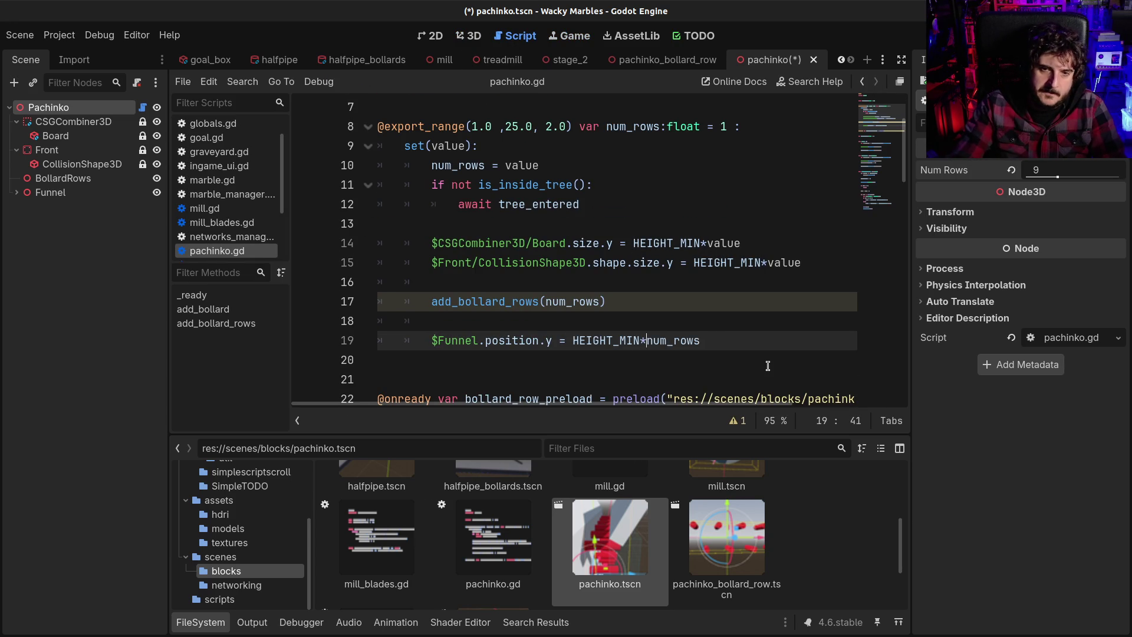
{"action": "key", "text": "ctrl+s"}
Step: In 3D, lower Num Rows from 9 to 5, then raise it to 7
{"action": "left_click", "coordinate": [469, 35]}
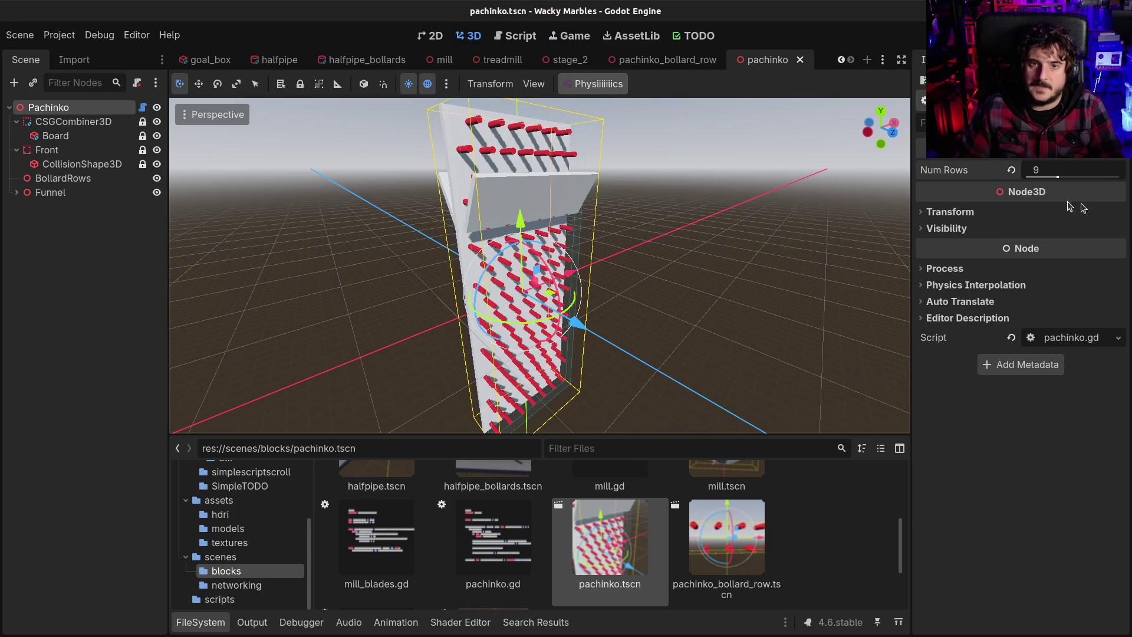
{"action": "left_click_drag", "start_coordinate": [1058, 181], "coordinate": [1037, 179]}
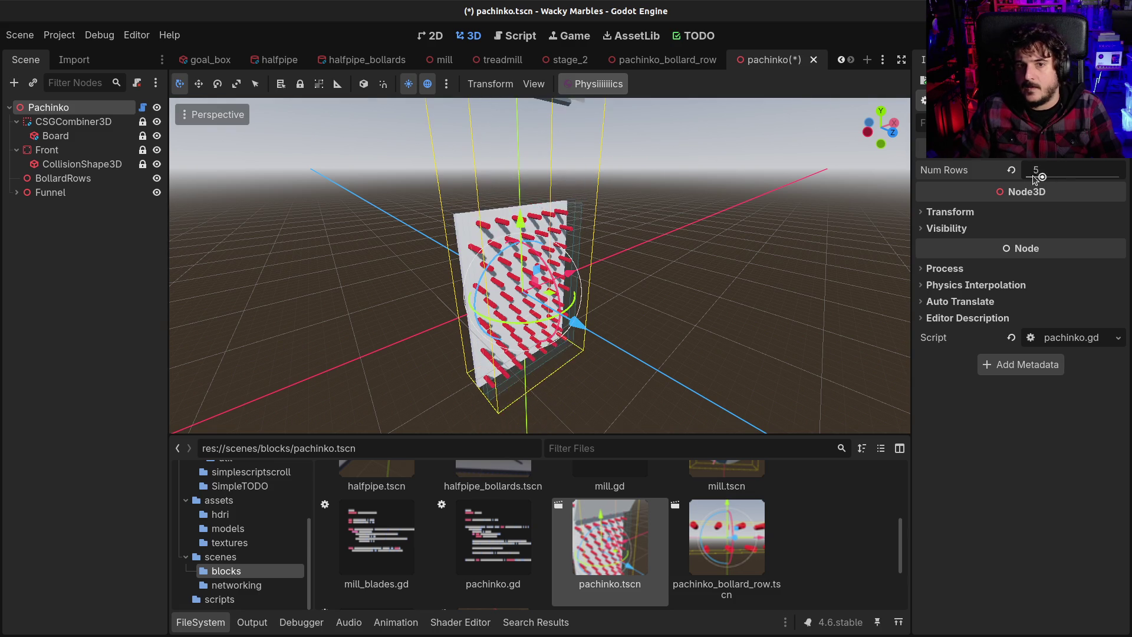
{"action": "left_click_drag", "start_coordinate": [1043, 178], "coordinate": [1049, 176]}
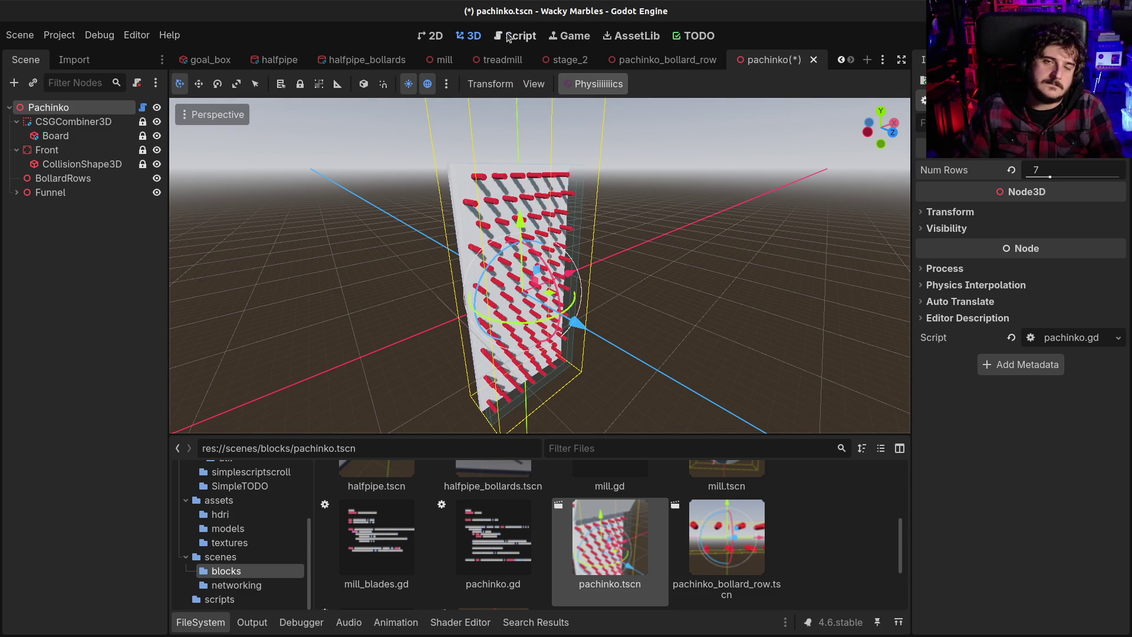
Step: Wrap the Funnel expression as HEIGHT_MIN*(num_rows/2), save, and review the row formulas
{"action": "left_click", "coordinate": [514, 36]}
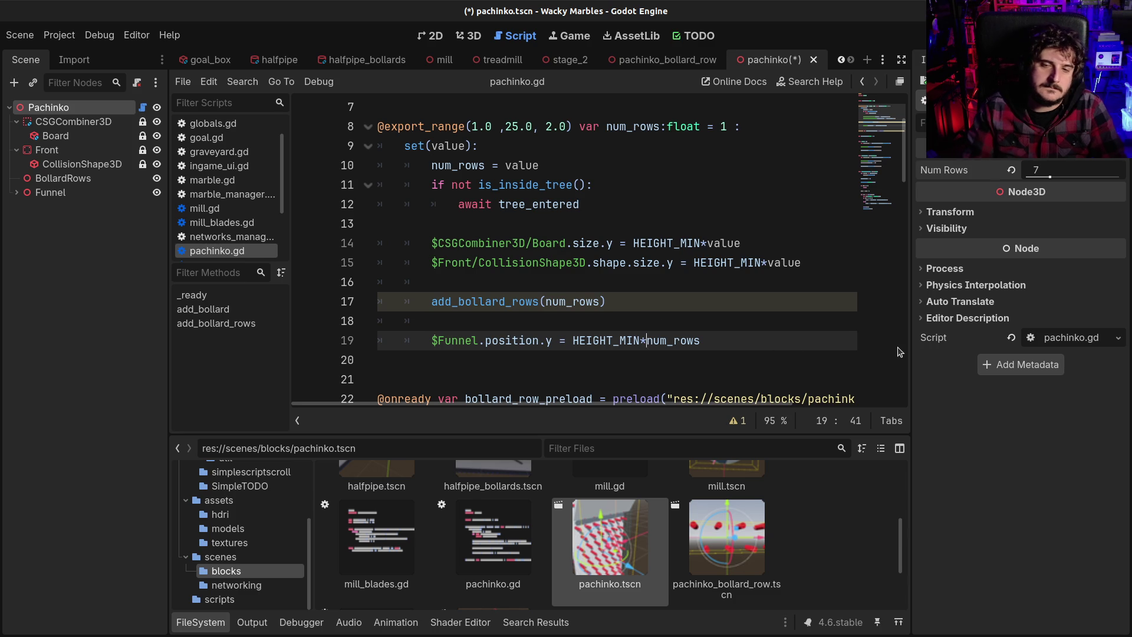
{"action": "type", "text": "("}
{"action": "key", "text": "End"}
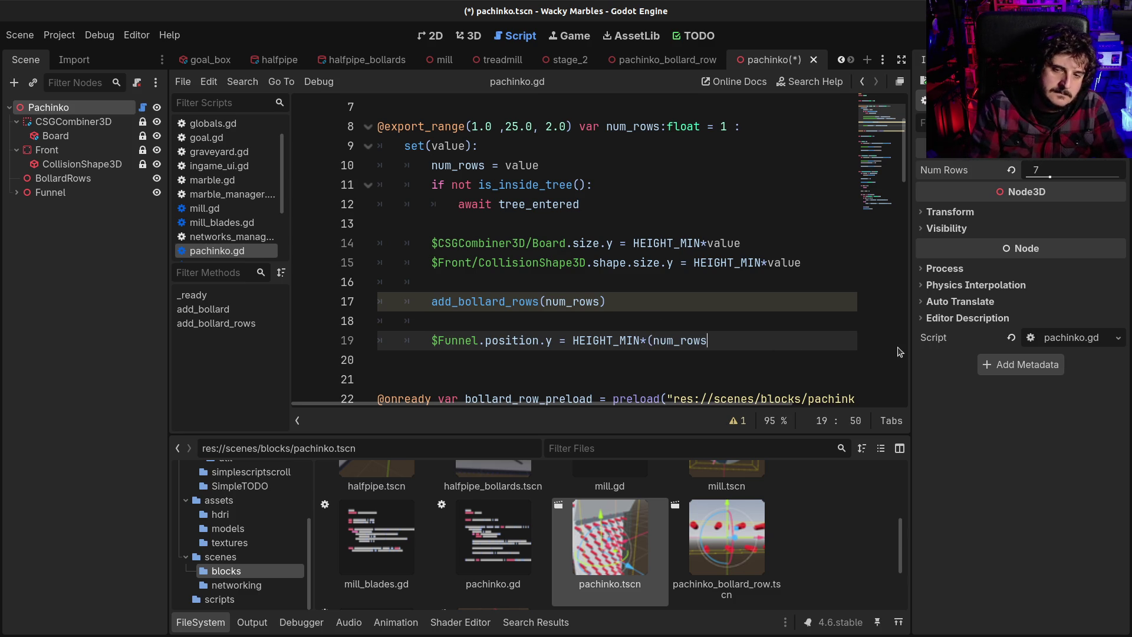
{"action": "type", "text": ")"}
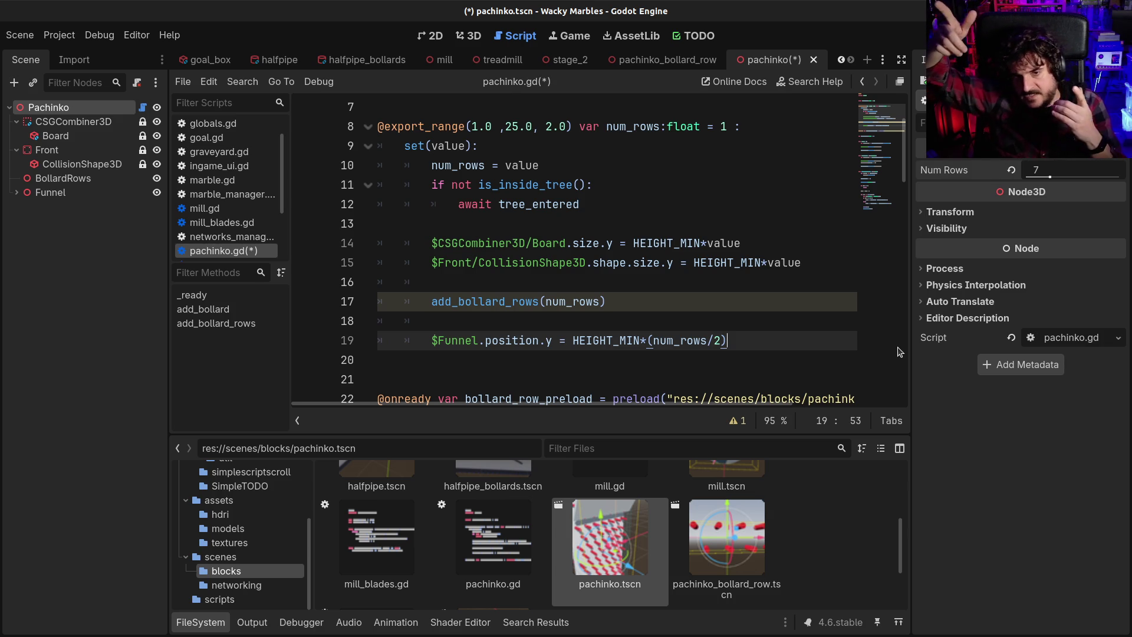
{"action": "key", "text": "ctrl+s"}
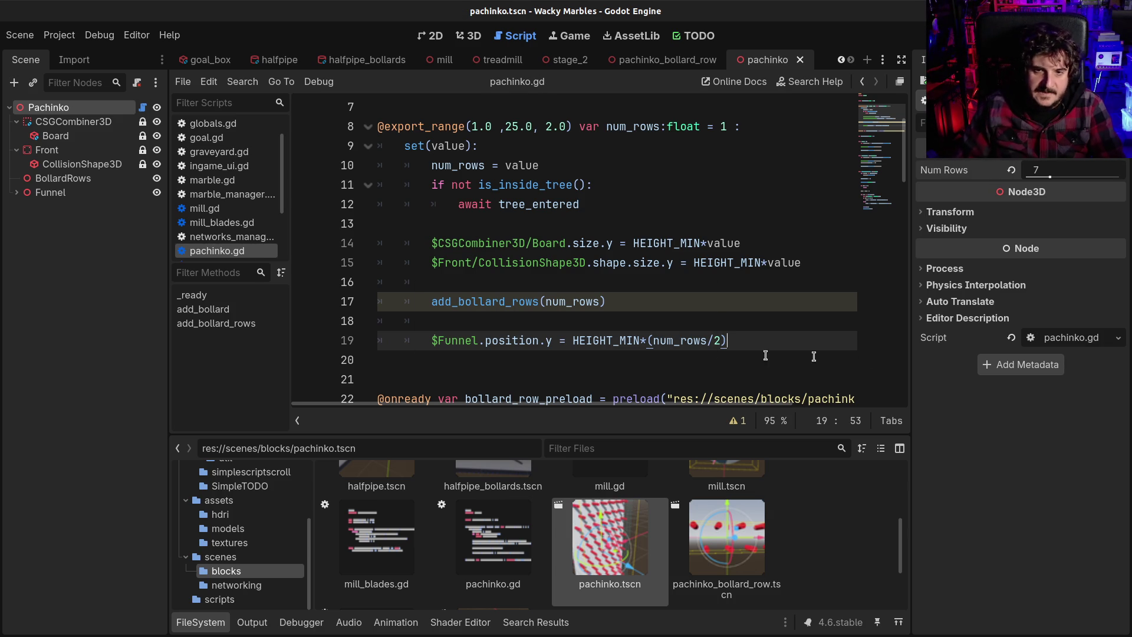
{"action": "double_click", "coordinate": [613, 337]}
{"action": "scroll", "coordinate": [611, 338], "scroll_direction": "down", "scroll_amount": 7}
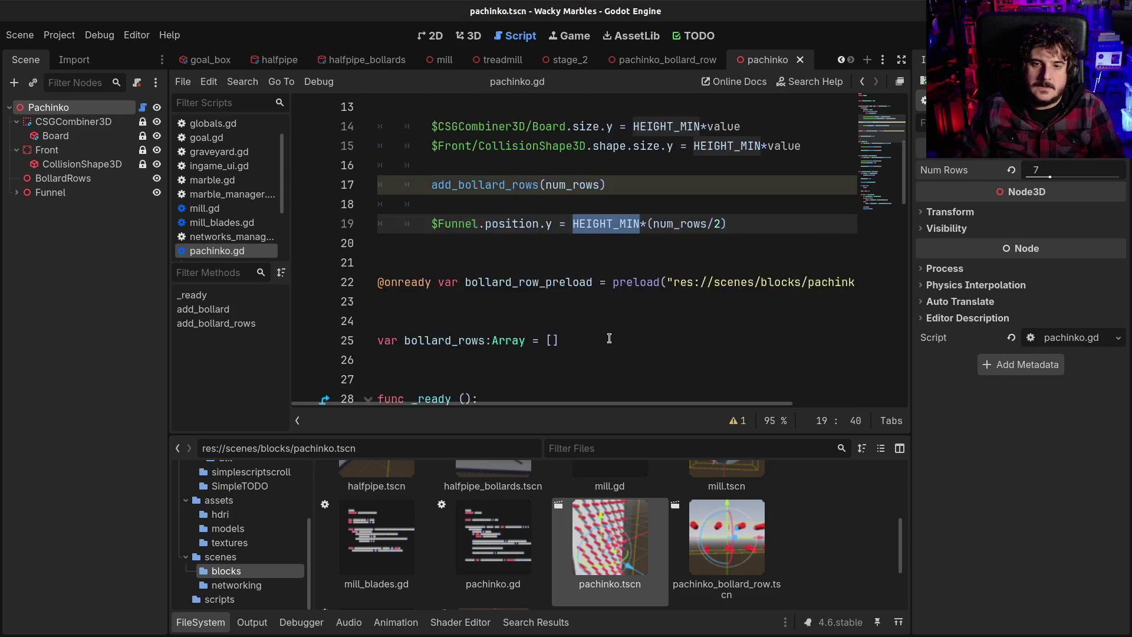
{"action": "scroll", "coordinate": [609, 338], "scroll_direction": "down", "scroll_amount": 10}
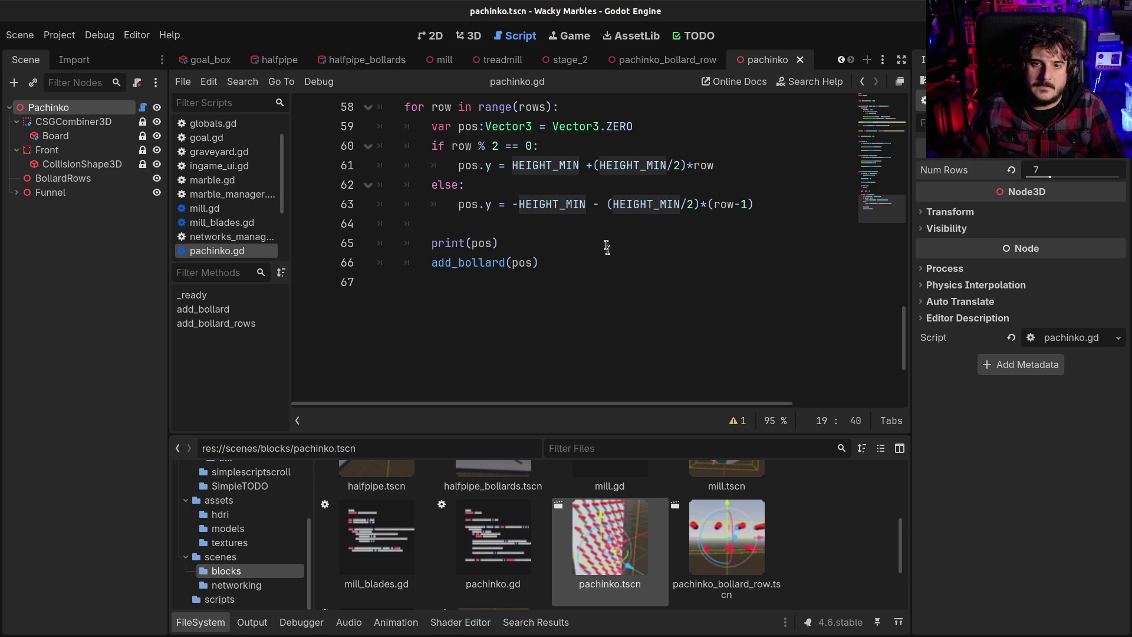
{"action": "left_click", "coordinate": [596, 165]}
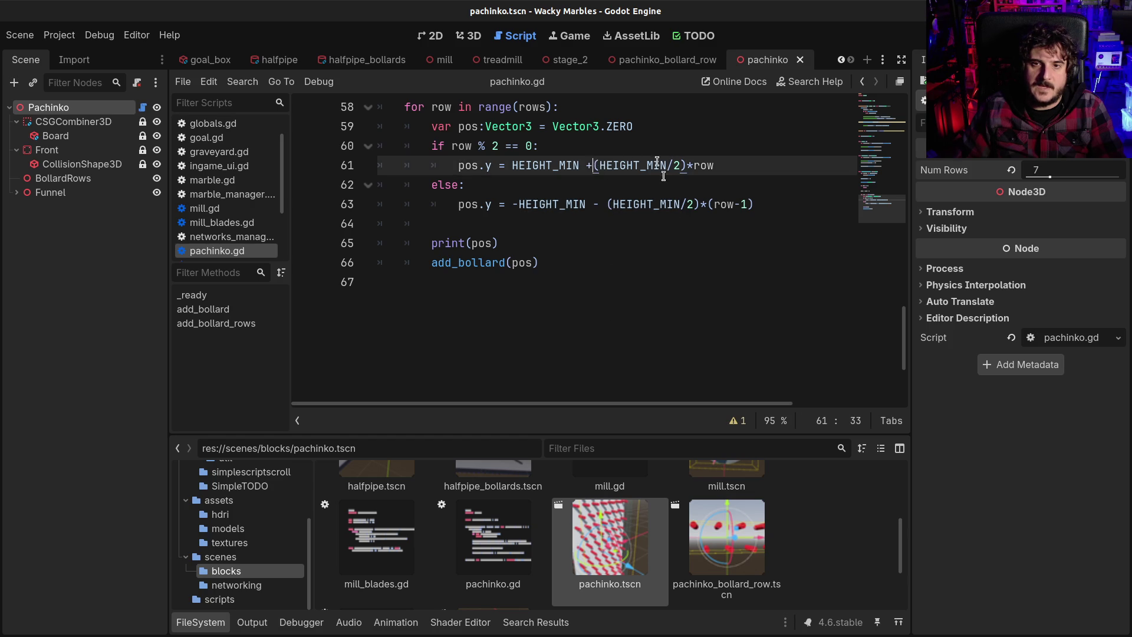
{"action": "scroll", "coordinate": [688, 257], "scroll_direction": "up", "scroll_amount": 16}
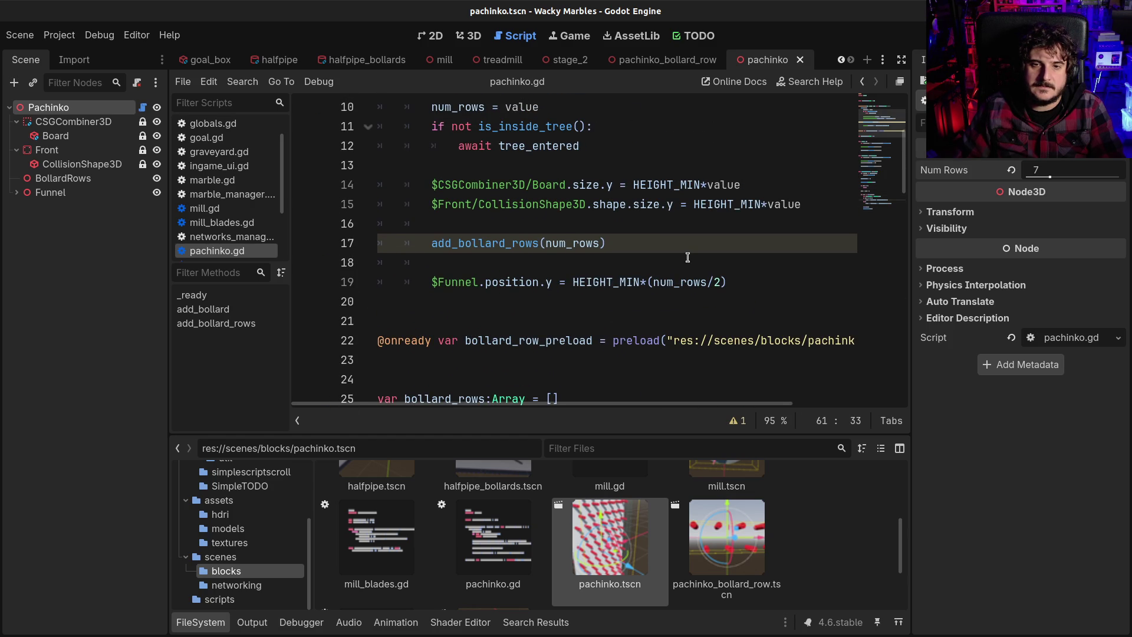
{"action": "left_click", "coordinate": [471, 35]}
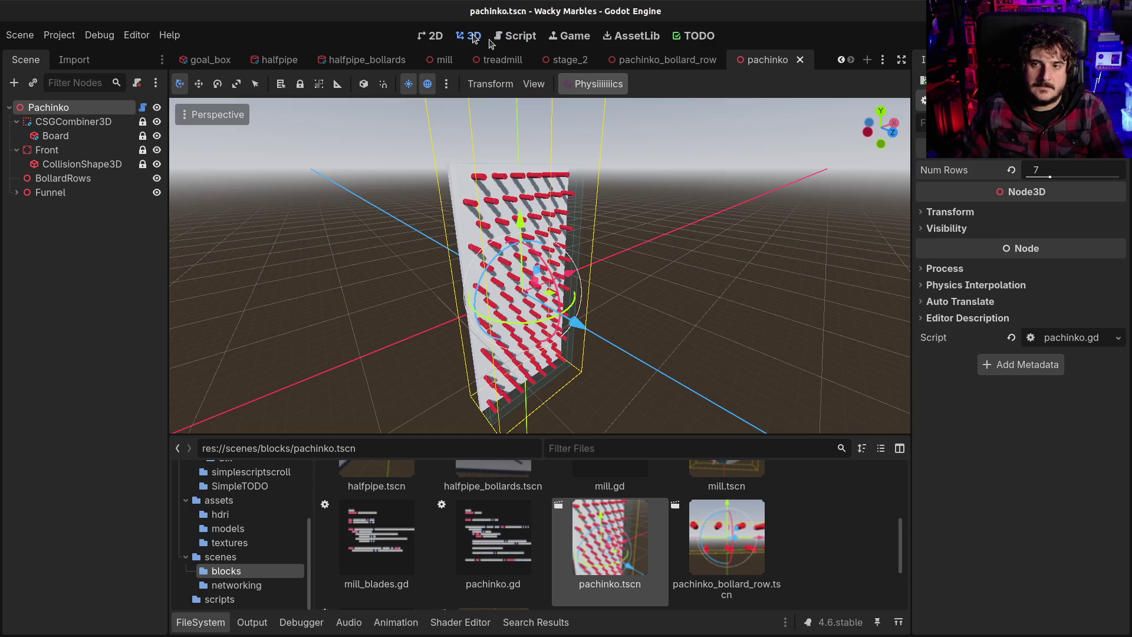
Step: Try several Num Rows values on the board and save pachinko.tscn
{"action": "left_click_drag", "start_coordinate": [1050, 176], "coordinate": [1042, 177]}
{"action": "mouse_move", "coordinate": [621, 206]}
{"action": "left_mouse_down"}
{"action": "mouse_move", "coordinate": [628, 195]}
{"action": "mouse_move", "coordinate": [590, 177]}
{"action": "left_mouse_up"}
{"action": "left_click_drag", "start_coordinate": [1039, 177], "coordinate": [1065, 177]}
{"action": "scroll", "coordinate": [621, 211], "scroll_direction": "down", "scroll_amount": 6}
{"action": "mouse_move", "coordinate": [629, 217]}
{"action": "left_mouse_down"}
{"action": "mouse_move", "coordinate": [317, 269]}
{"action": "mouse_move", "coordinate": [766, 224]}
{"action": "mouse_move", "coordinate": [873, 201]}
{"action": "left_mouse_up"}
{"action": "left_click_drag", "start_coordinate": [1064, 177], "coordinate": [1092, 175]}
{"action": "mouse_move", "coordinate": [855, 247]}
{"action": "left_mouse_down"}
{"action": "mouse_move", "coordinate": [762, 255]}
{"action": "mouse_move", "coordinate": [802, 232]}
{"action": "left_mouse_up"}
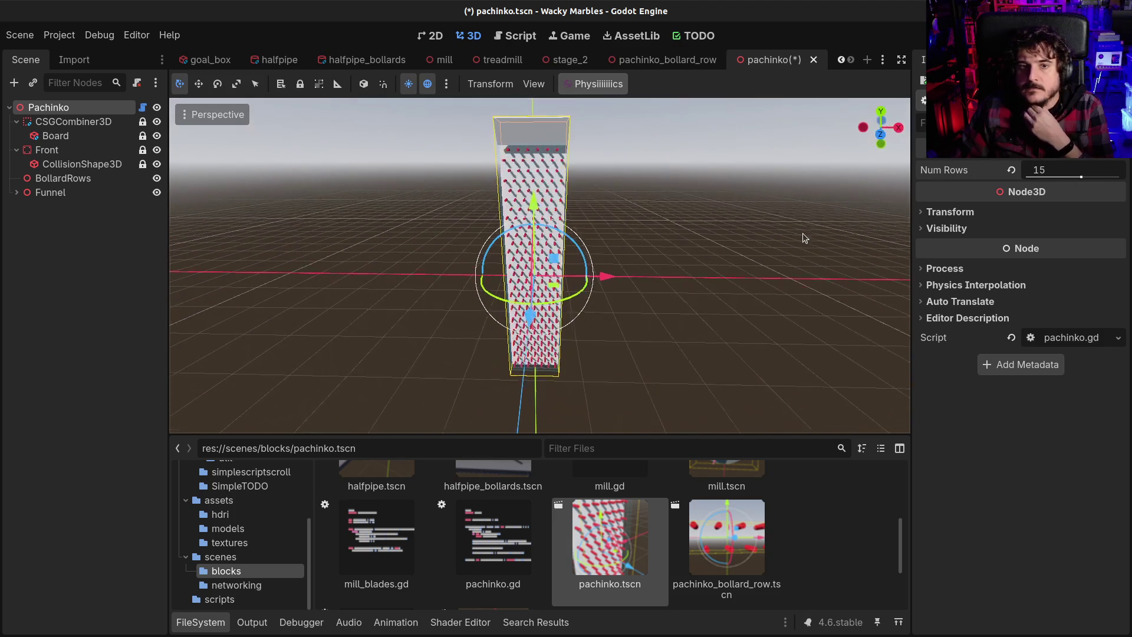
{"action": "mouse_move", "coordinate": [1090, 172]}
{"action": "left_mouse_down"}
{"action": "mouse_move", "coordinate": [1026, 176]}
{"action": "mouse_move", "coordinate": [1121, 172]}
{"action": "mouse_move", "coordinate": [1062, 172]}
{"action": "mouse_move", "coordinate": [1088, 173]}
{"action": "left_mouse_up"}
{"action": "key", "text": "ctrl+s"}
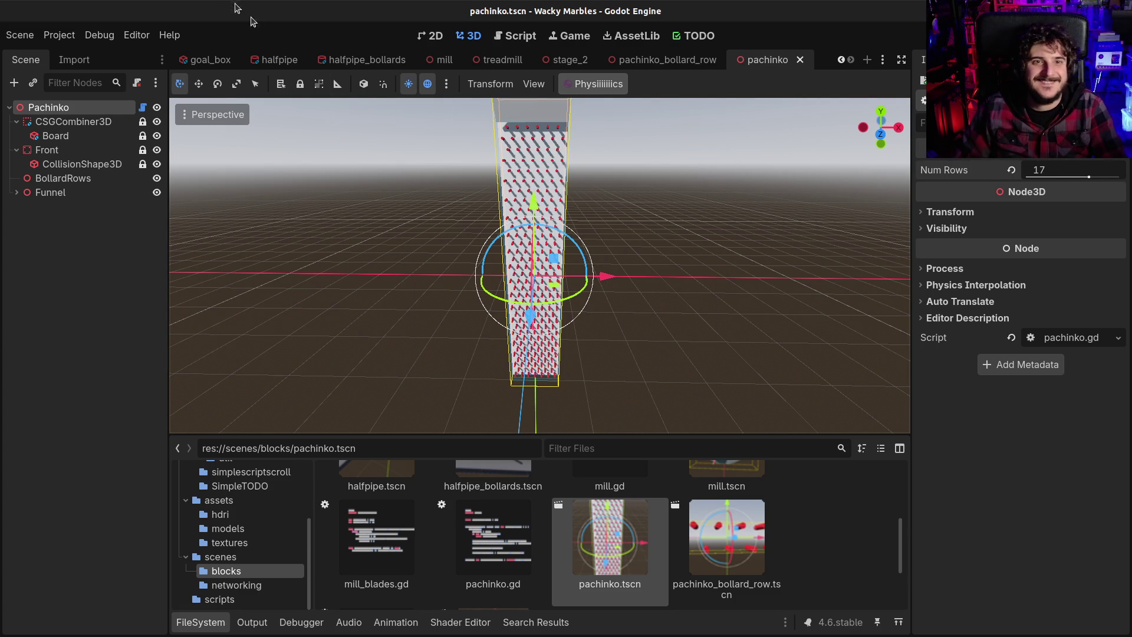
Step: In the stage_2 scene, select the Pachinko instance and set its Num Rows to 15
{"action": "left_click", "coordinate": [549, 61]}
{"action": "scroll", "coordinate": [562, 208], "scroll_direction": "down", "scroll_amount": 4}
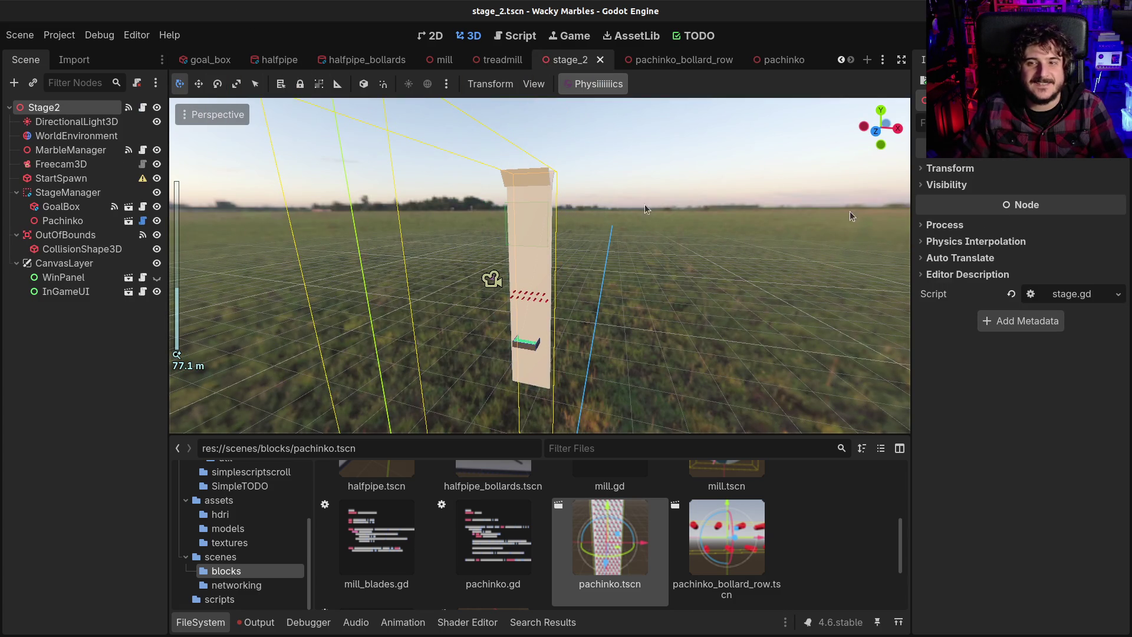
{"action": "left_click", "coordinate": [77, 121]}
{"action": "left_click", "coordinate": [44, 107]}
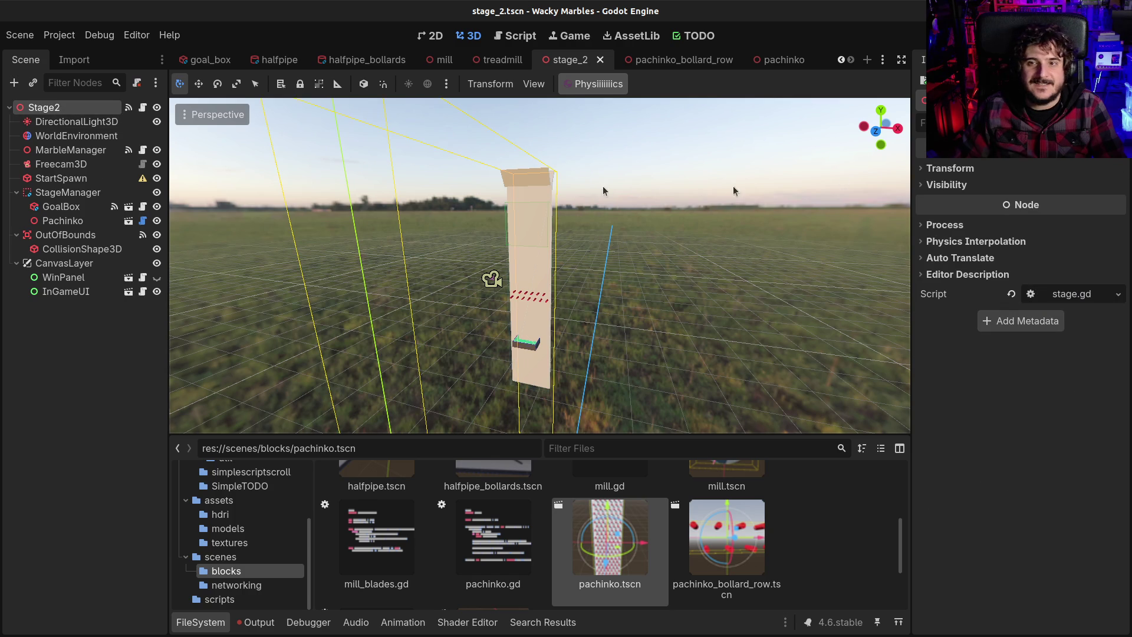
{"action": "left_click", "coordinate": [62, 220]}
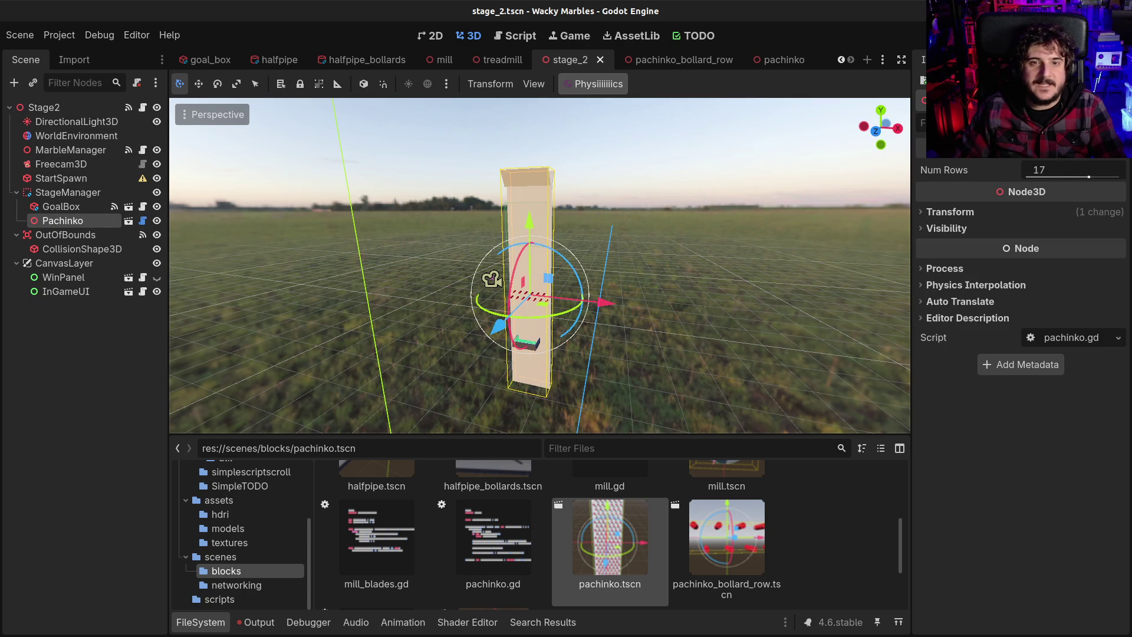
{"action": "mouse_move", "coordinate": [1089, 177]}
{"action": "left_mouse_down"}
{"action": "mouse_move", "coordinate": [1032, 178]}
{"action": "mouse_move", "coordinate": [1081, 177]}
{"action": "left_mouse_up"}
{"action": "left_click_drag", "start_coordinate": [634, 232], "coordinate": [413, 253]}
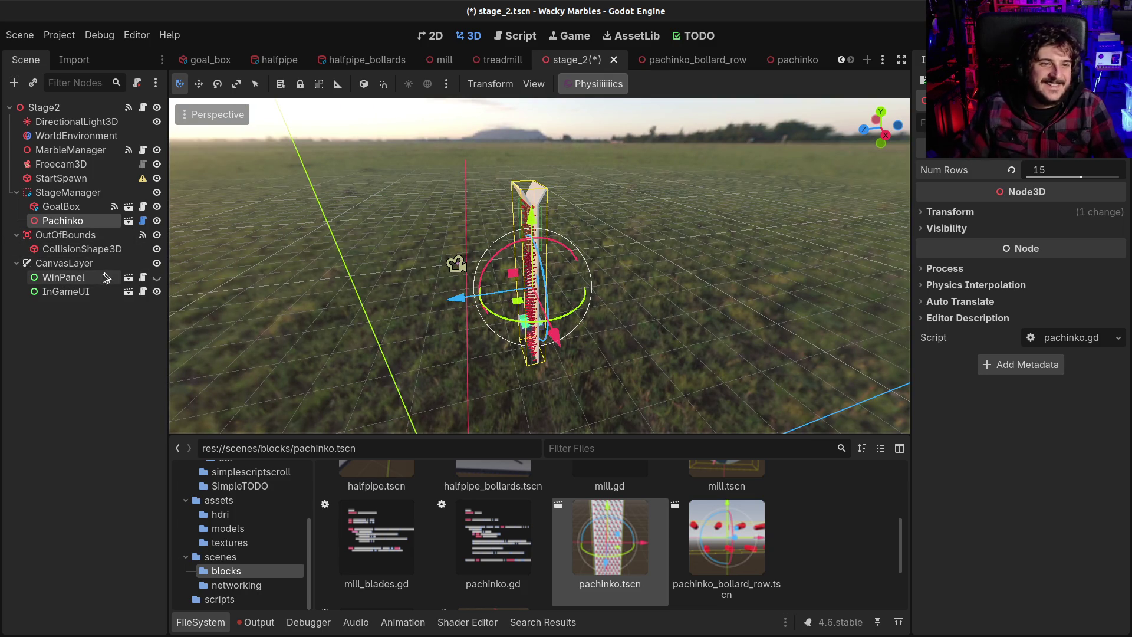
Step: Collapse the file browser, select the GoalBox, and move it down beneath the tower
{"action": "scroll", "coordinate": [442, 269], "scroll_direction": "up", "scroll_amount": 3}
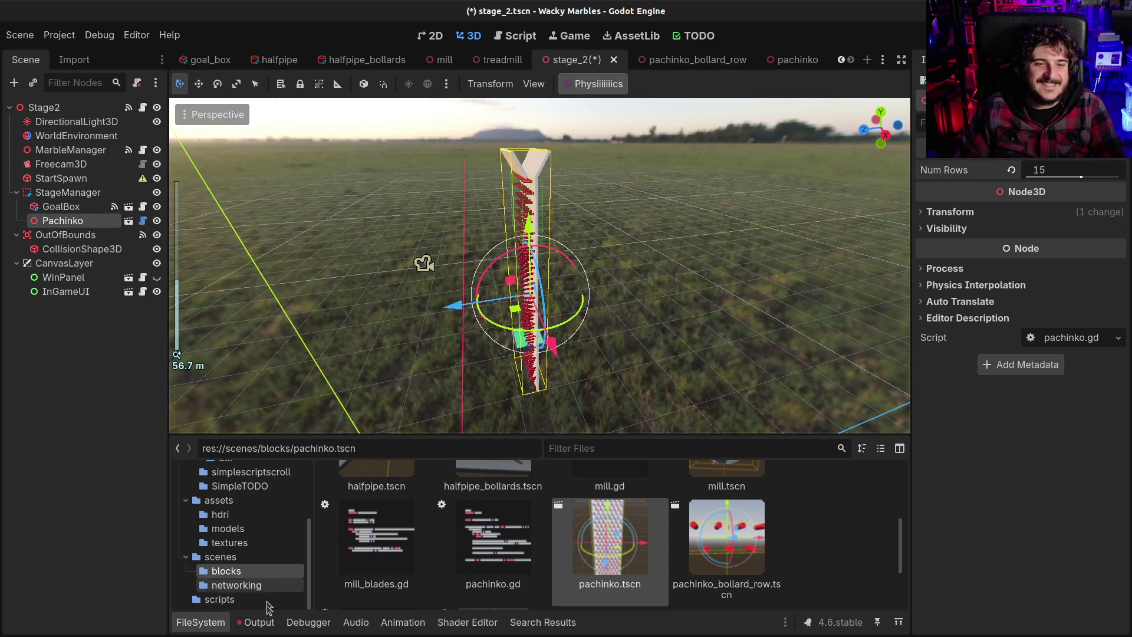
{"action": "left_click", "coordinate": [201, 622]}
{"action": "left_click_drag", "start_coordinate": [412, 354], "coordinate": [610, 421]}
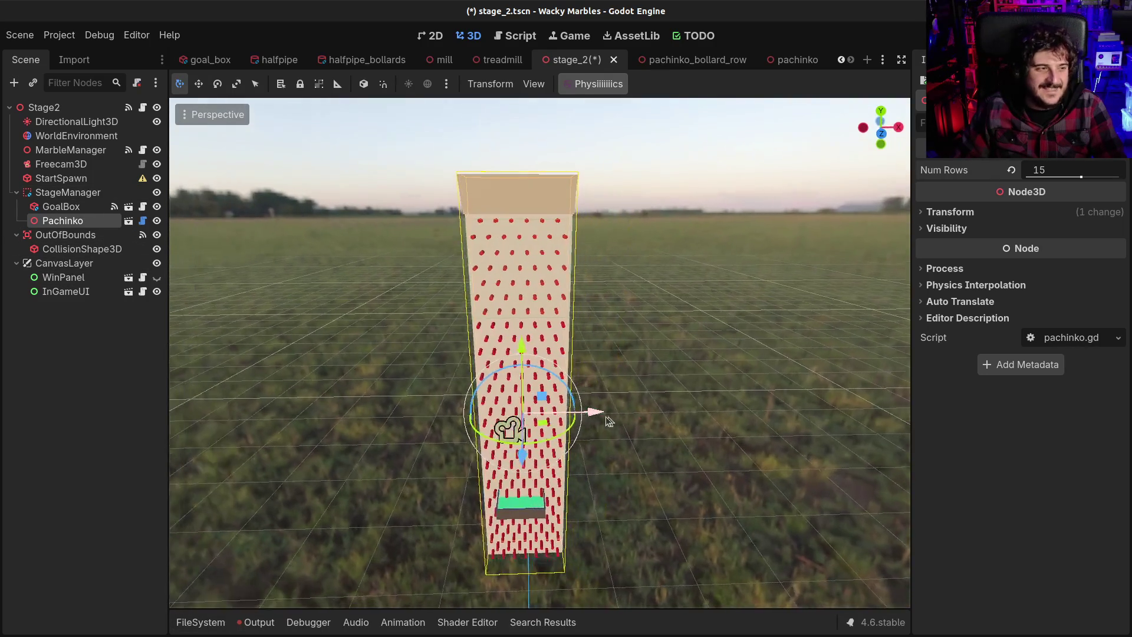
{"action": "scroll", "coordinate": [602, 416], "scroll_direction": "down", "scroll_amount": 2}
{"action": "left_click", "coordinate": [59, 206]}
{"action": "left_click_drag", "start_coordinate": [528, 432], "coordinate": [526, 495]}
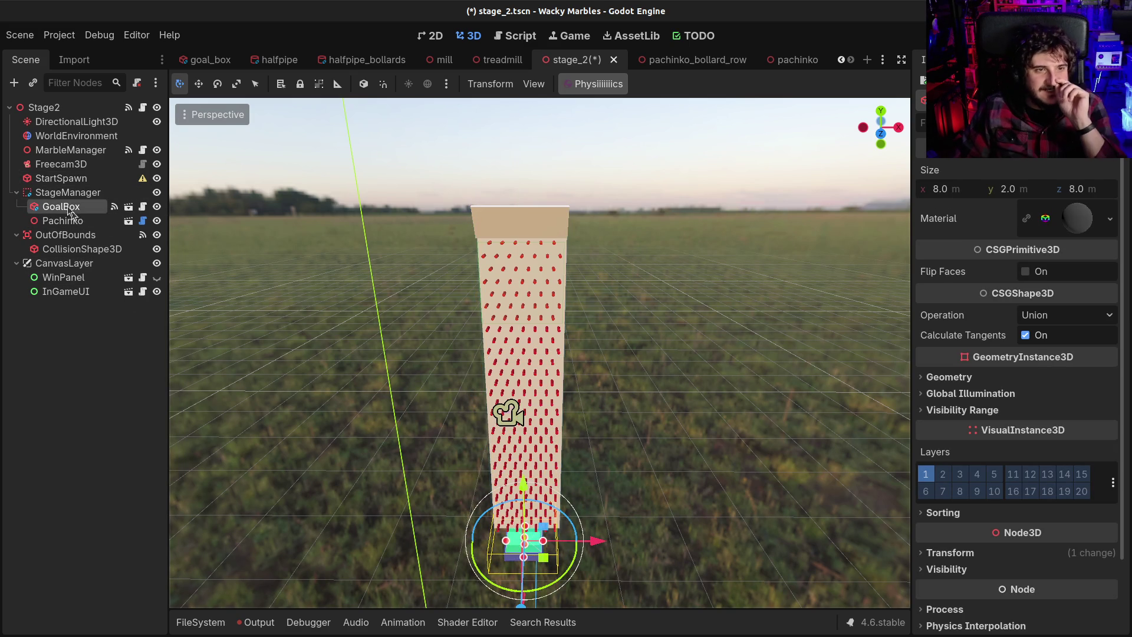
Step: Raise StartSpawn above the pachinko tower top, save stage_2, and run the scene
{"action": "left_click", "coordinate": [59, 165]}
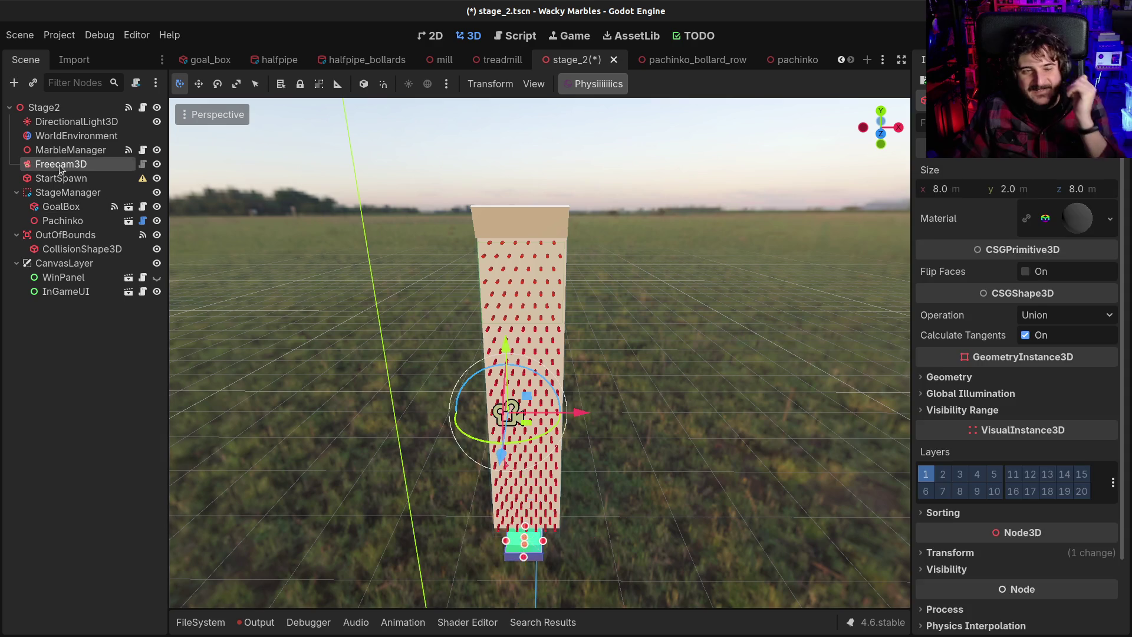
{"action": "left_click", "coordinate": [57, 206]}
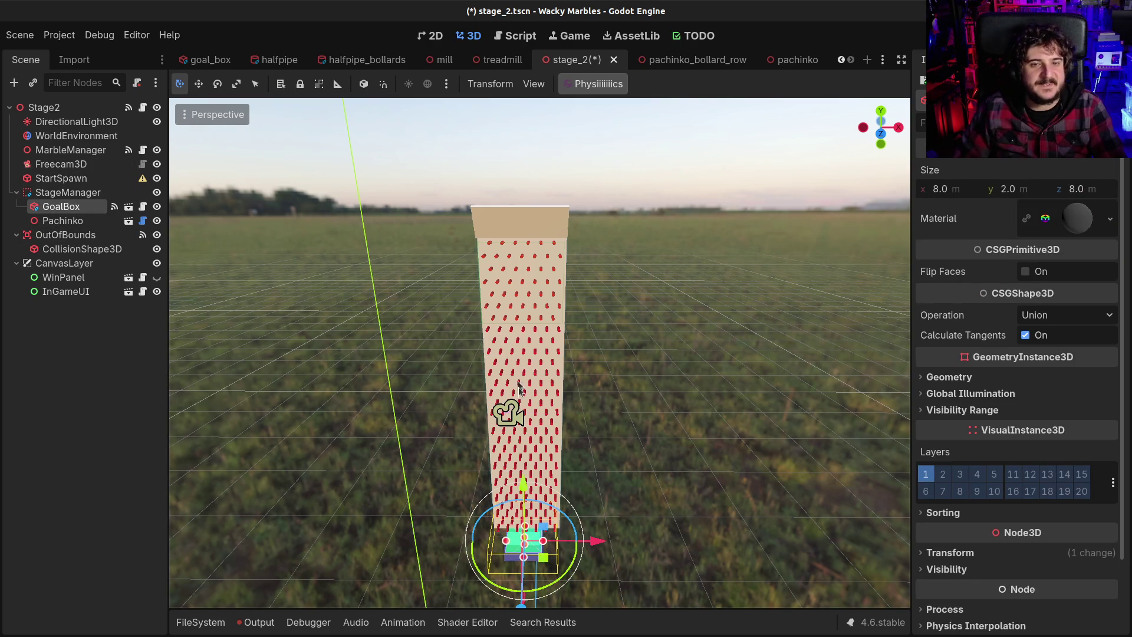
{"action": "left_click", "coordinate": [60, 178]}
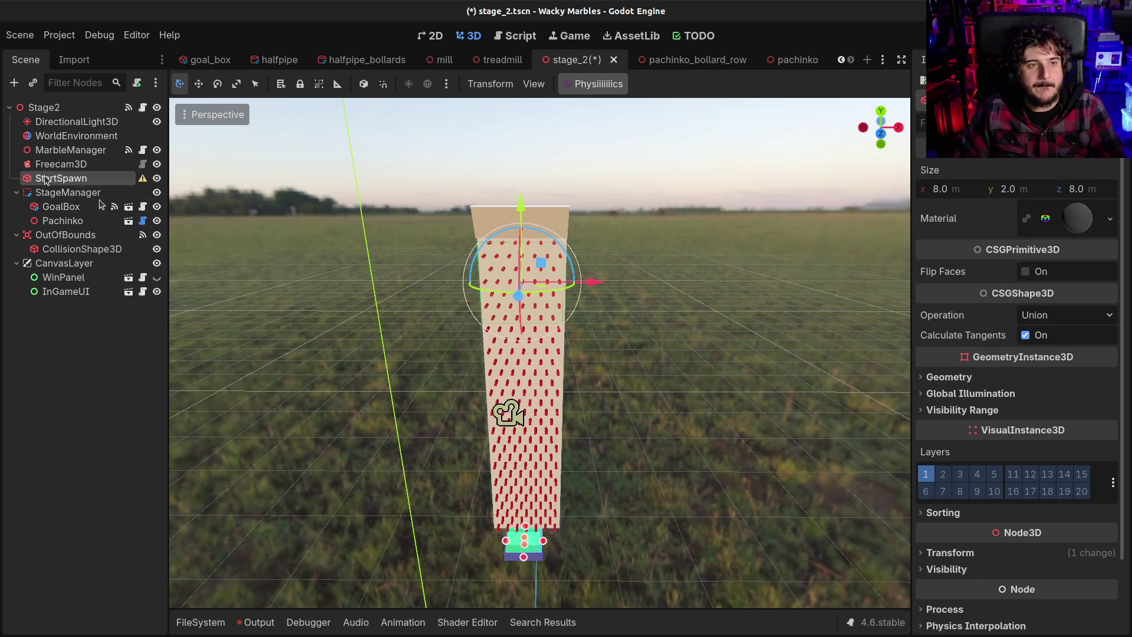
{"action": "left_click_drag", "start_coordinate": [521, 204], "coordinate": [534, 52]}
{"action": "key", "text": "ctrl+s"}
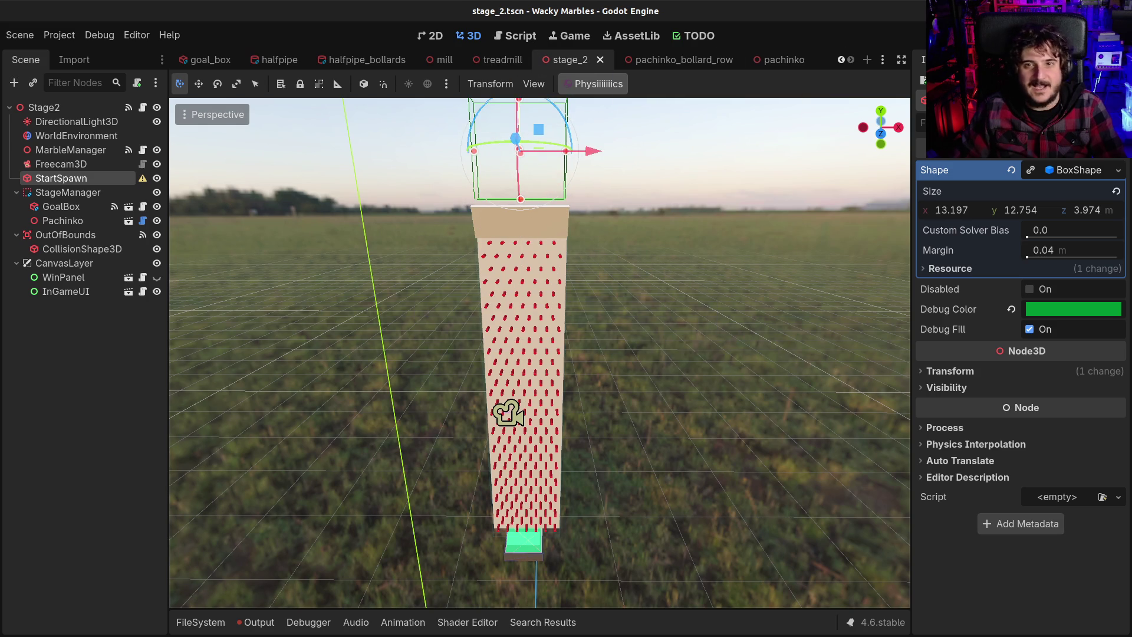
{"action": "key", "text": "F6"}
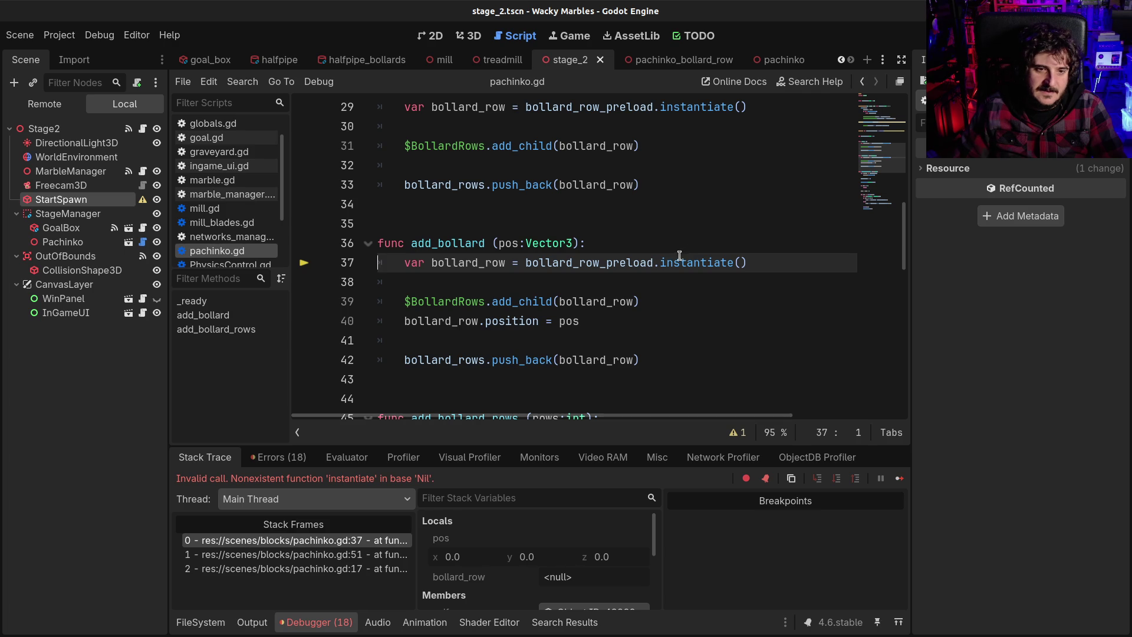
{"action": "mouse_move", "coordinate": [649, 265]}
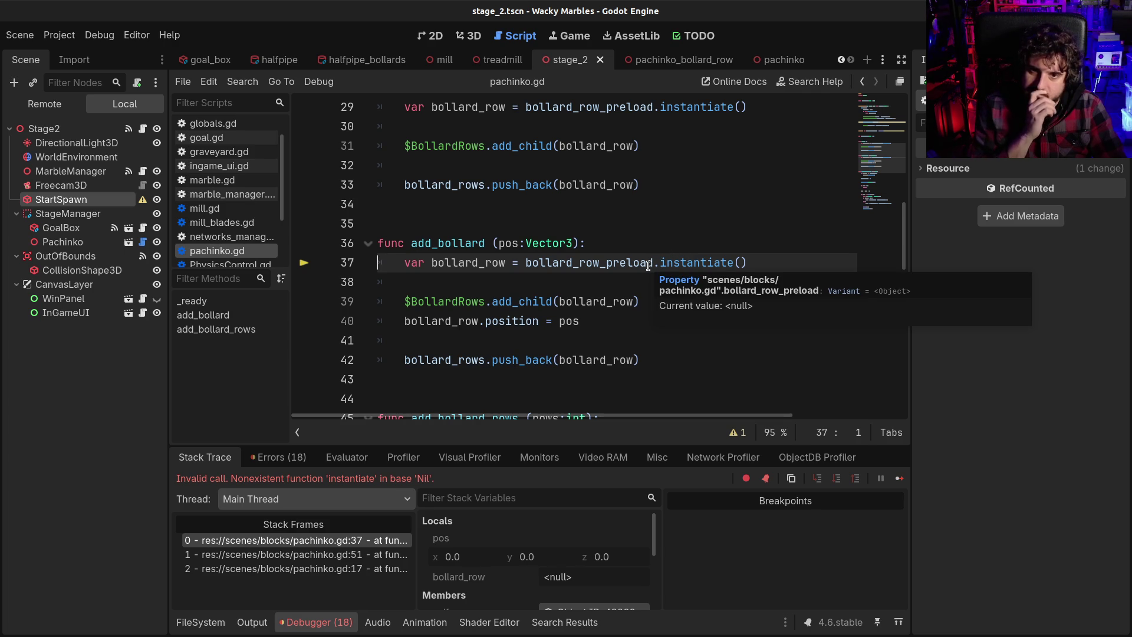
{"action": "scroll", "coordinate": [625, 283], "scroll_direction": "up", "scroll_amount": 9}
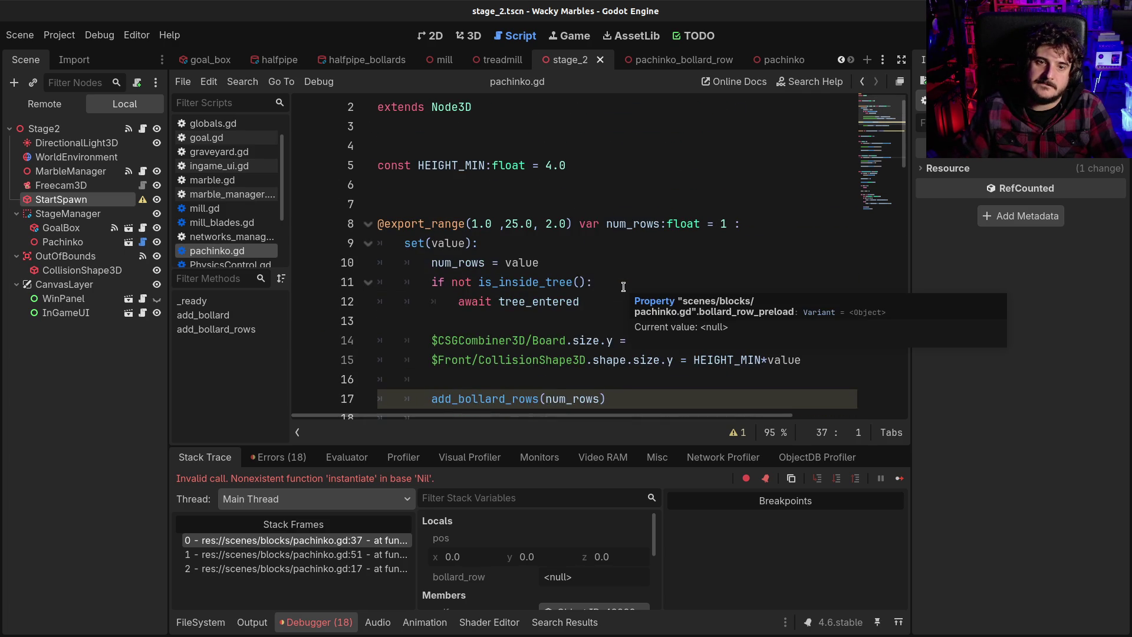
{"action": "scroll", "coordinate": [511, 335], "scroll_direction": "down", "scroll_amount": 1}
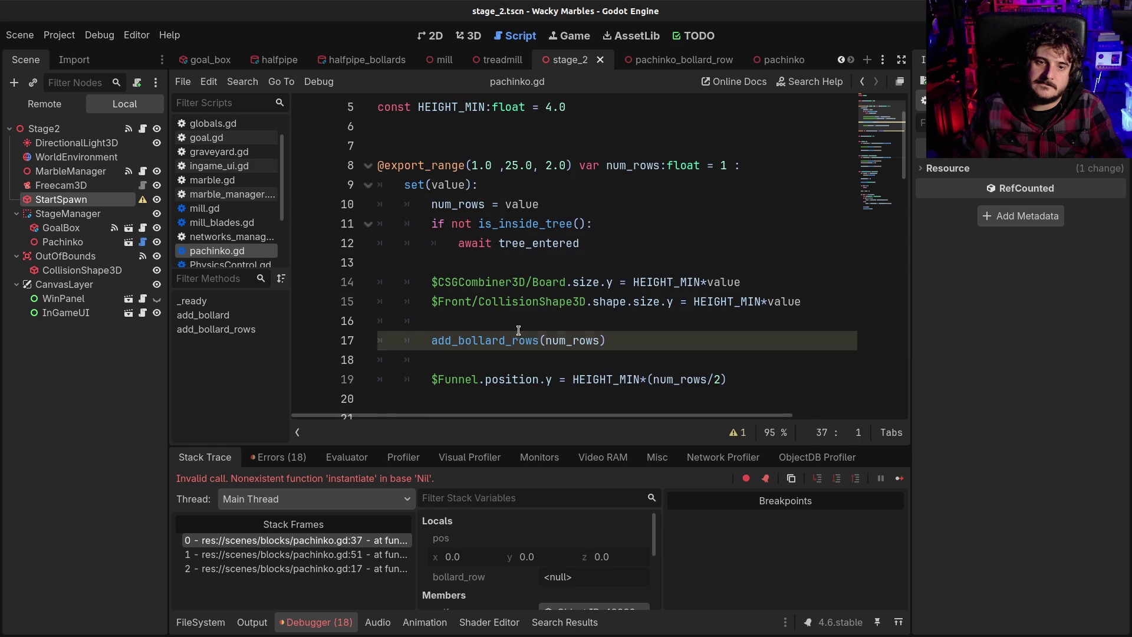
{"action": "left_click", "coordinate": [519, 331]}
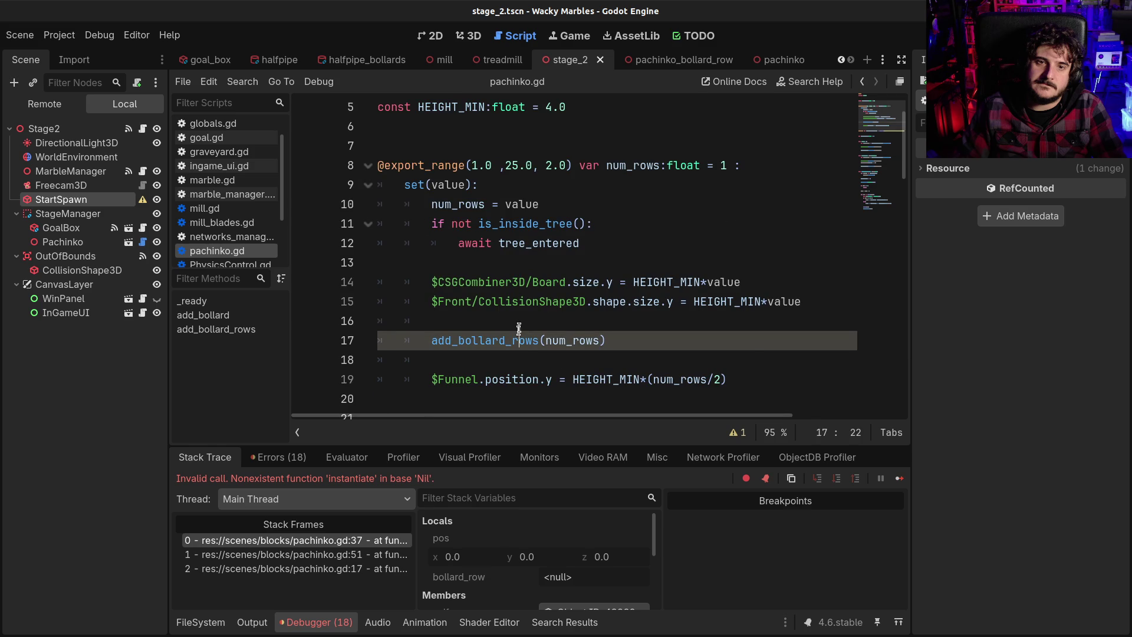
{"action": "left_click", "coordinate": [477, 224]}
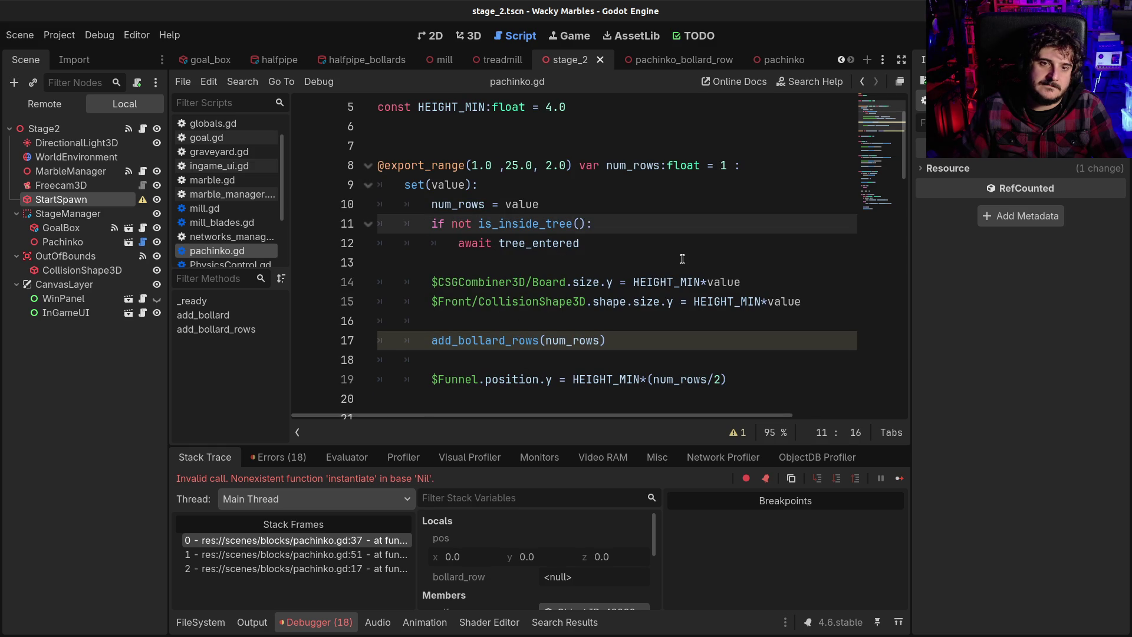
{"action": "left_click", "coordinate": [129, 128]}
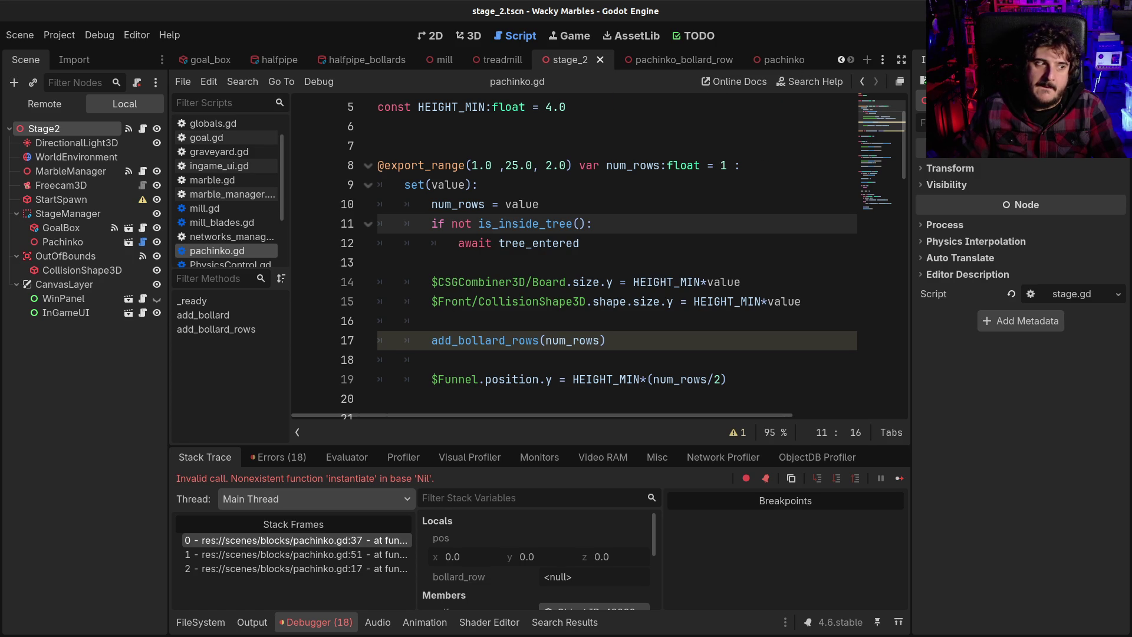
{"action": "key", "text": "ctrl+j"}
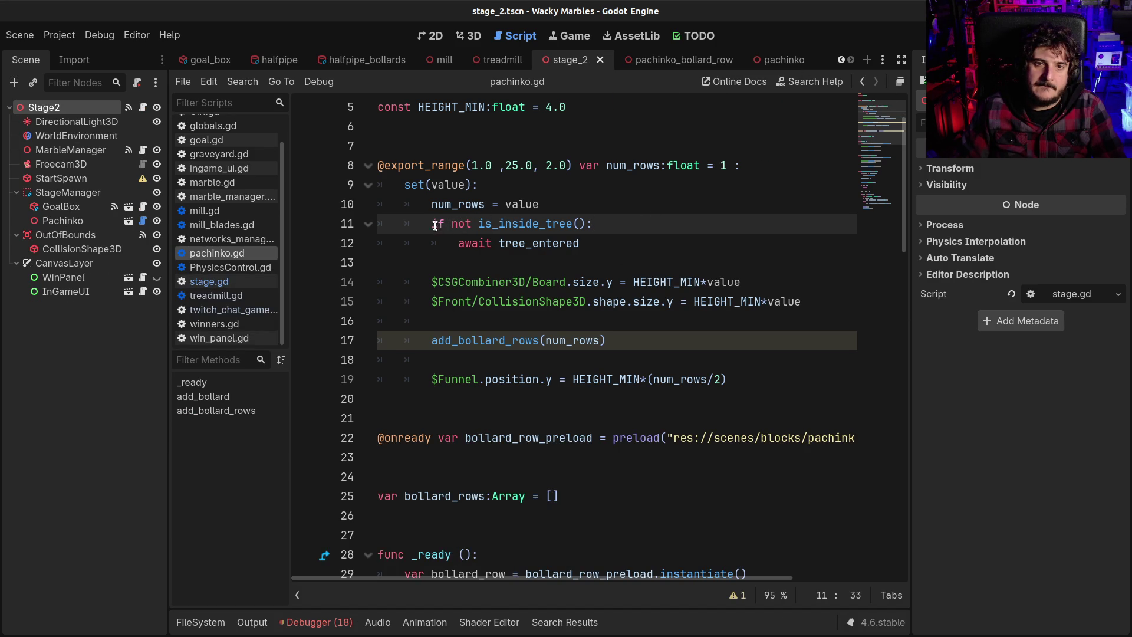
{"action": "left_click_drag", "start_coordinate": [450, 219], "coordinate": [607, 229]}
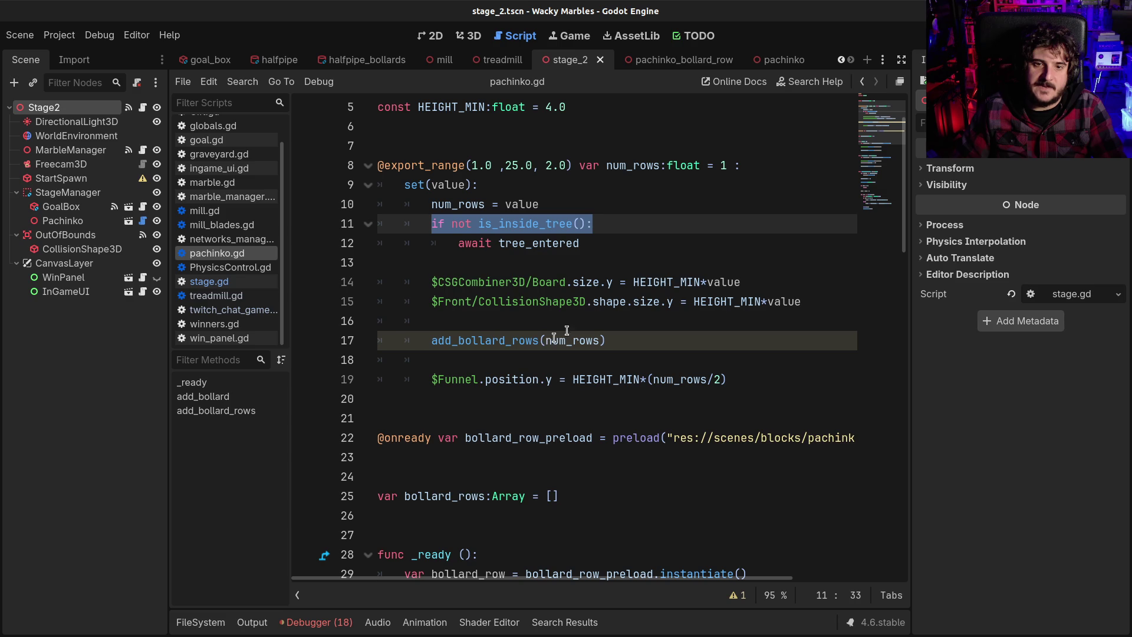
{"action": "left_click", "coordinate": [589, 243], "text": "shift"}
{"action": "scroll", "coordinate": [502, 430], "scroll_direction": "down", "scroll_amount": 3}
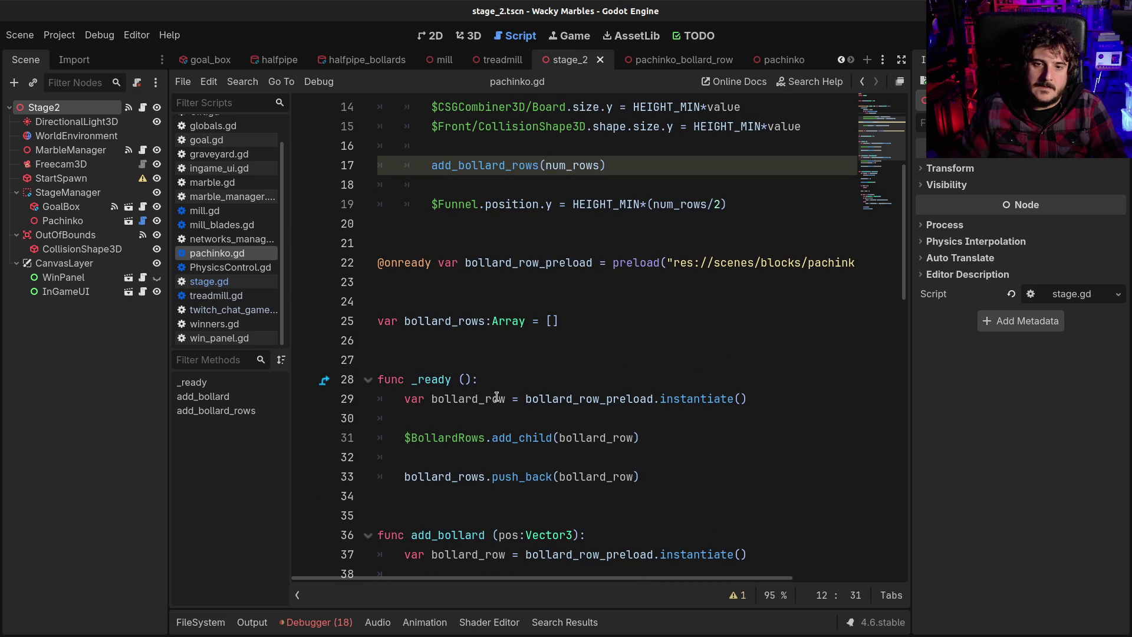
{"action": "scroll", "coordinate": [498, 397], "scroll_direction": "up", "scroll_amount": 4}
{"action": "scroll", "coordinate": [508, 416], "scroll_direction": "down", "scroll_amount": 1}
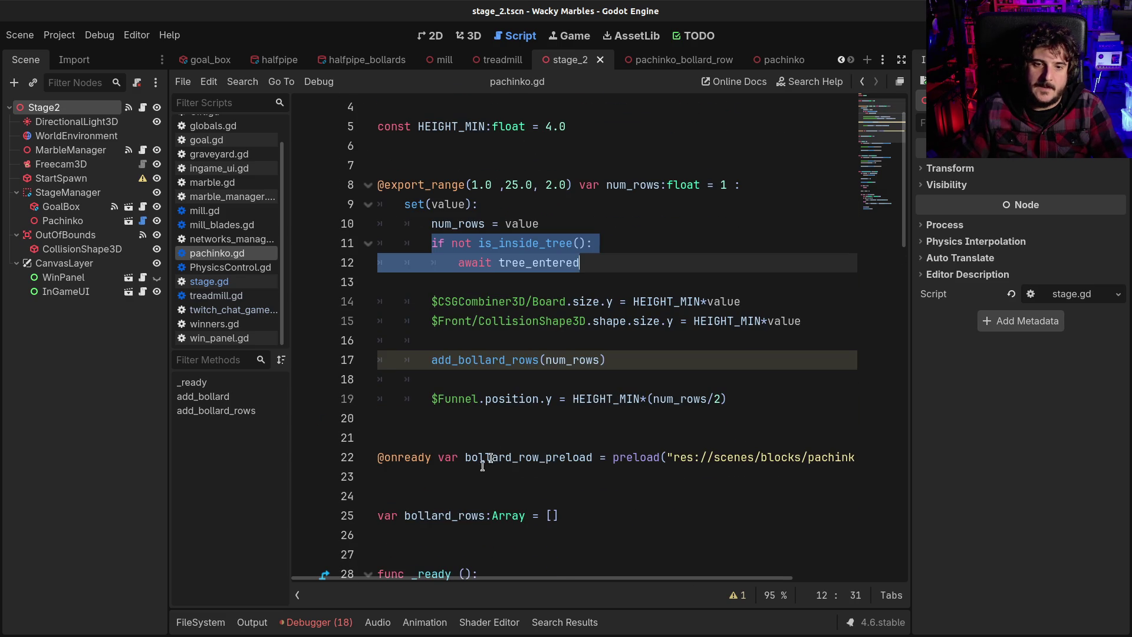
{"action": "left_click_drag", "start_coordinate": [444, 458], "coordinate": [371, 459]}
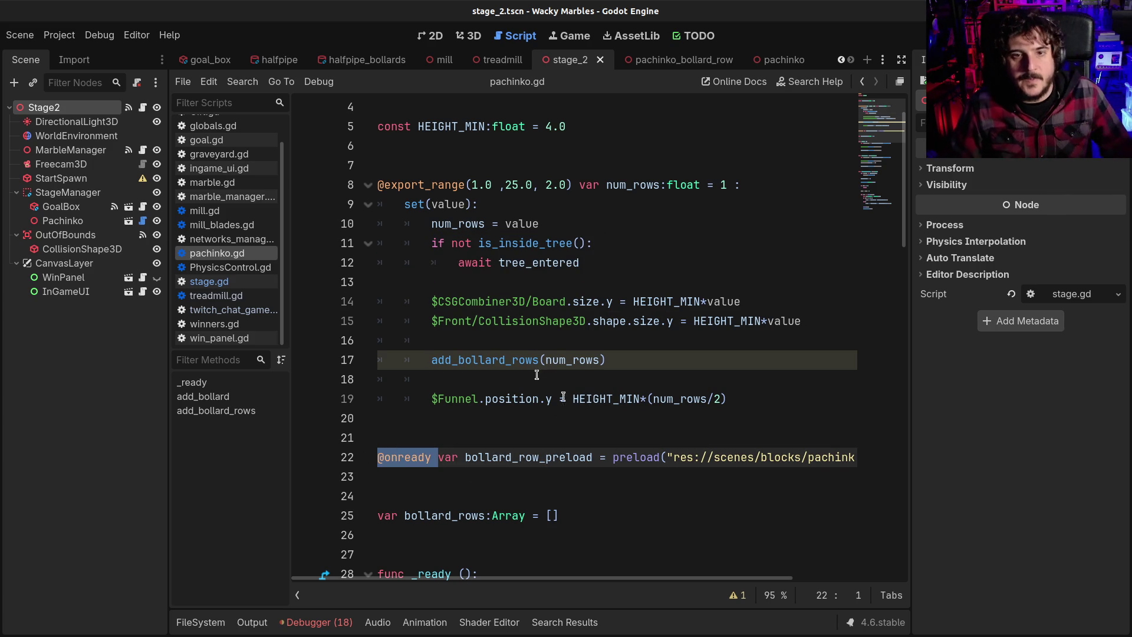
{"action": "left_click", "coordinate": [478, 302]}
{"action": "left_click_drag", "start_coordinate": [438, 459], "coordinate": [545, 455]}
{"action": "left_click", "coordinate": [553, 464]}
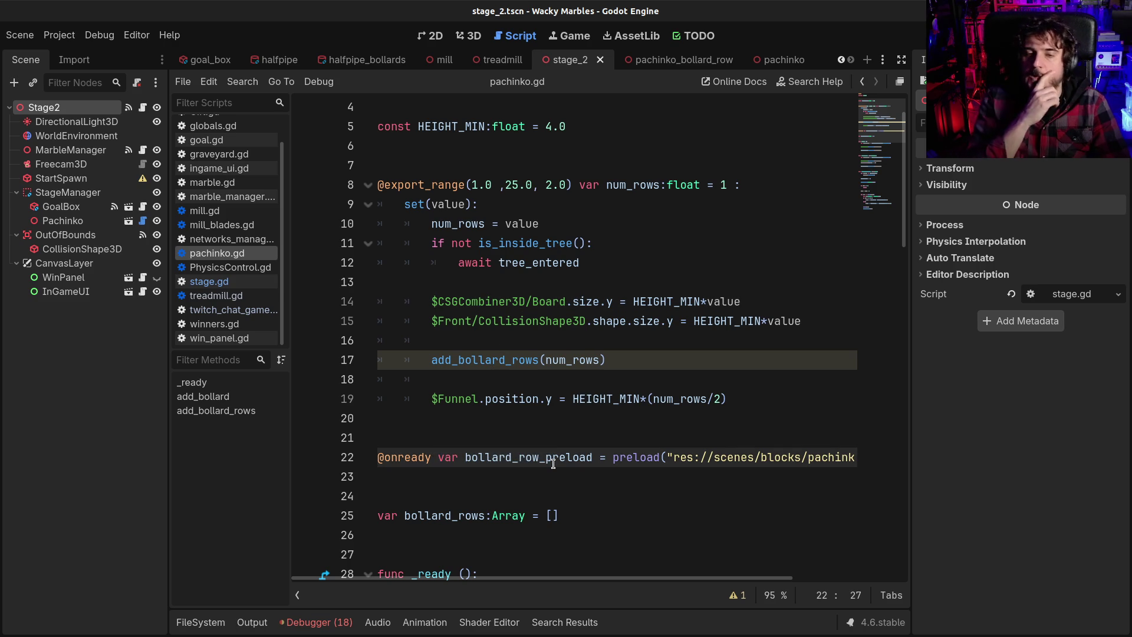
{"action": "left_click", "coordinate": [462, 259]}
{"action": "left_click_drag", "start_coordinate": [413, 236], "coordinate": [604, 259]}
{"action": "left_click", "coordinate": [604, 259]}
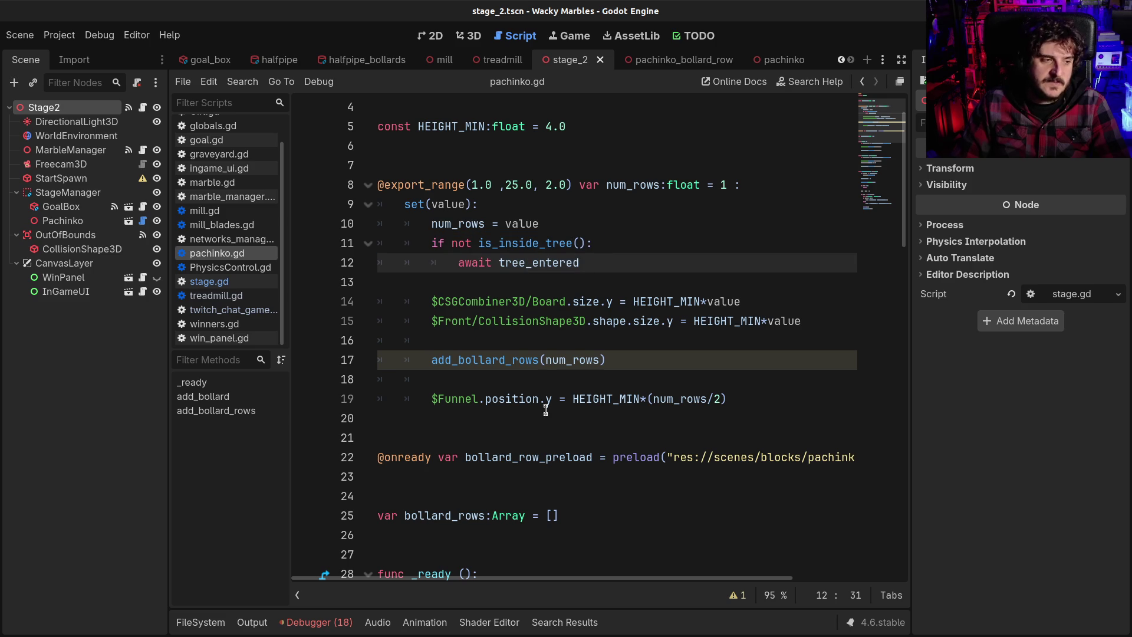
{"action": "left_click", "coordinate": [503, 303]}
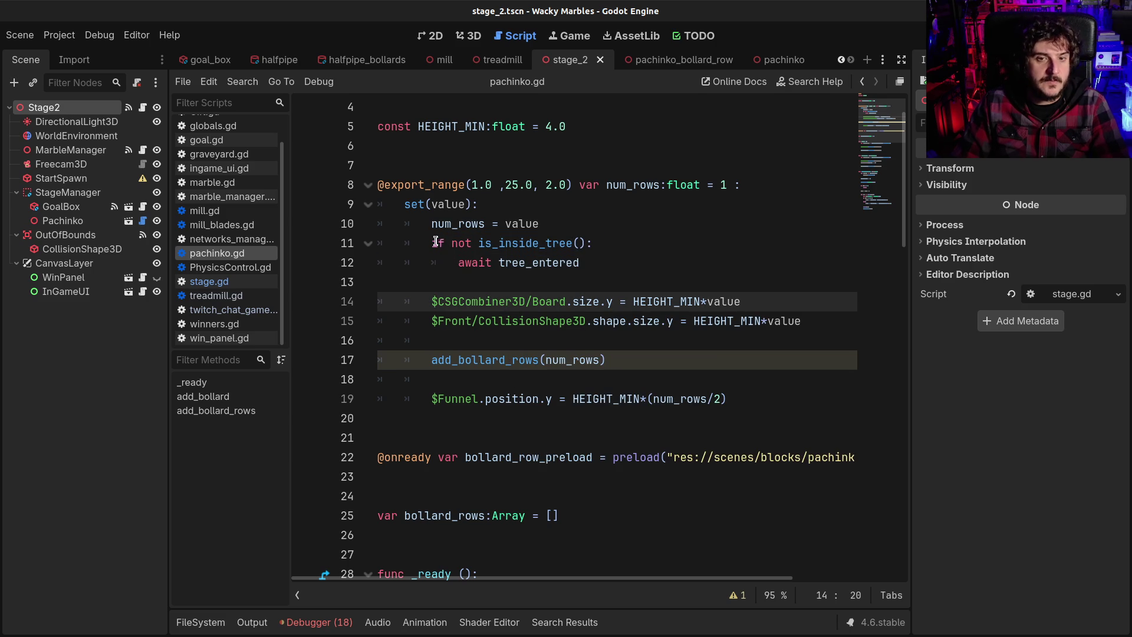
Step: Replace is_inside_tree() with is_node_ready() in the num_rows setter and run the project
{"action": "left_click_drag", "start_coordinate": [437, 242], "coordinate": [539, 258]}
{"action": "double_click", "coordinate": [507, 259]}
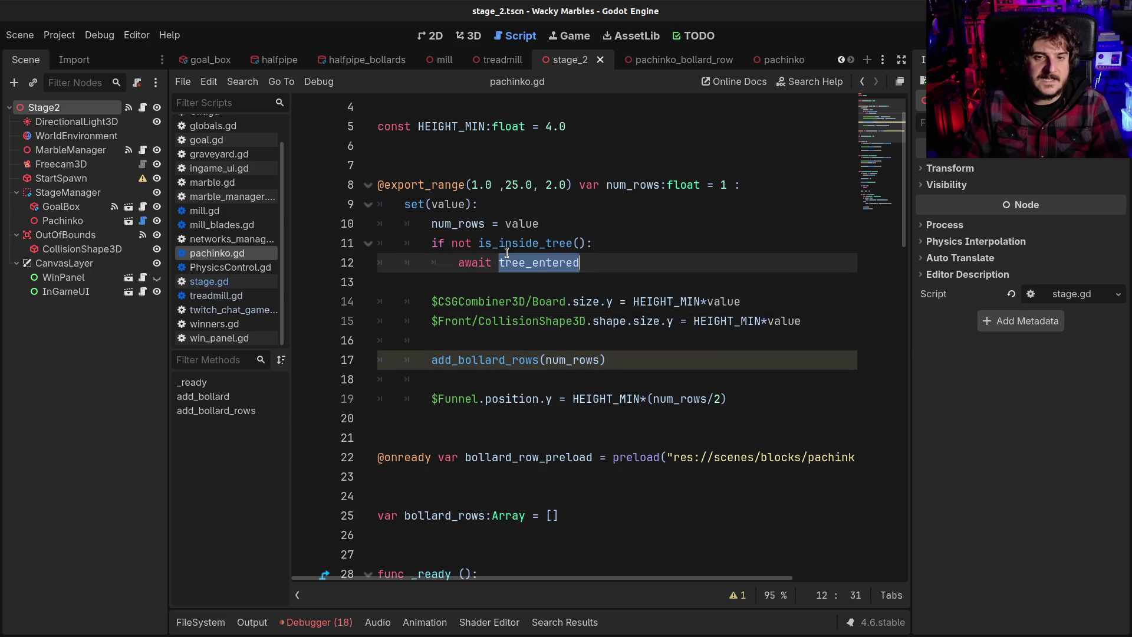
{"action": "double_click", "coordinate": [509, 243]}
{"action": "type", "text": "is_"}
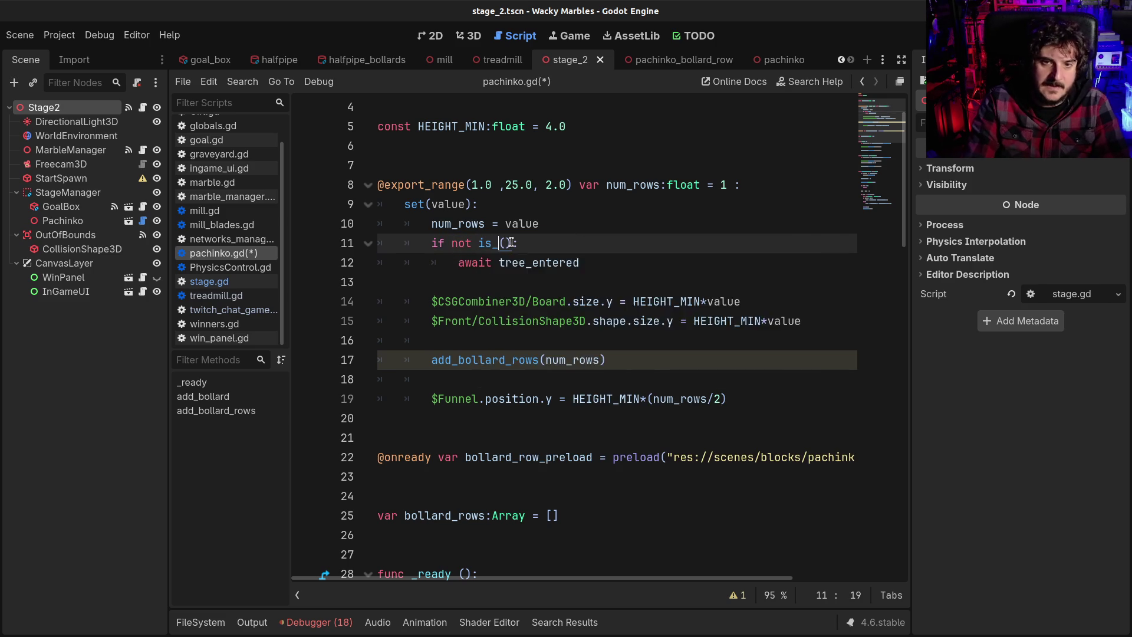
{"action": "type", "text": "re"}
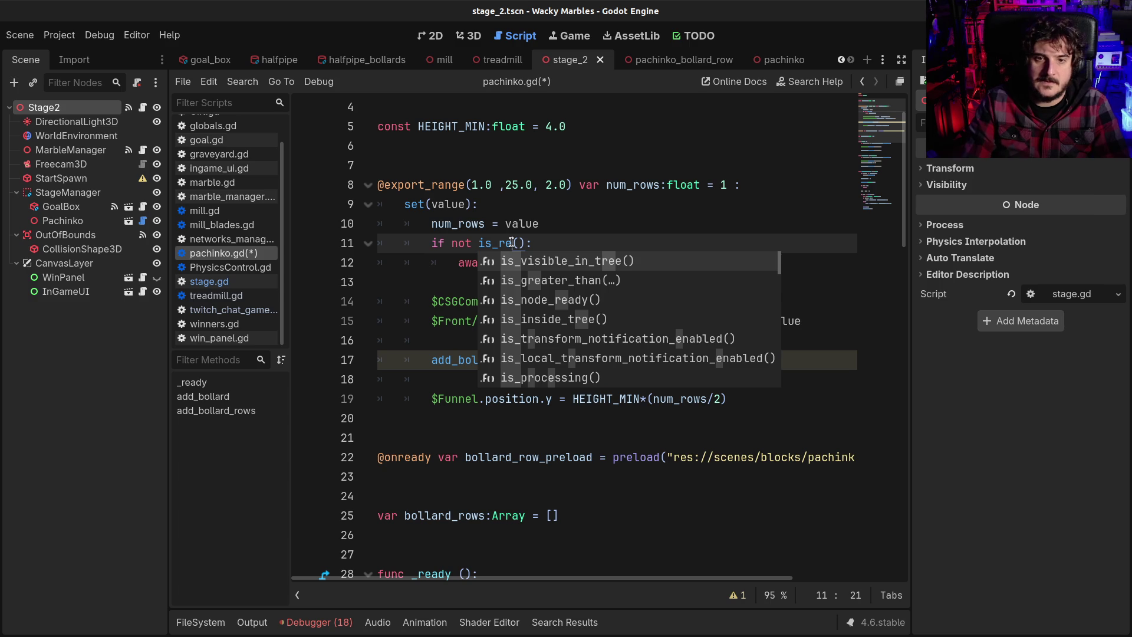
{"action": "key", "text": "Down"}
{"action": "key", "text": "Down"}
{"action": "key", "text": "Return"}
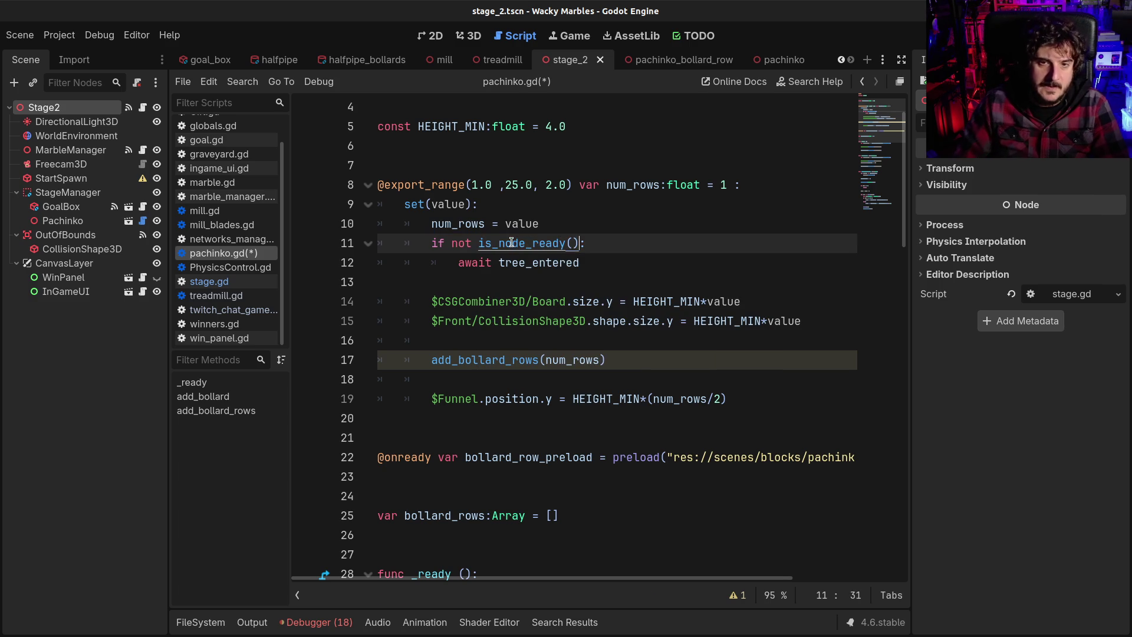
{"action": "key", "text": "F5"}
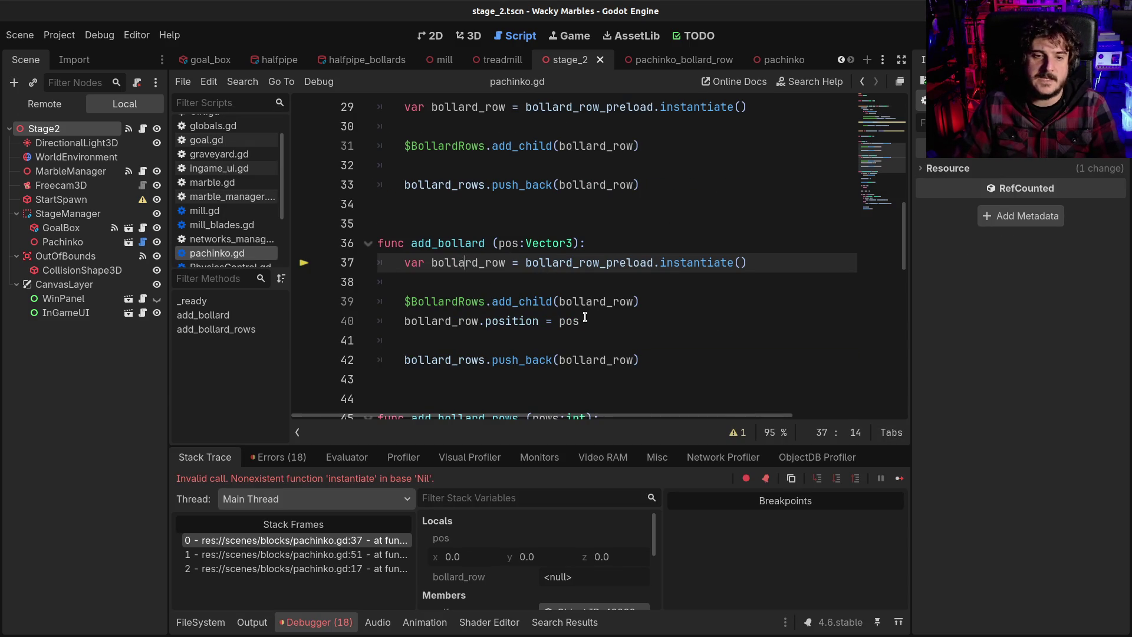
Step: Await the ready signal instead of tree_entered on line 12 and test the scene
{"action": "scroll", "coordinate": [585, 317], "scroll_direction": "up", "scroll_amount": 2}
{"action": "scroll", "coordinate": [579, 333], "scroll_direction": "down", "scroll_amount": 1}
{"action": "scroll", "coordinate": [579, 333], "scroll_direction": "up", "scroll_amount": 8}
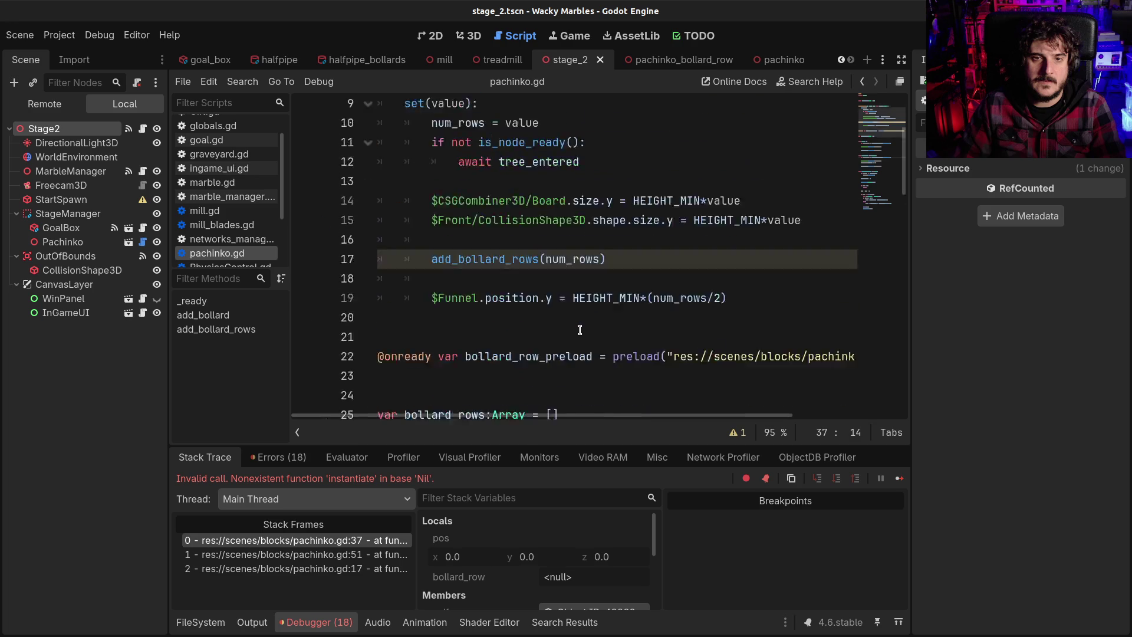
{"action": "scroll", "coordinate": [580, 329], "scroll_direction": "down", "scroll_amount": 1}
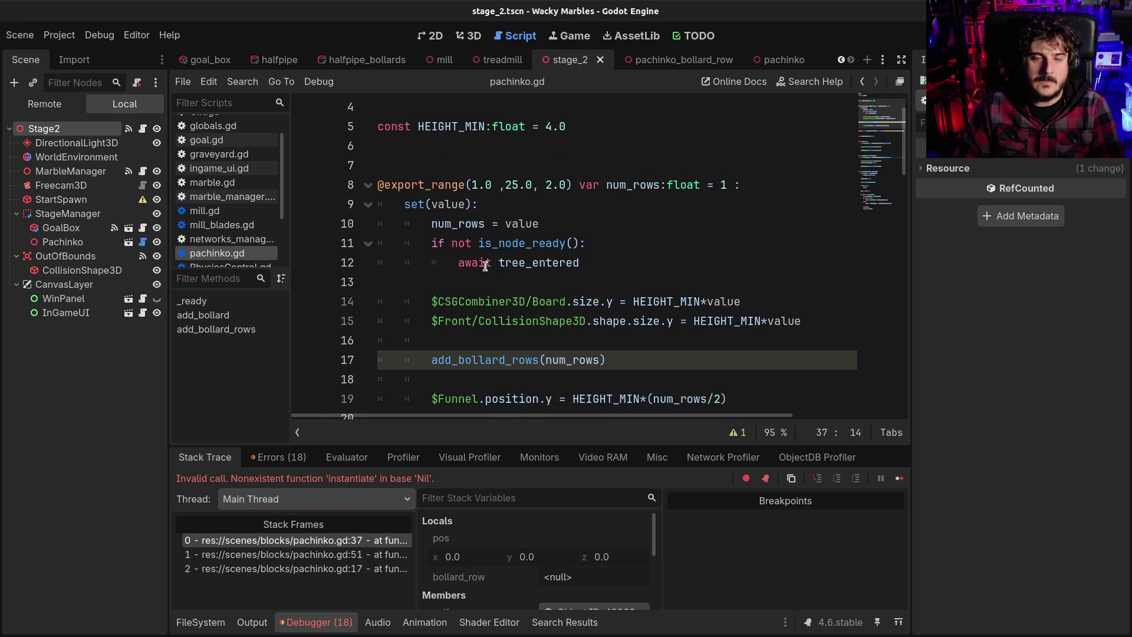
{"action": "double_click", "coordinate": [520, 263]}
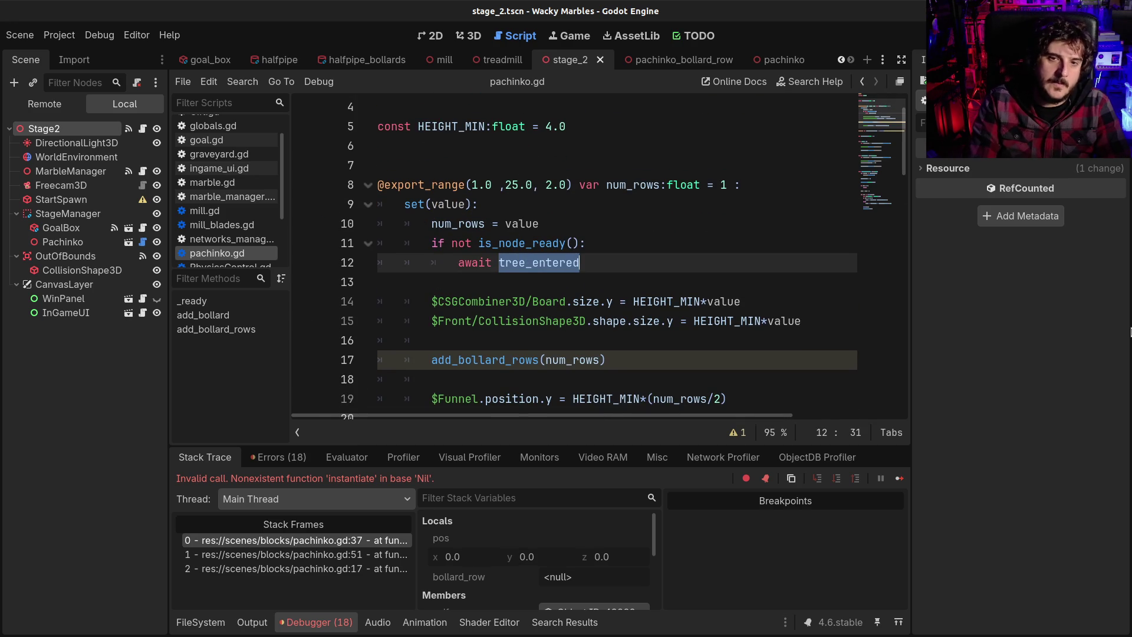
{"action": "type", "text": "re"}
{"action": "key", "text": "Return"}
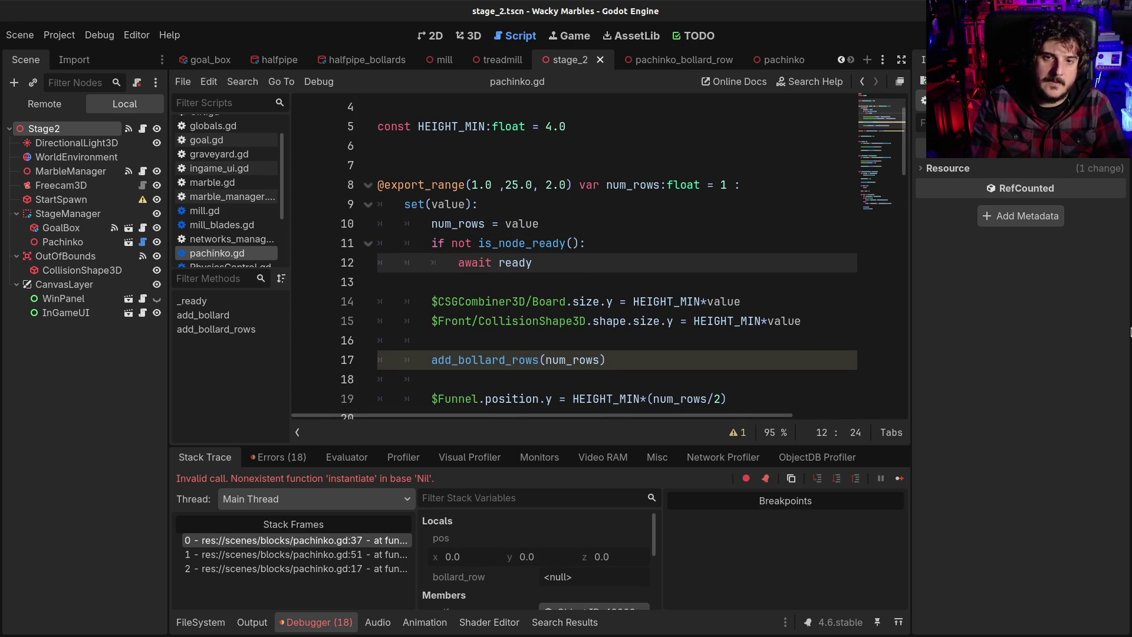
{"action": "key", "text": "F6"}
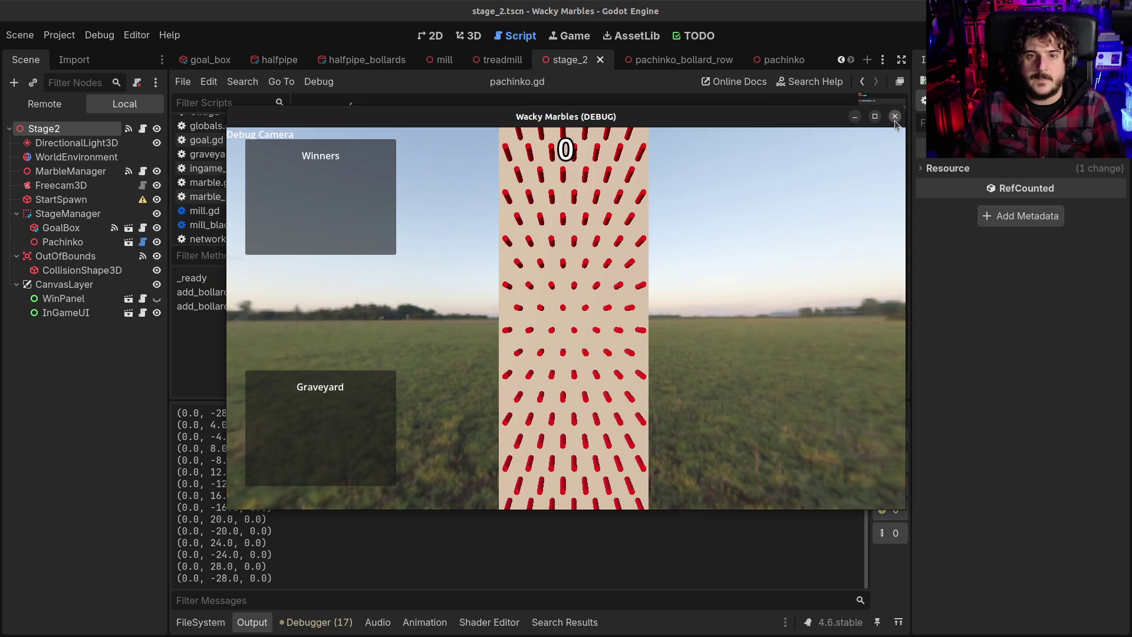
Step: Close the running game and return to the board-size line in pachinko.gd
{"action": "left_click", "coordinate": [895, 117]}
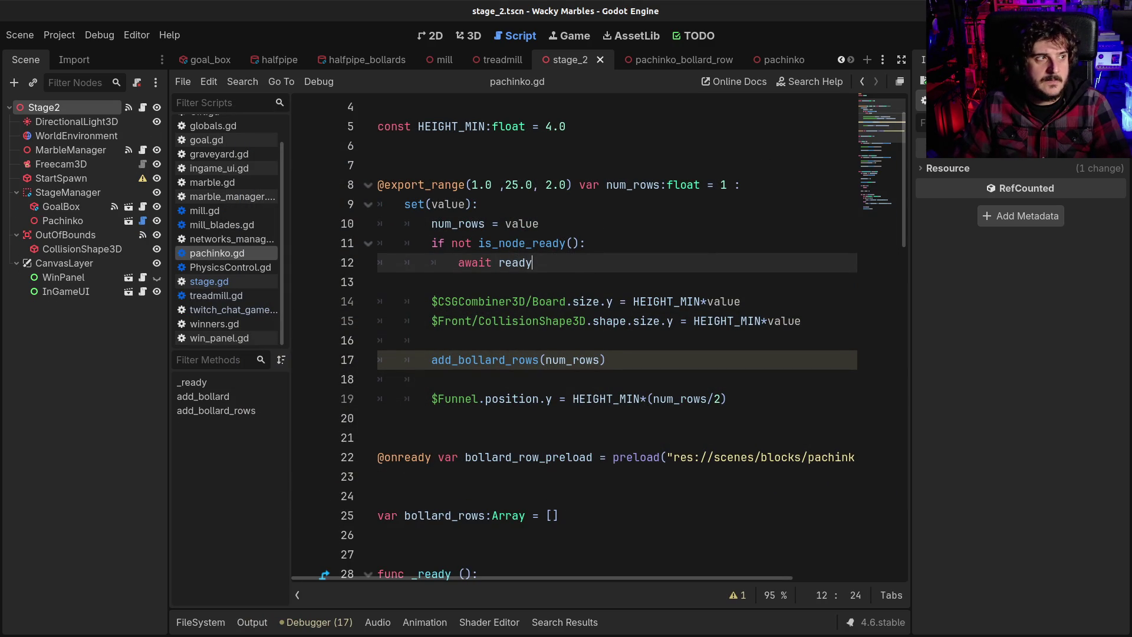
{"action": "left_click", "coordinate": [647, 301]}
{"action": "scroll", "coordinate": [633, 381], "scroll_direction": "up", "scroll_amount": 1}
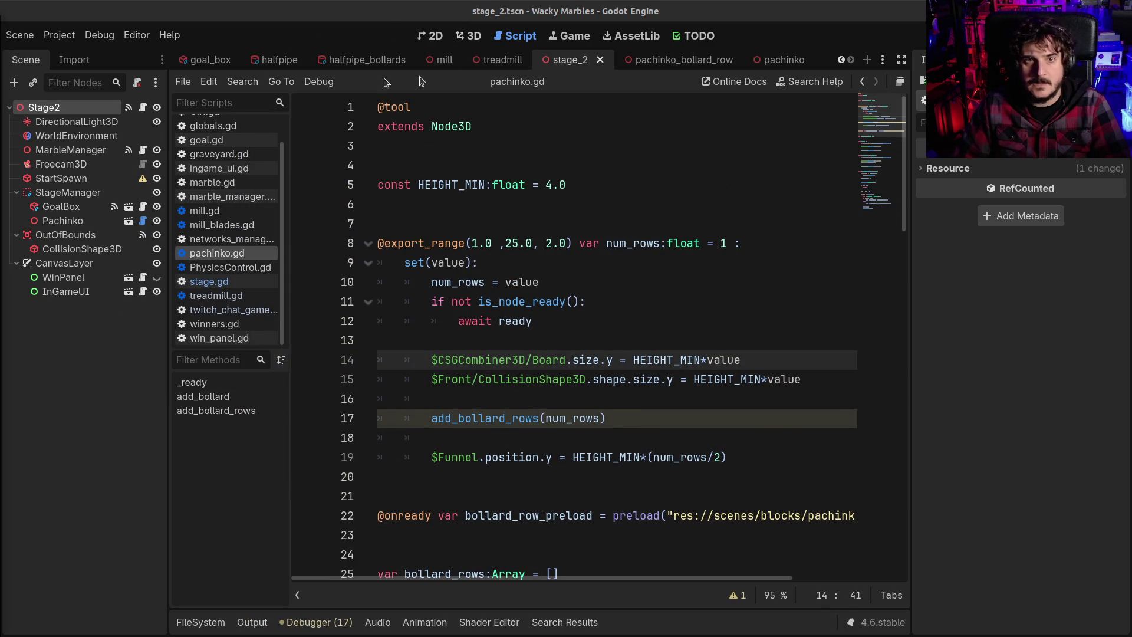
Step: Check the pachinko board in the 3D view, then relaunch the game full-screen
{"action": "left_click", "coordinate": [436, 35]}
{"action": "left_click", "coordinate": [468, 36]}
{"action": "scroll", "coordinate": [616, 316], "scroll_direction": "down", "scroll_amount": 3}
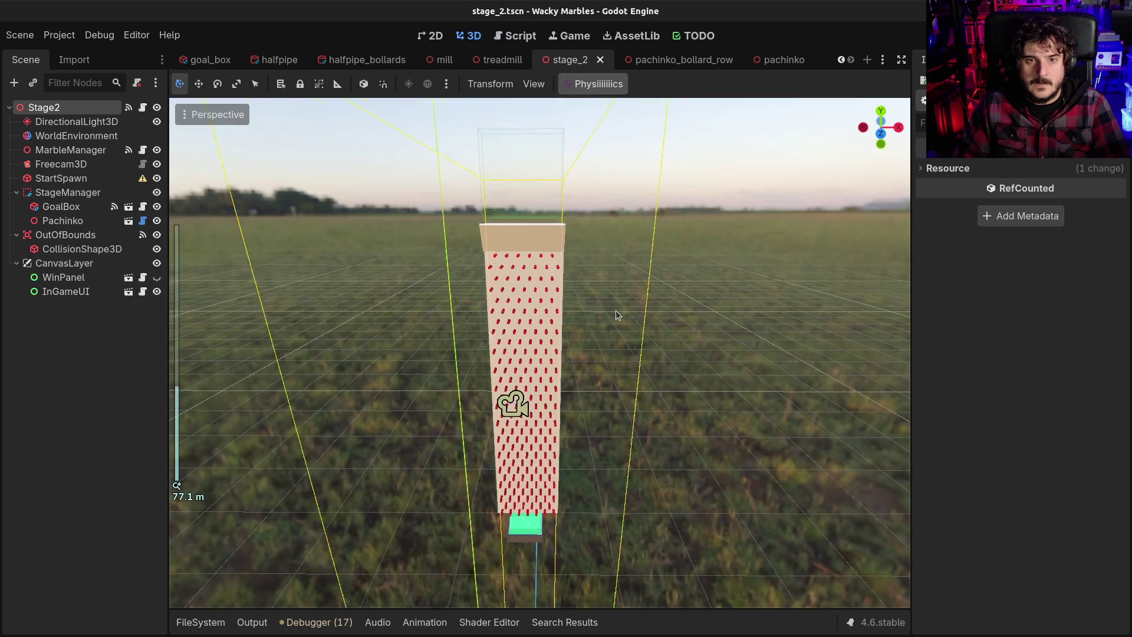
{"action": "left_click_drag", "start_coordinate": [616, 315], "coordinate": [474, 221]}
{"action": "key", "text": "F6"}
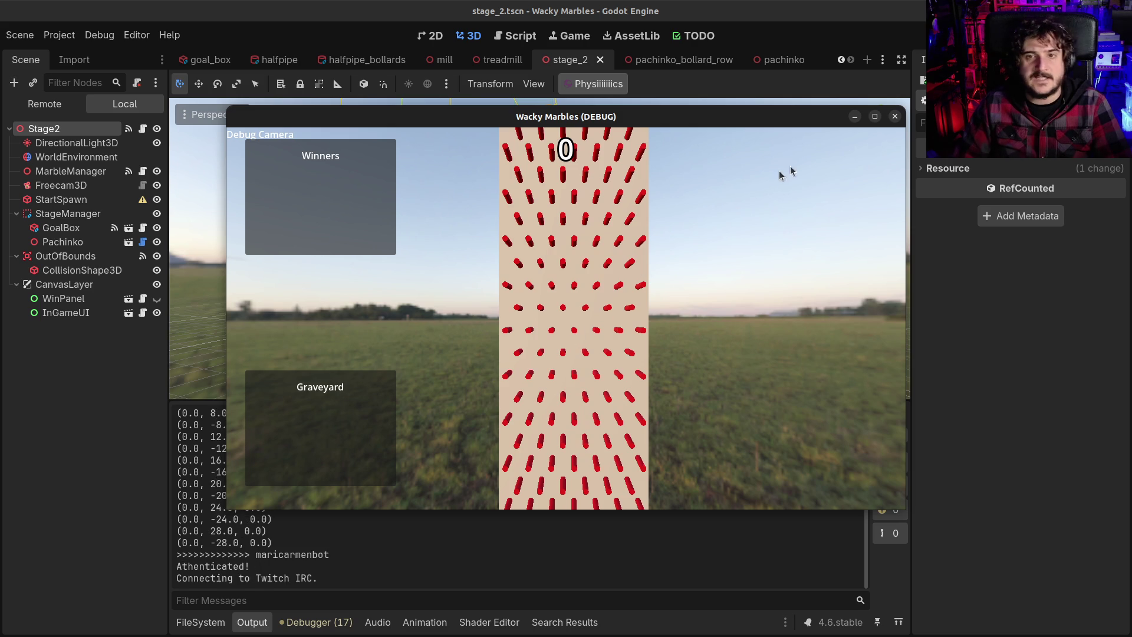
{"action": "left_click", "coordinate": [876, 117]}
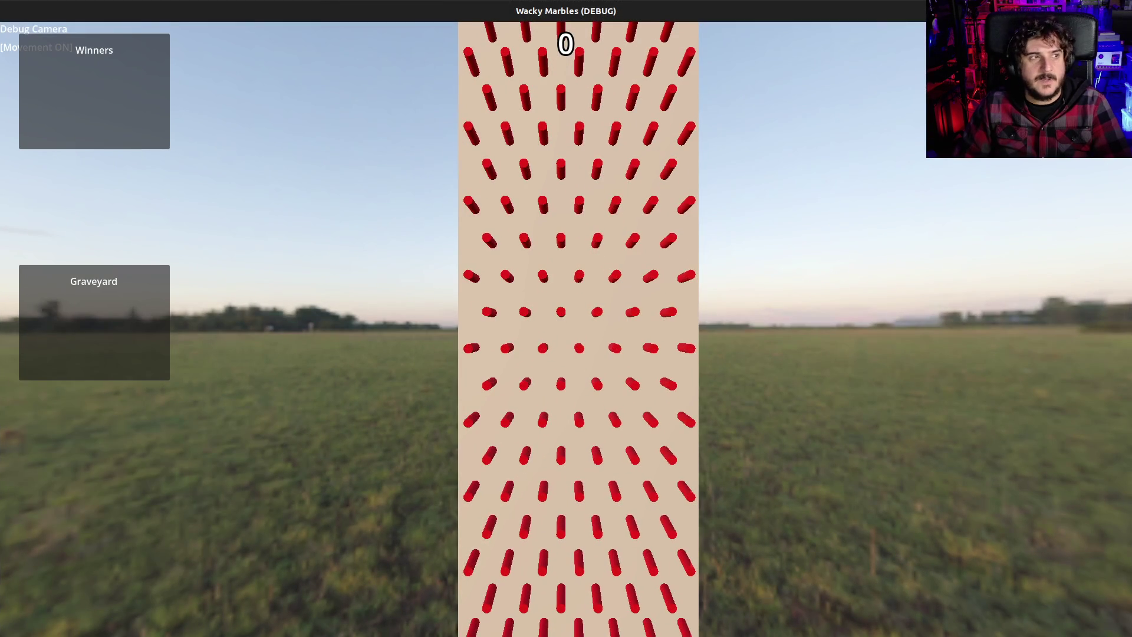
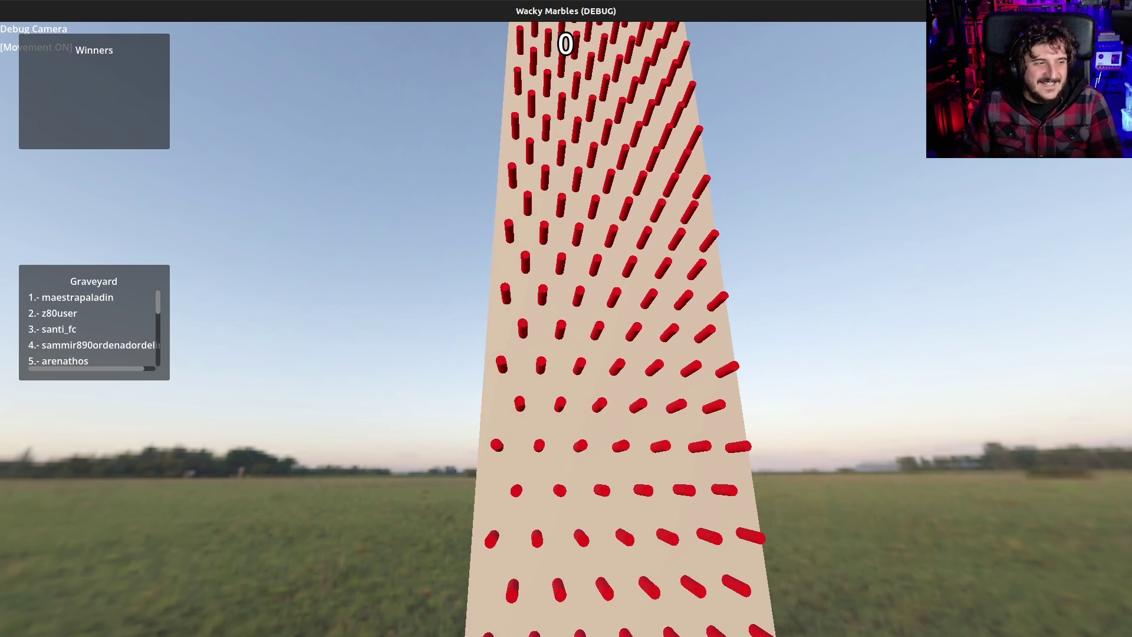
Step: Restart the stage_2 test run, view it maximized, then stop it to return to the editor
{"action": "key", "text": "F8"}
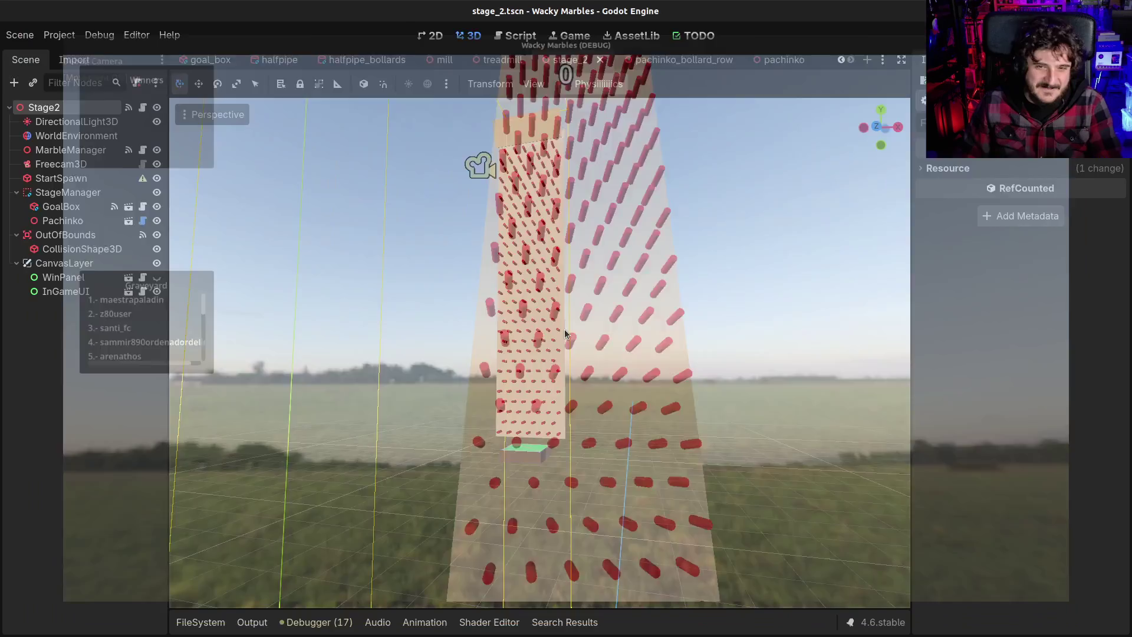
{"action": "key", "text": "F6"}
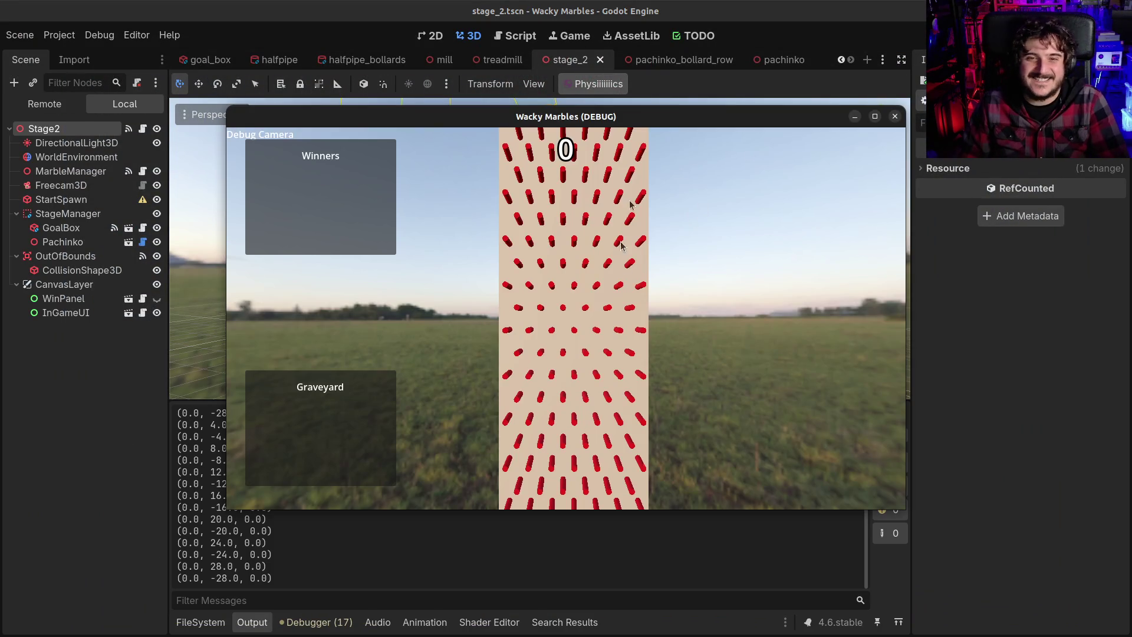
{"action": "left_click", "coordinate": [876, 116]}
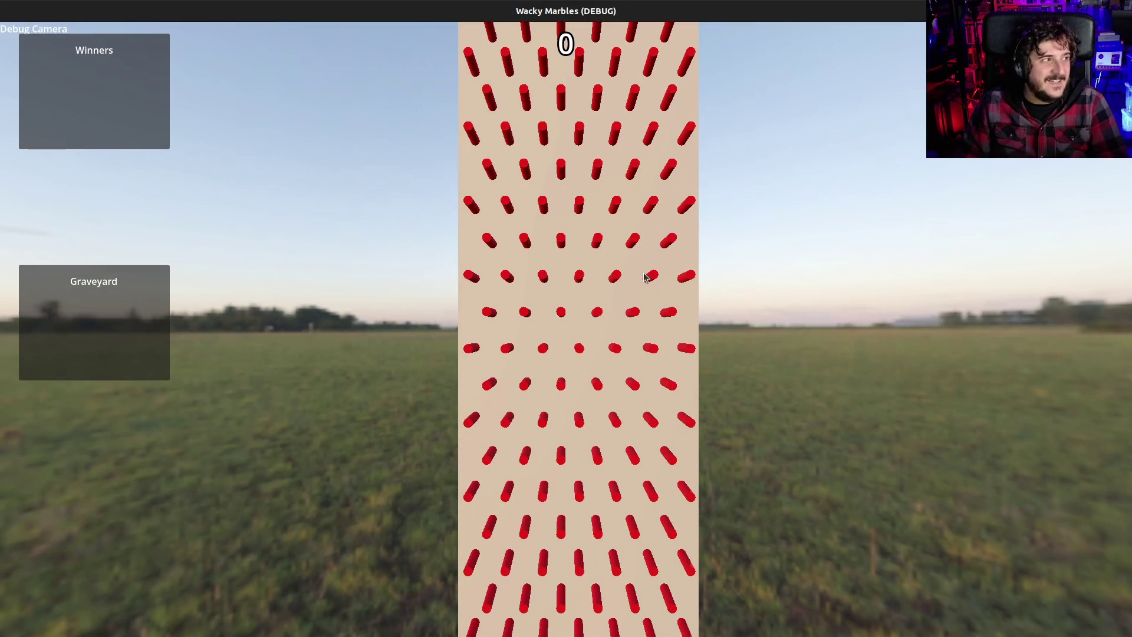
{"action": "key", "text": "F8"}
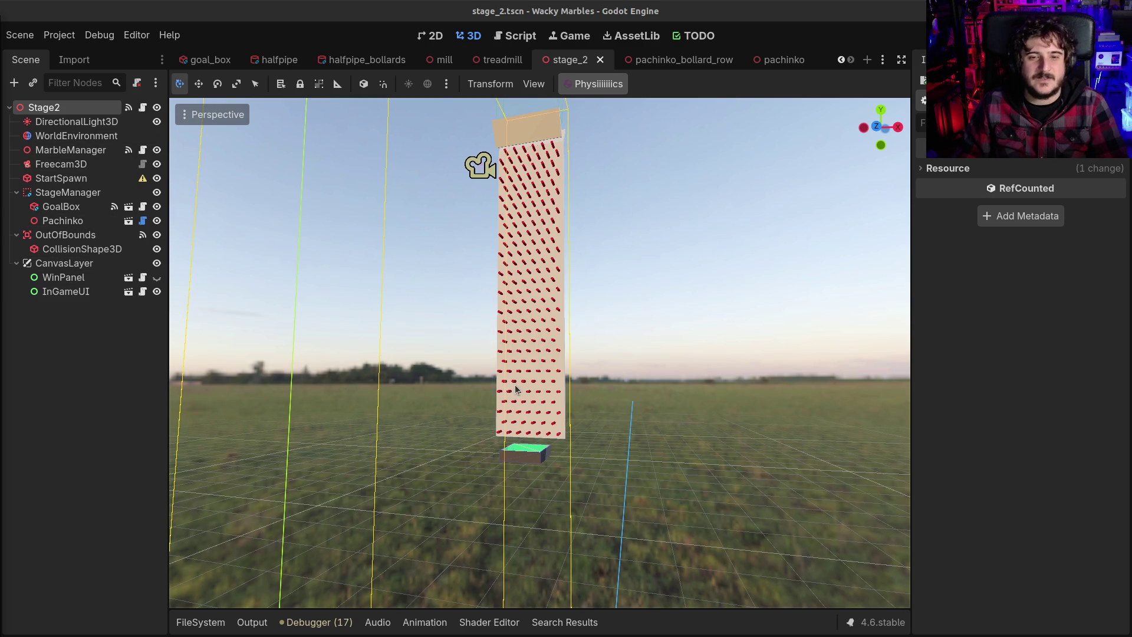
Step: Zoom in on the pachinko tower and reduce the Pachinko board's Num Rows from 15 to 9
{"action": "scroll", "coordinate": [560, 161], "scroll_direction": "down", "scroll_amount": 2}
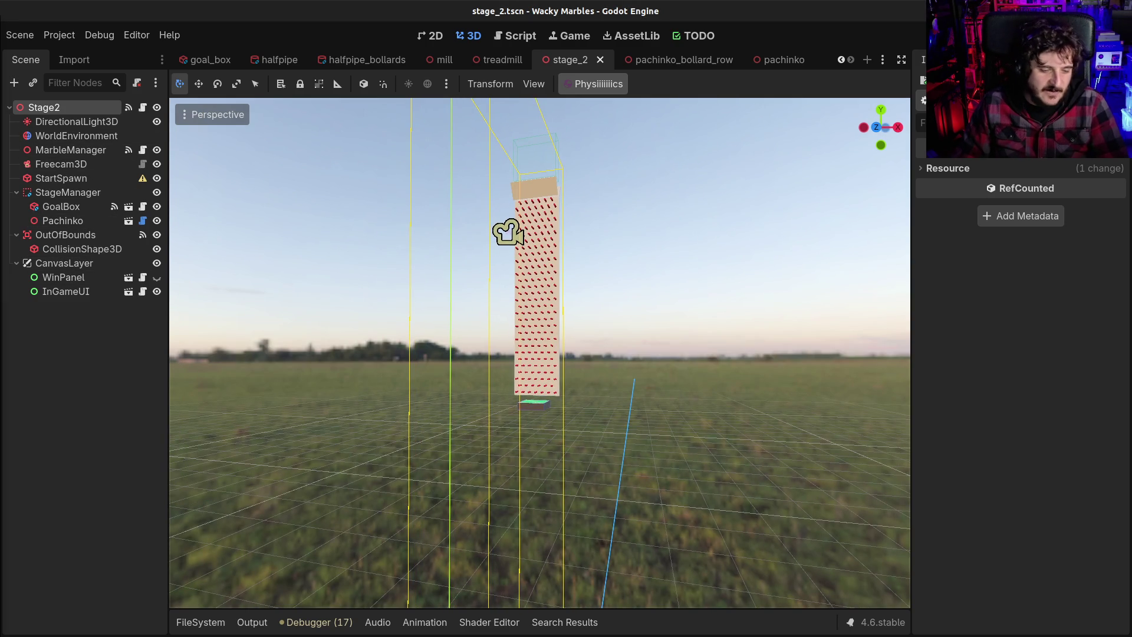
{"action": "key", "text": "w"}
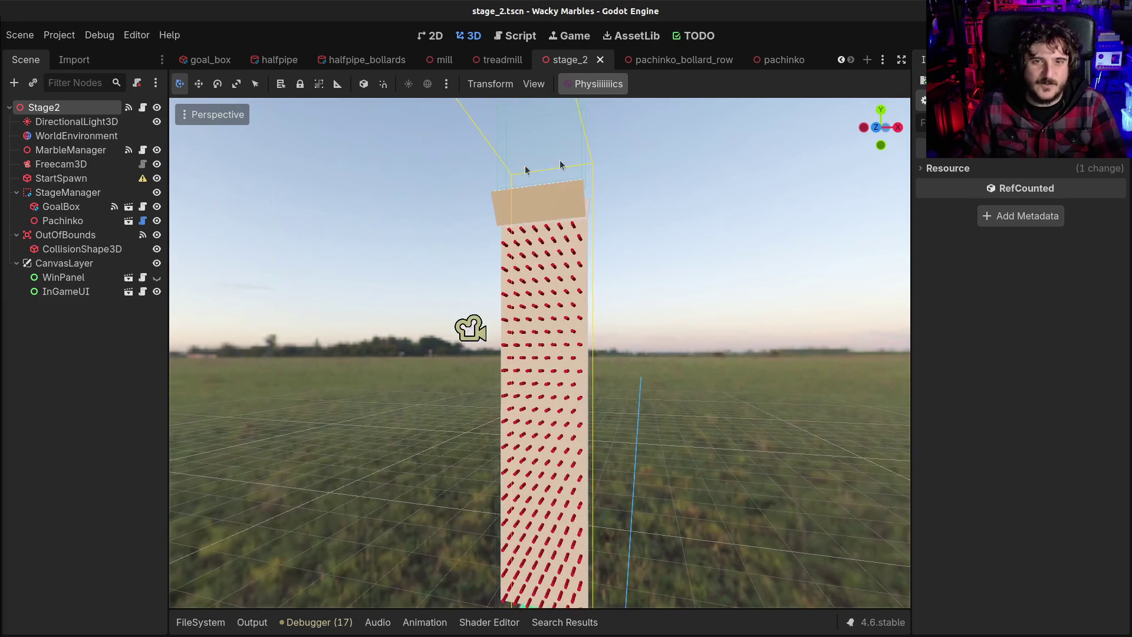
{"action": "left_click", "coordinate": [72, 108]}
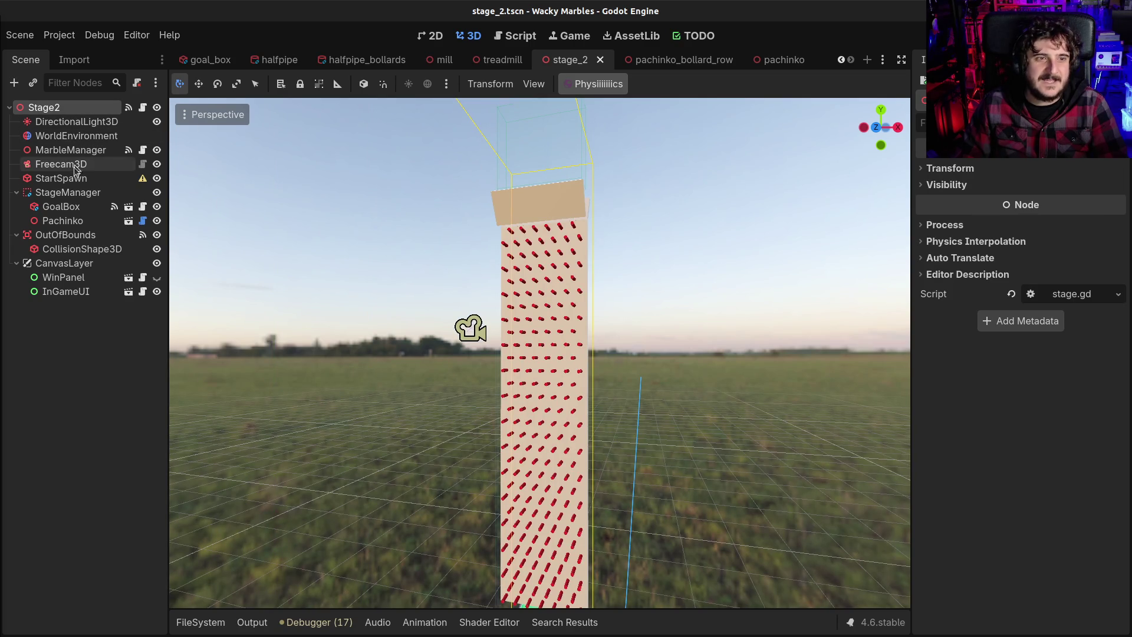
{"action": "left_click", "coordinate": [62, 221]}
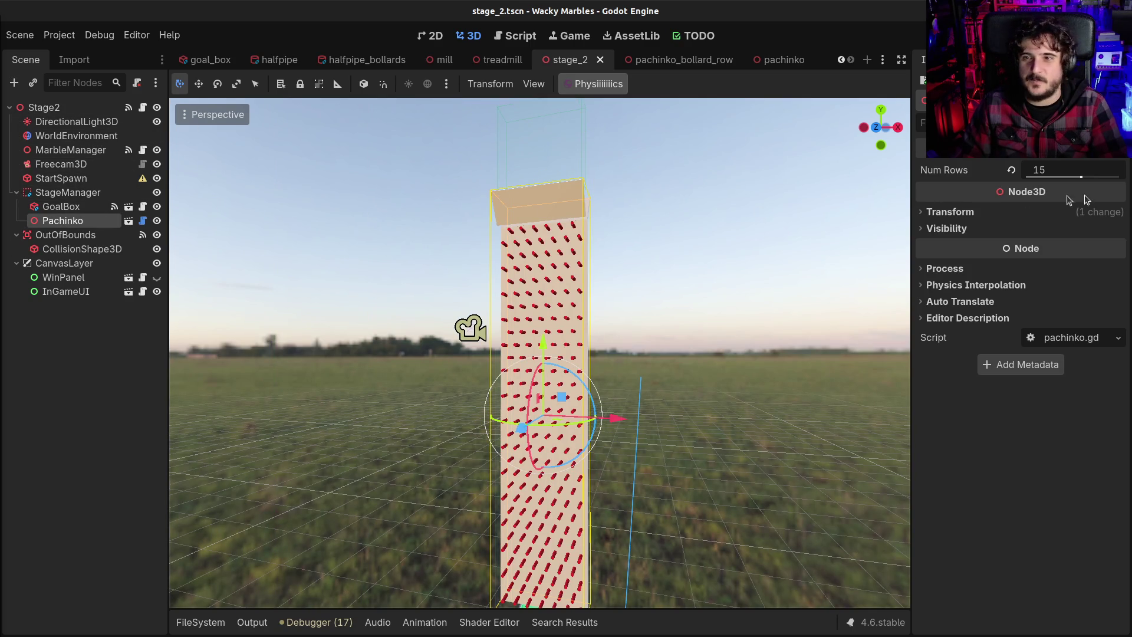
{"action": "left_click_drag", "start_coordinate": [1080, 183], "coordinate": [1059, 180]}
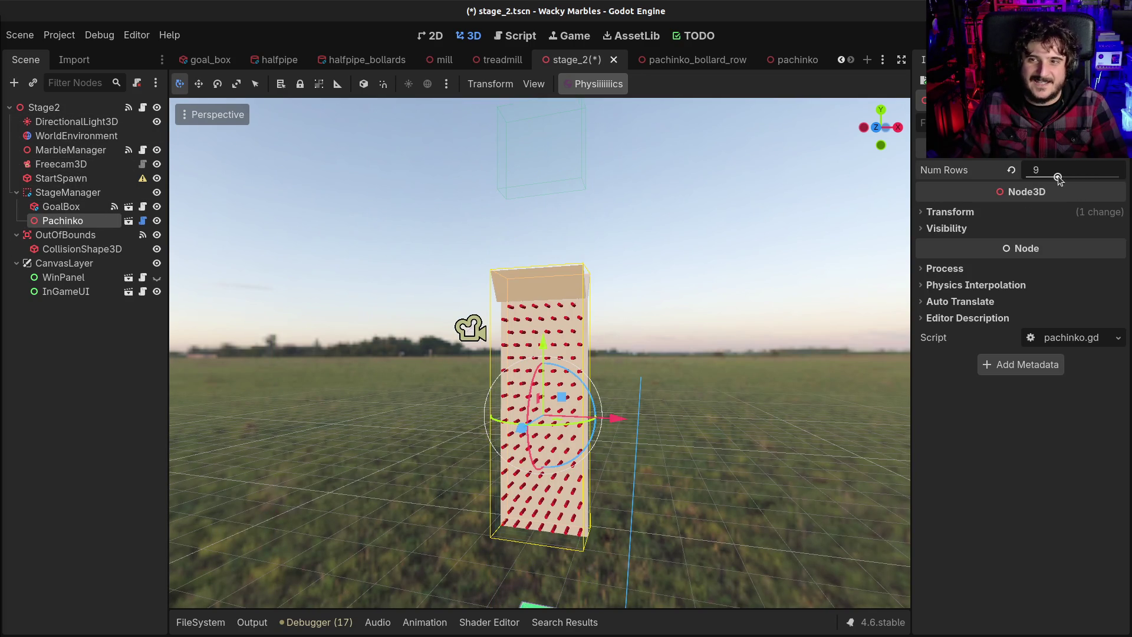
Step: Lower the Pachinko board, move StartSpawn down just above it, then save and run
{"action": "left_click_drag", "start_coordinate": [543, 345], "coordinate": [531, 420]}
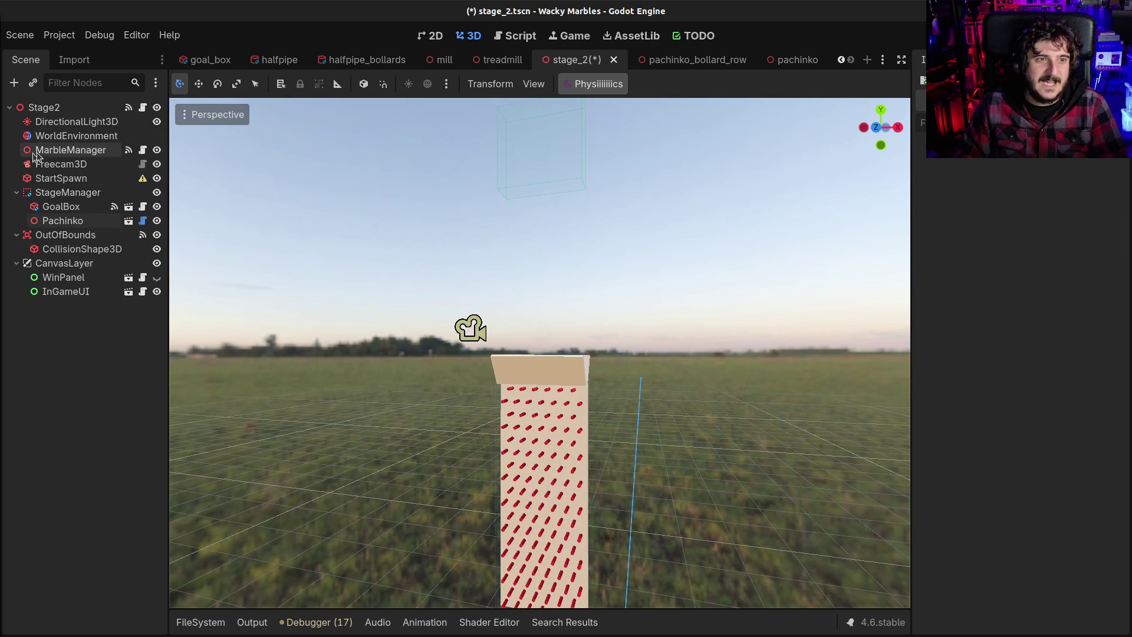
{"action": "left_click", "coordinate": [62, 178]}
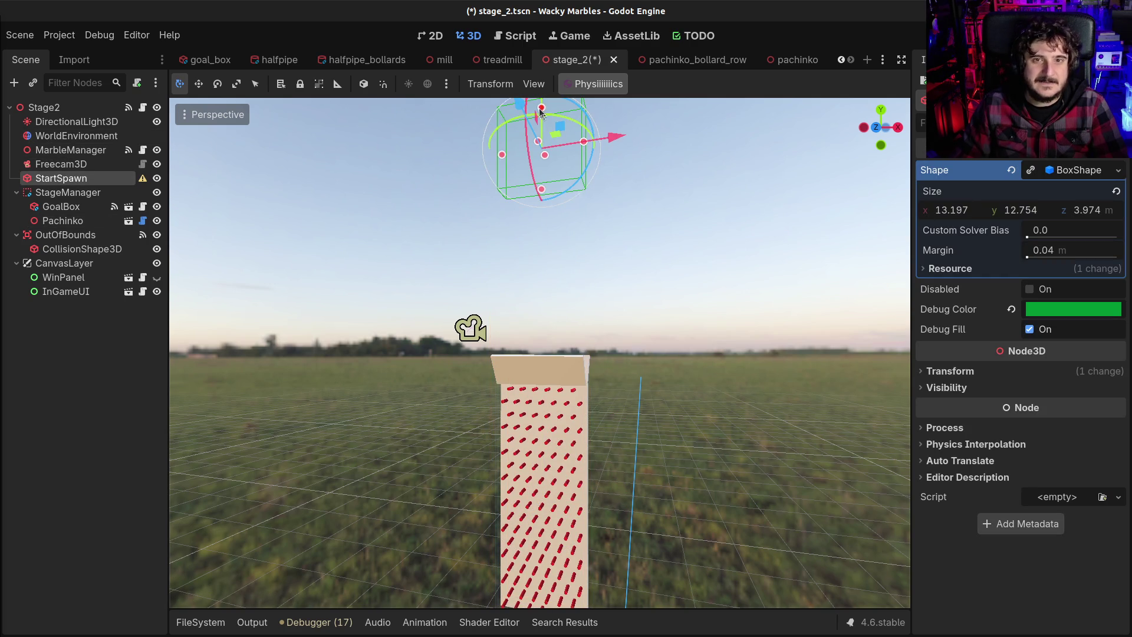
{"action": "left_click_drag", "start_coordinate": [541, 112], "coordinate": [530, 256]}
{"action": "key", "text": "F6"}
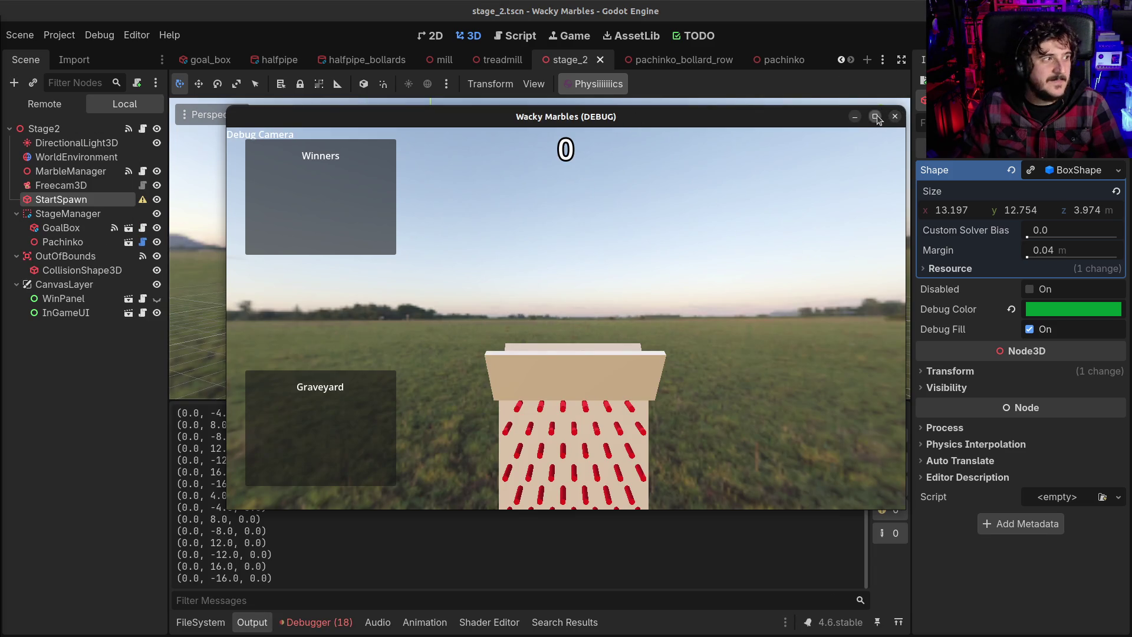
Step: Close the maximized test window, rerun the game, and close it again
{"action": "left_click", "coordinate": [876, 117]}
{"action": "key", "text": "alt+F4"}
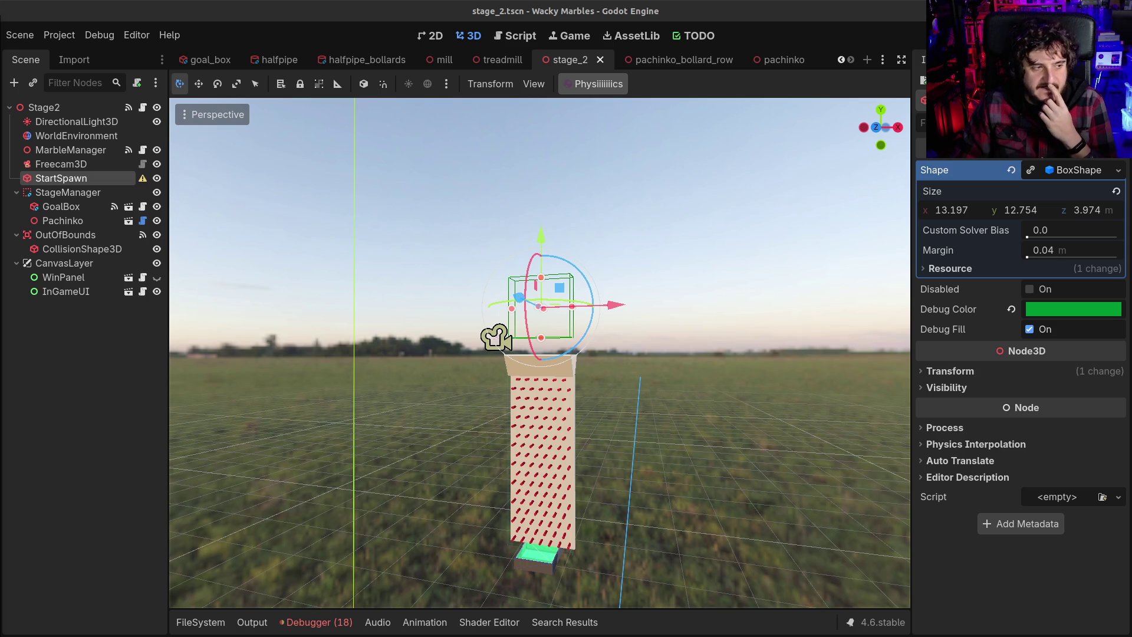
{"action": "key", "text": "F5"}
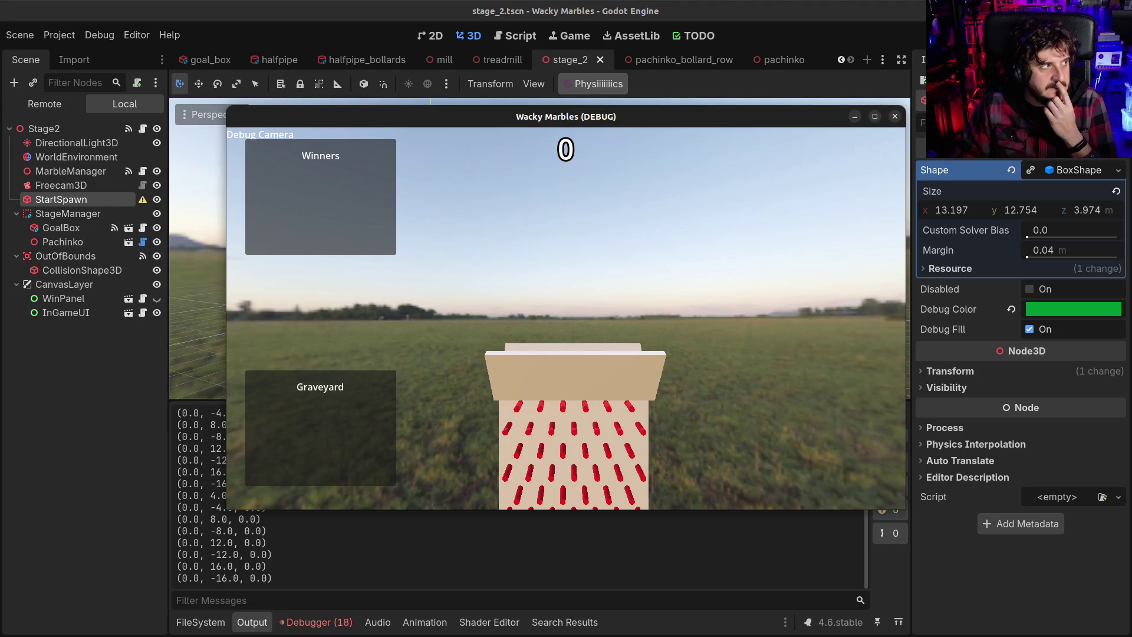
{"action": "left_click", "coordinate": [897, 117]}
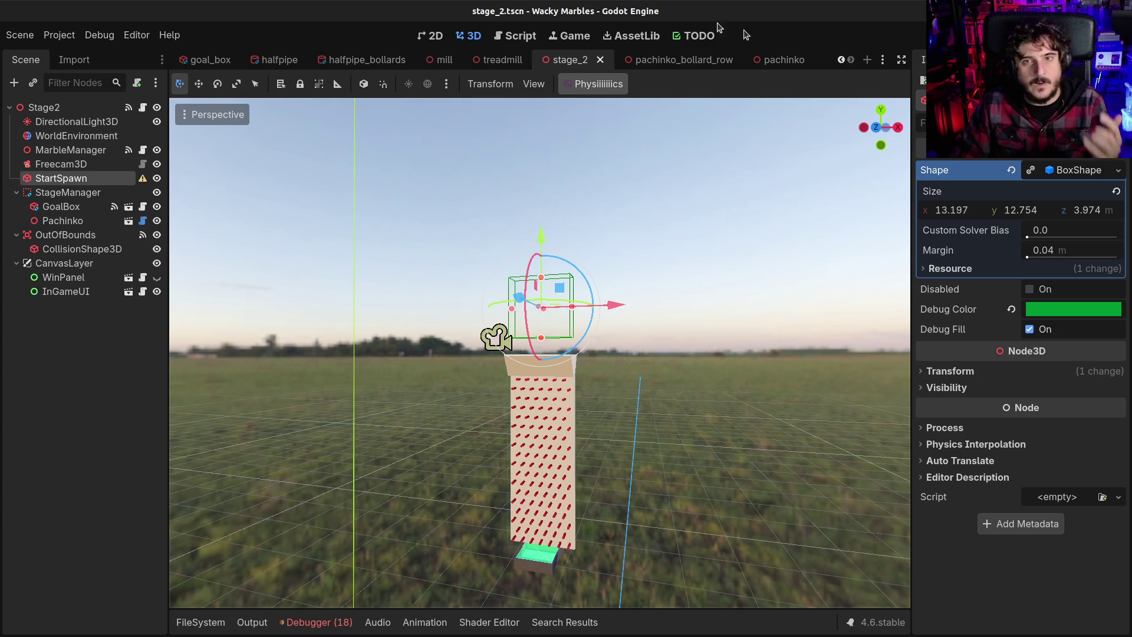
Step: Save stage_2 and test-run the shortened board twice more, closing each run
{"action": "key", "text": "ctrl+s"}
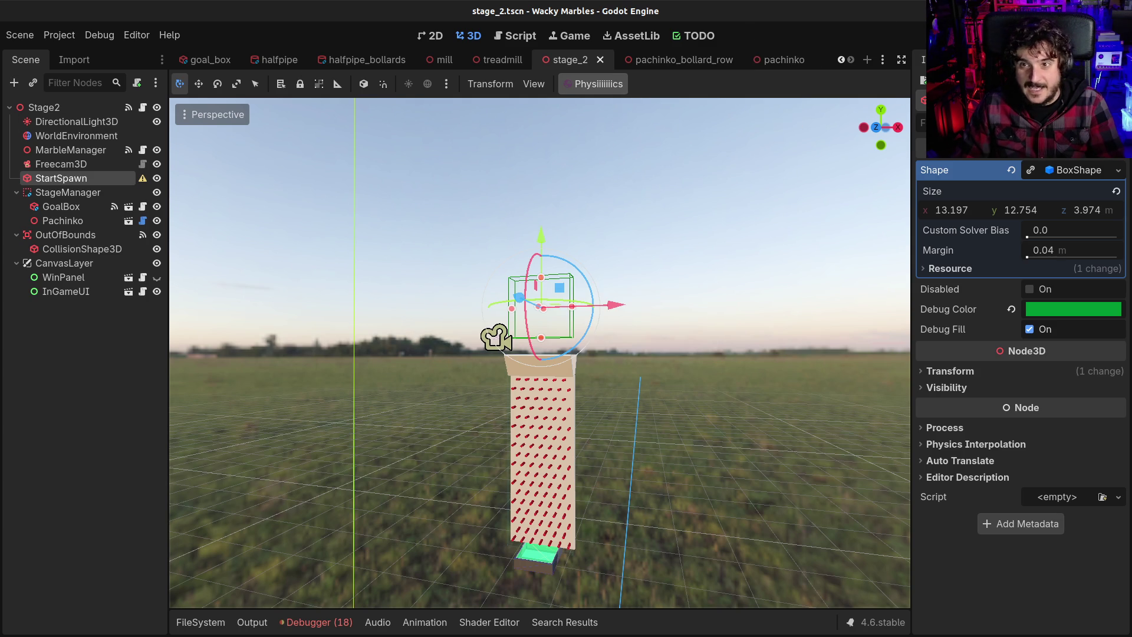
{"action": "key", "text": "F6"}
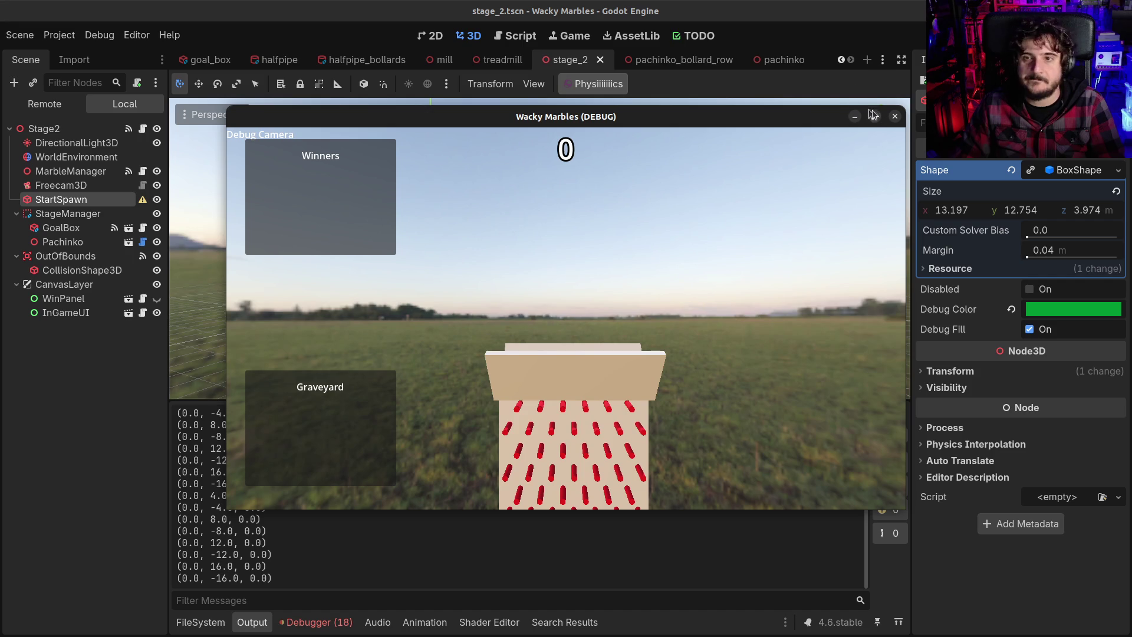
{"action": "left_click", "coordinate": [895, 118]}
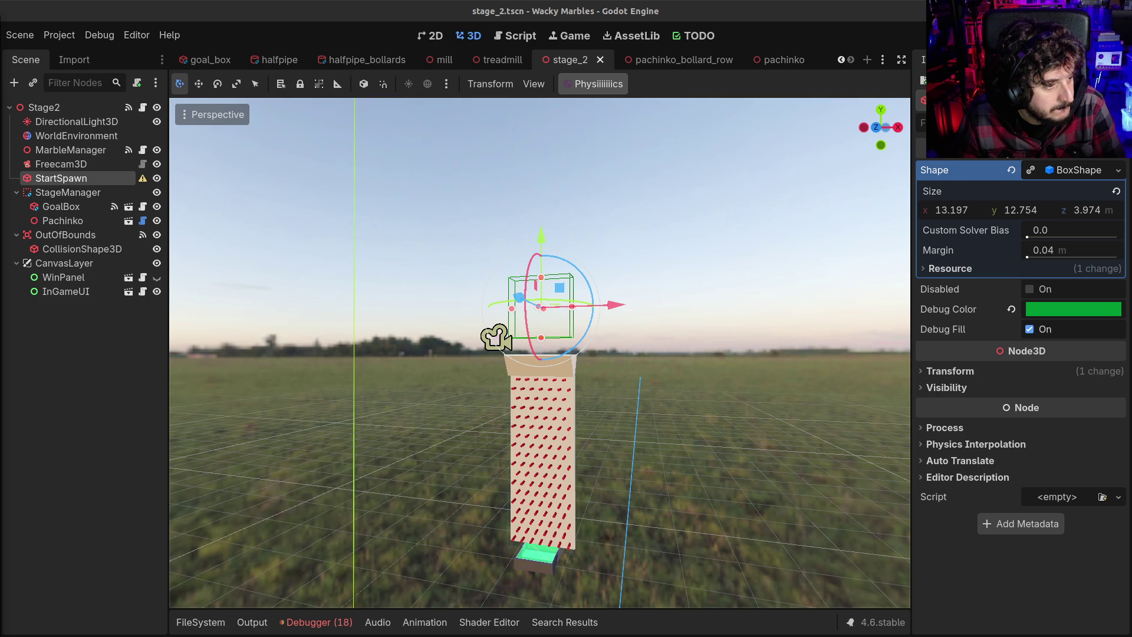
{"action": "key", "text": "F6"}
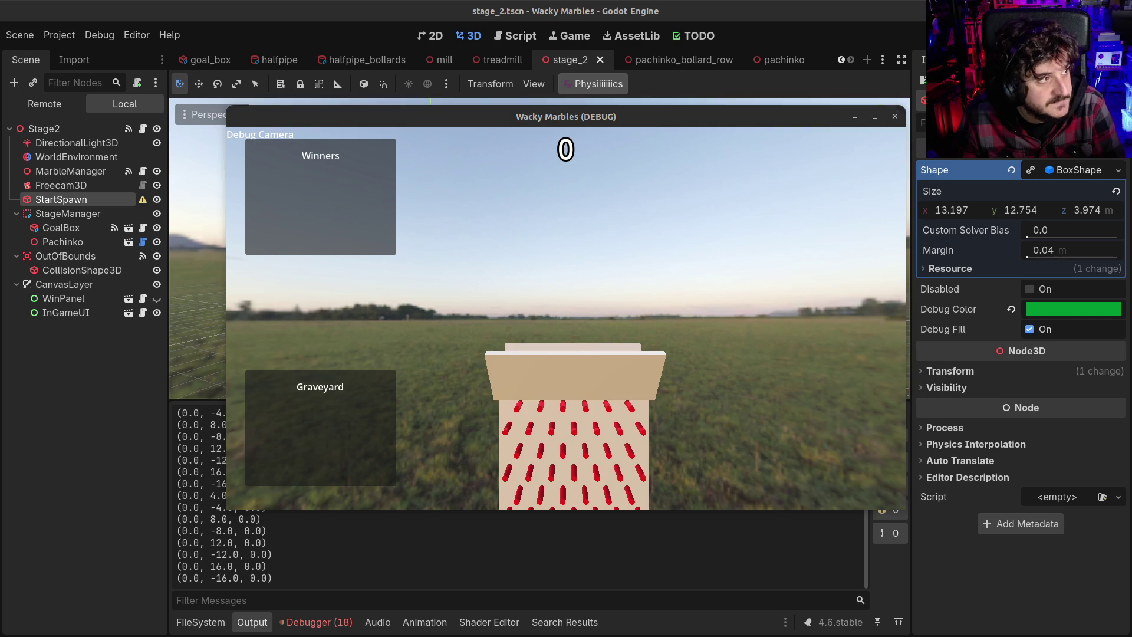
{"action": "left_click", "coordinate": [895, 117]}
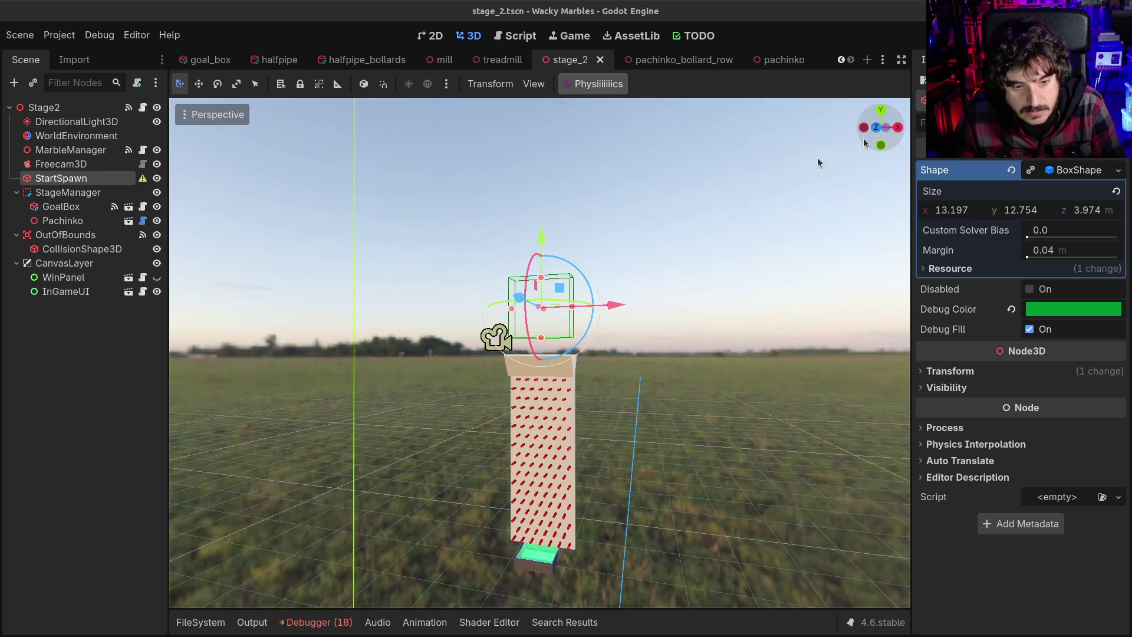
Step: Review the 18 Debugger errors, open set_winner in win_panel.gd, and start another test run
{"action": "left_click", "coordinate": [333, 624]}
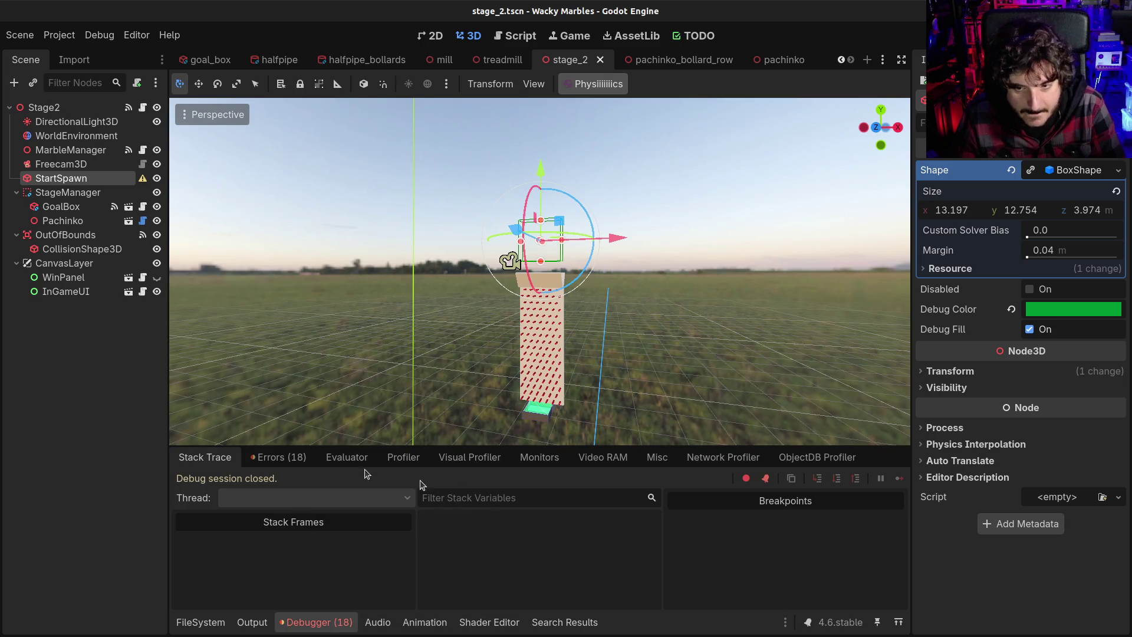
{"action": "left_click", "coordinate": [277, 458]}
{"action": "scroll", "coordinate": [341, 571], "scroll_direction": "down", "scroll_amount": 3}
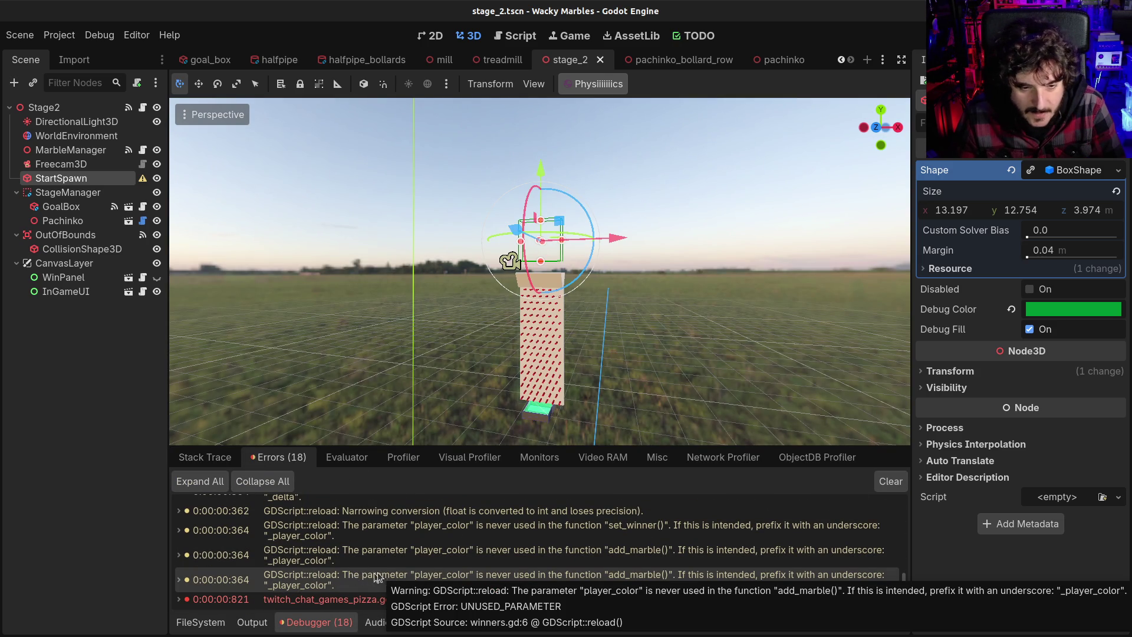
{"action": "double_click", "coordinate": [334, 596]}
{"action": "double_click", "coordinate": [384, 569]}
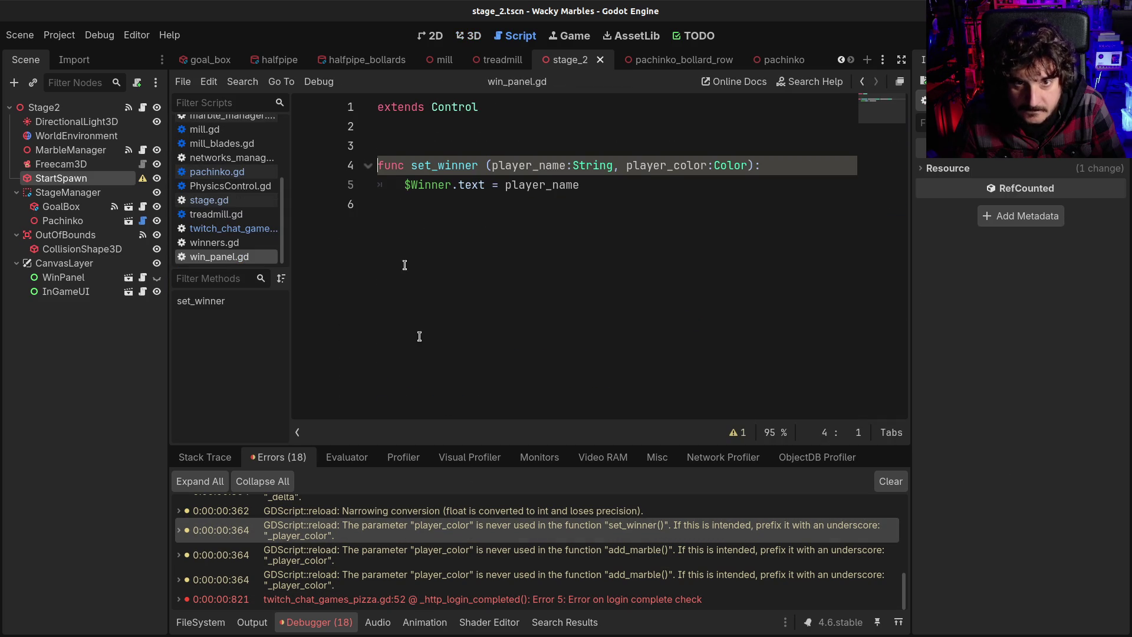
{"action": "left_click", "coordinate": [468, 38]}
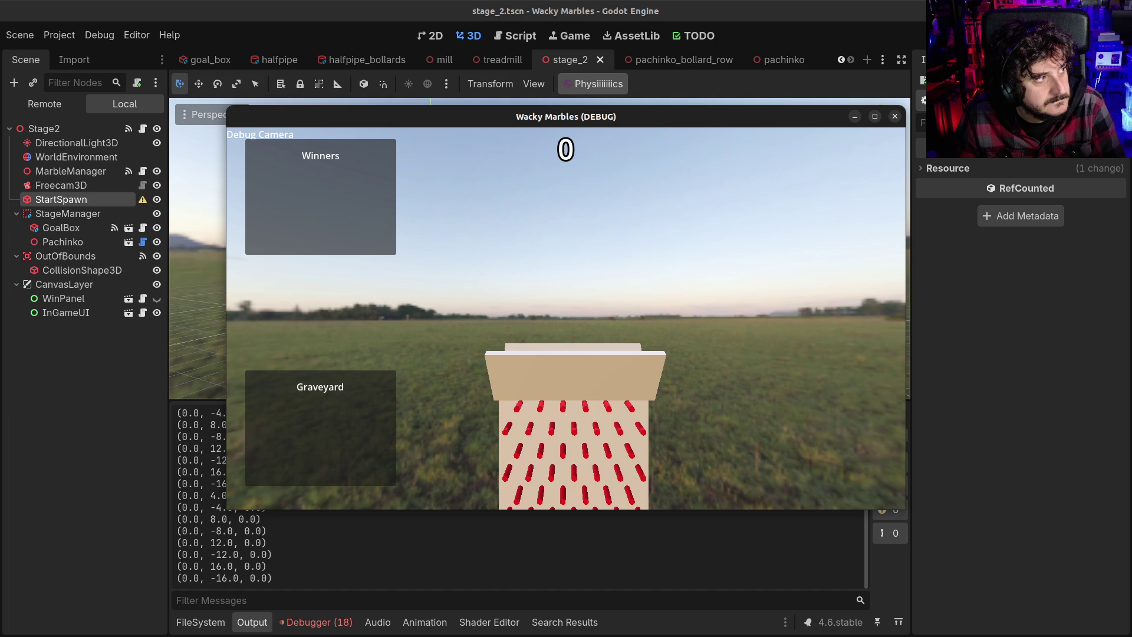
Step: Close the test window, zoom onto the board, and run the stage twice more, closing each run
{"action": "left_click", "coordinate": [895, 116]}
{"action": "scroll", "coordinate": [590, 373], "scroll_direction": "down", "scroll_amount": 5}
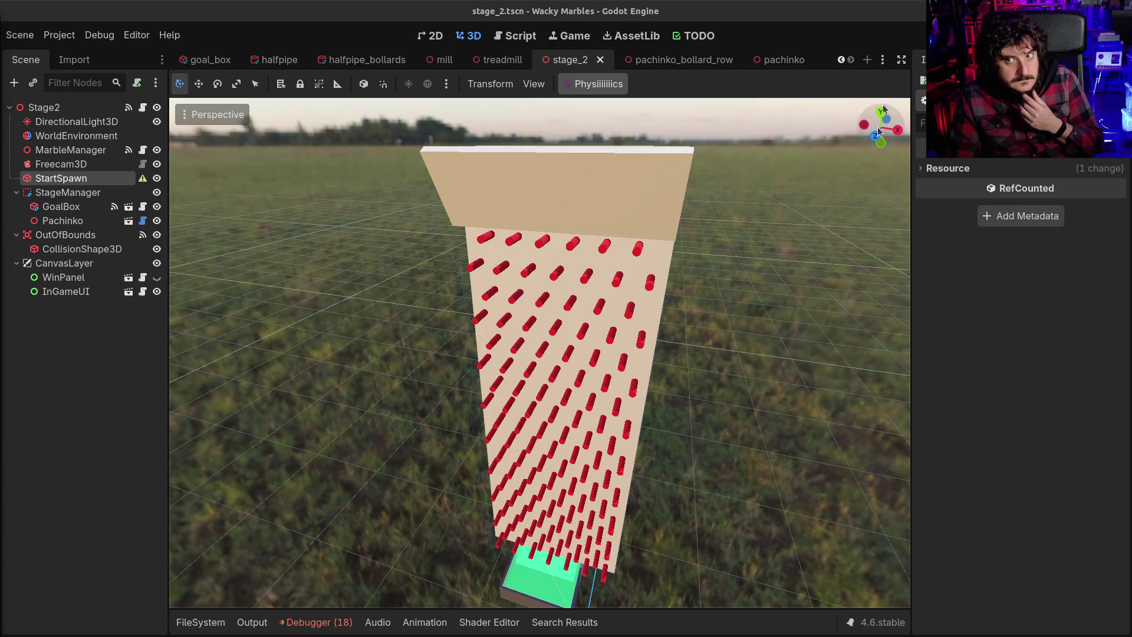
{"action": "key", "text": "F6"}
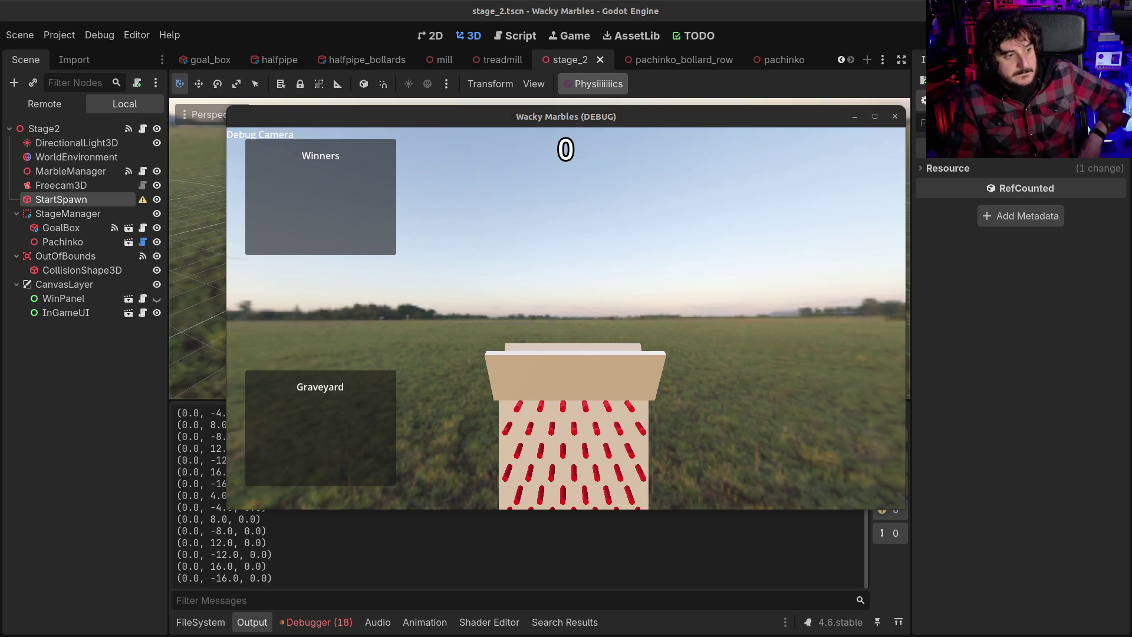
{"action": "left_click", "coordinate": [700, 296]}
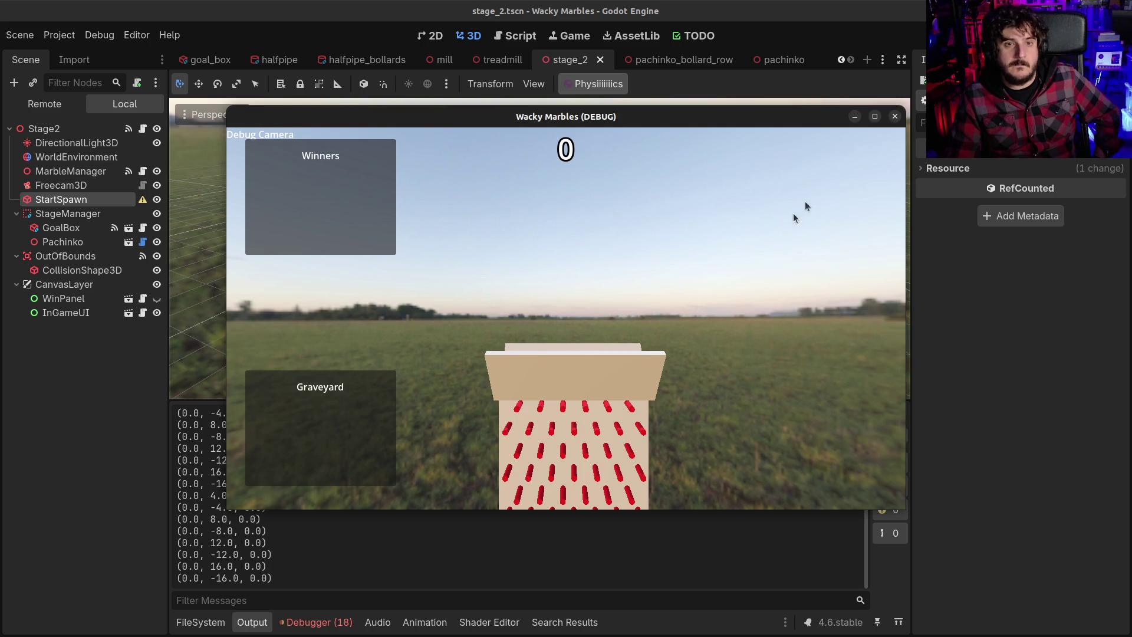
{"action": "left_click", "coordinate": [896, 118]}
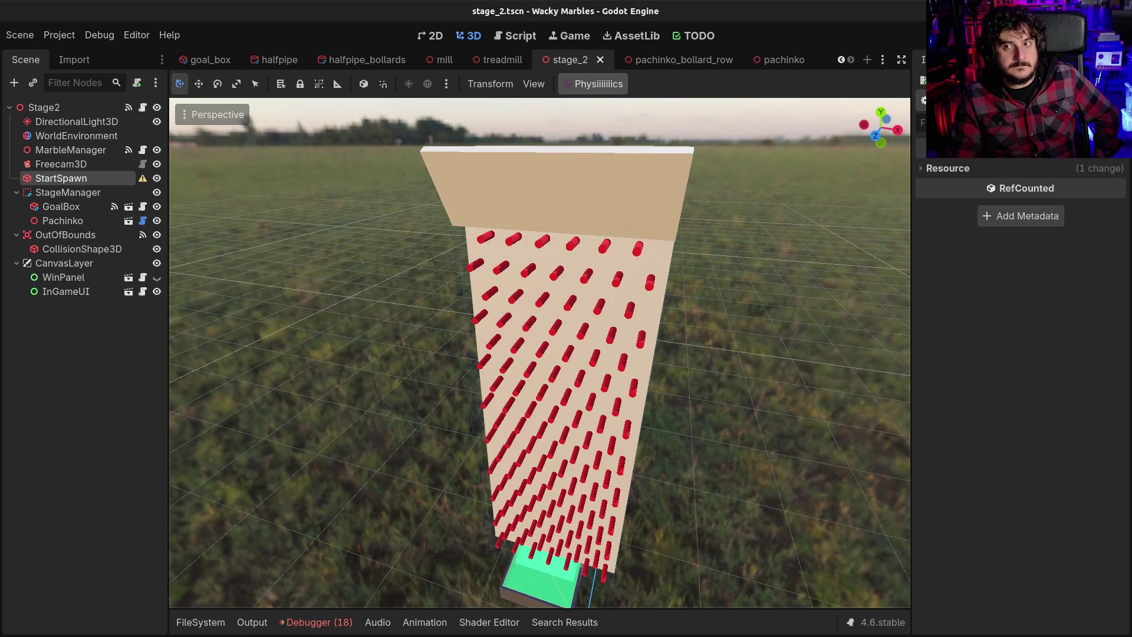
{"action": "key", "text": "F5"}
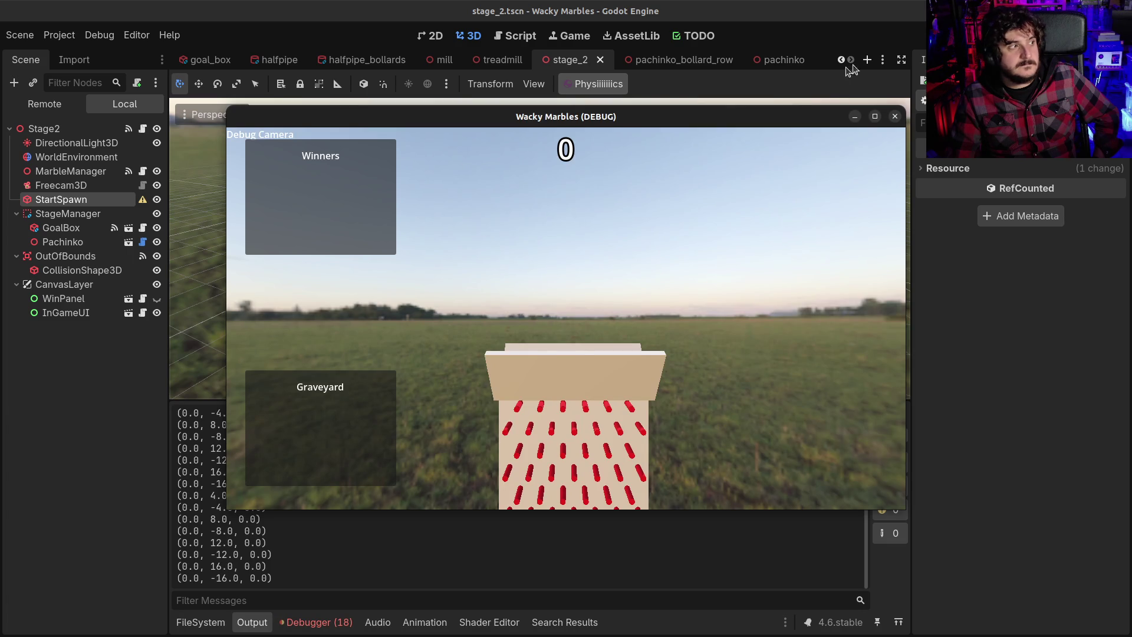
{"action": "left_click", "coordinate": [895, 116]}
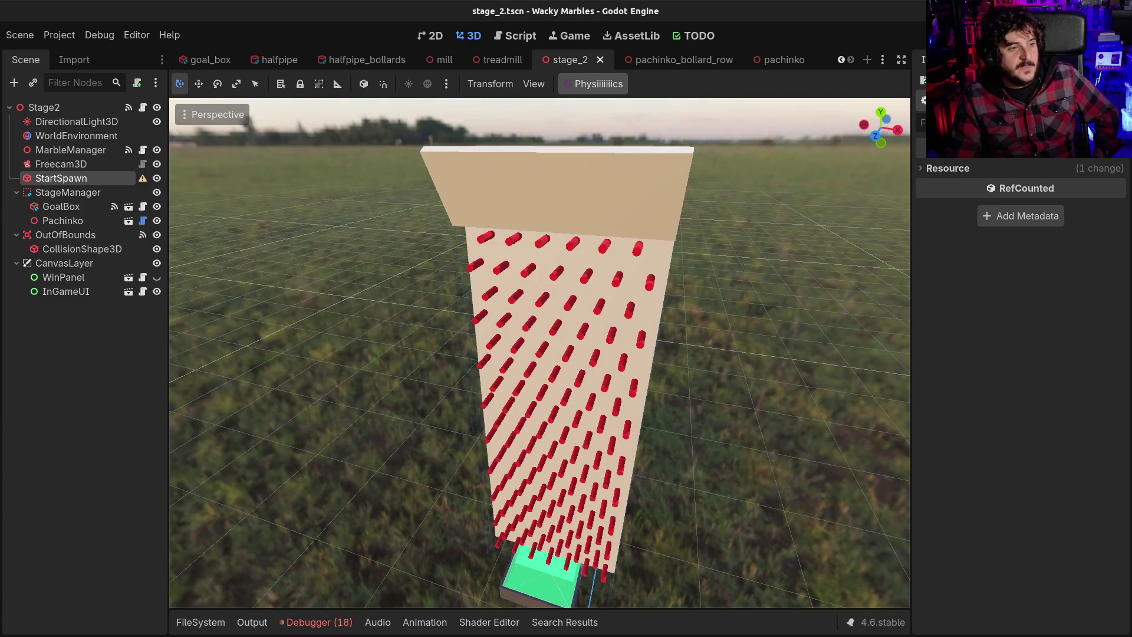